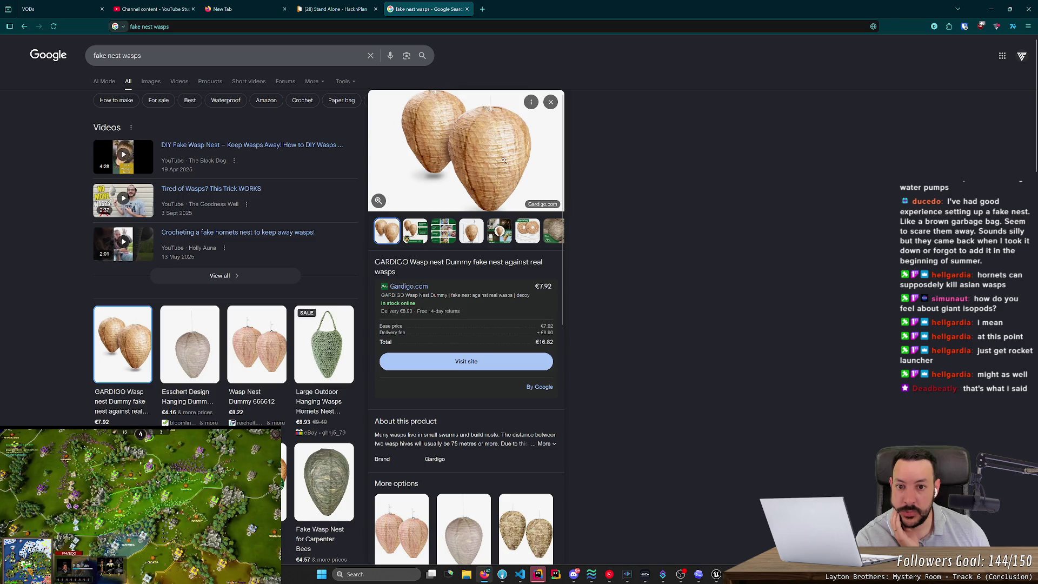
Browse fake wasp nest image results, preview the Science World photo, then close the search.
{"action": "left_click", "coordinate": [151, 81]}
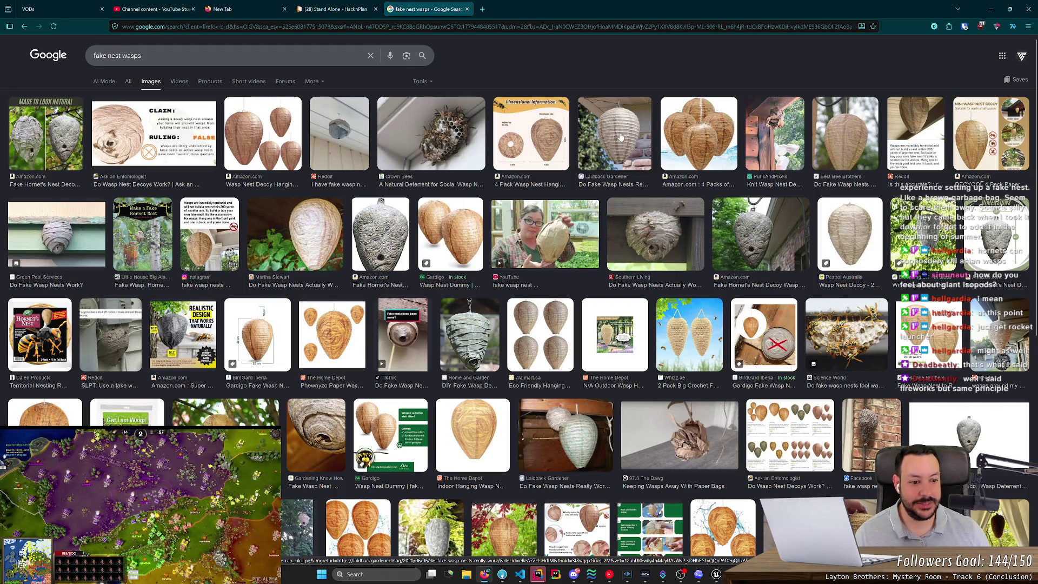
{"action": "left_click", "coordinate": [845, 328]}
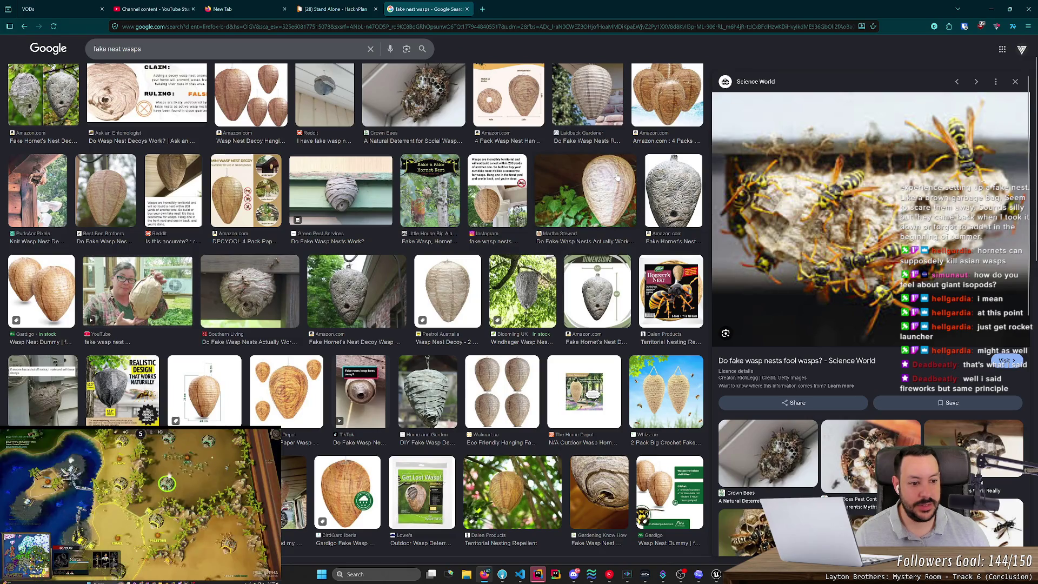
{"action": "left_click", "coordinate": [468, 8]}
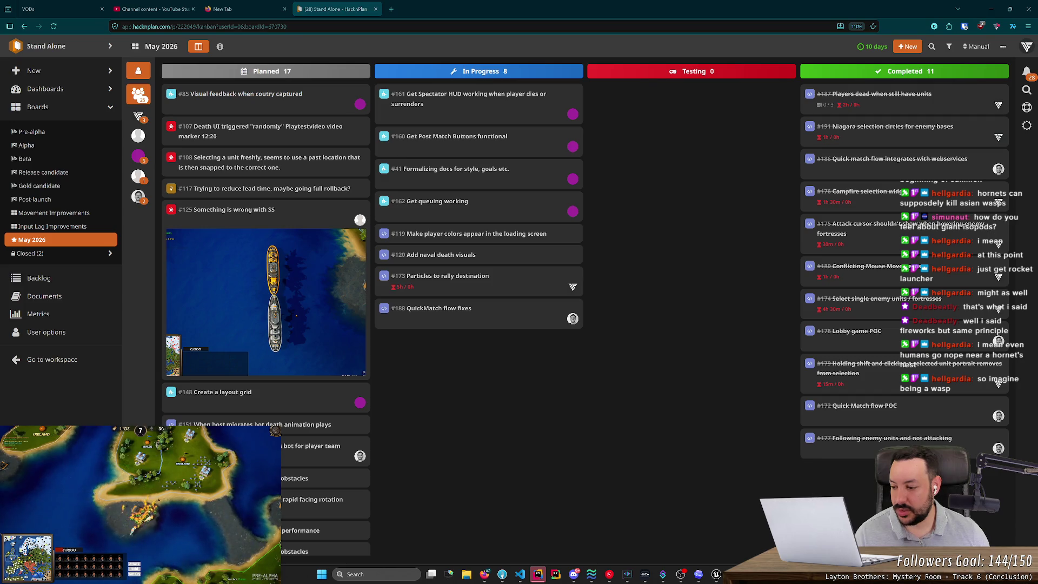
{"action": "left_click", "coordinate": [392, 9]}
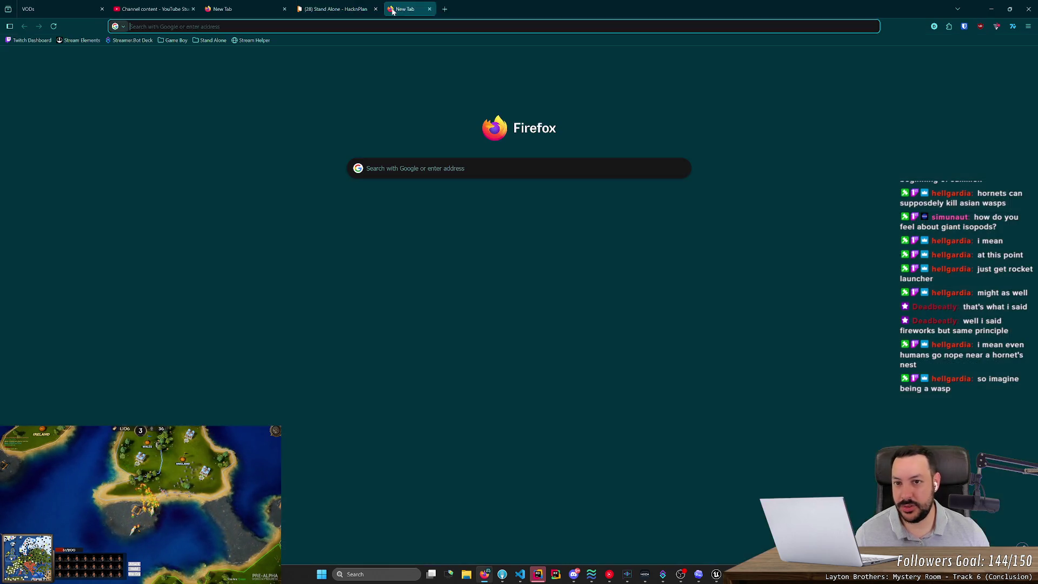
{"action": "type", "text": "isopods"}
{"action": "key", "text": "Return"}
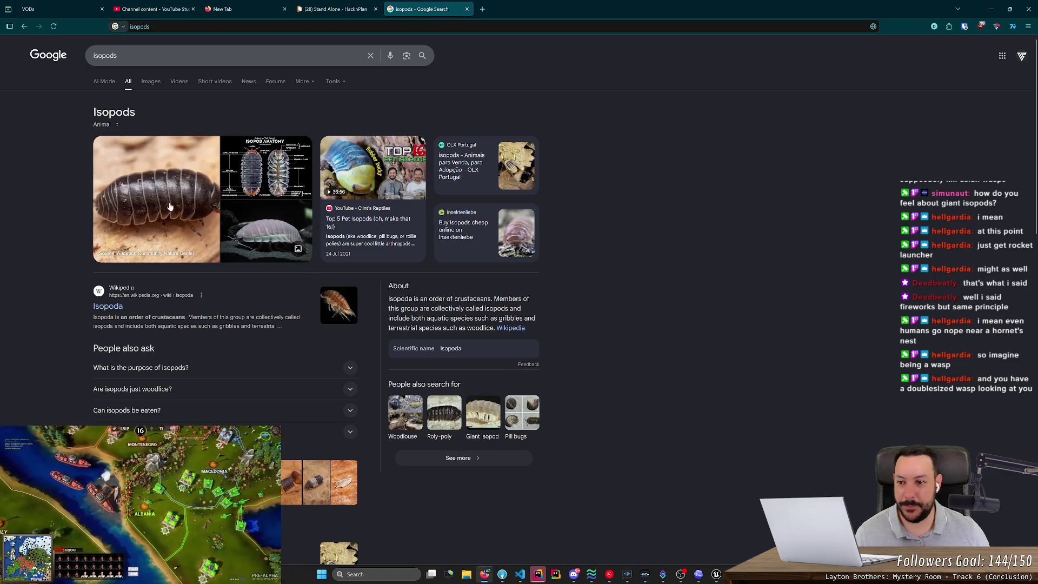
{"action": "left_click", "coordinate": [151, 81]}
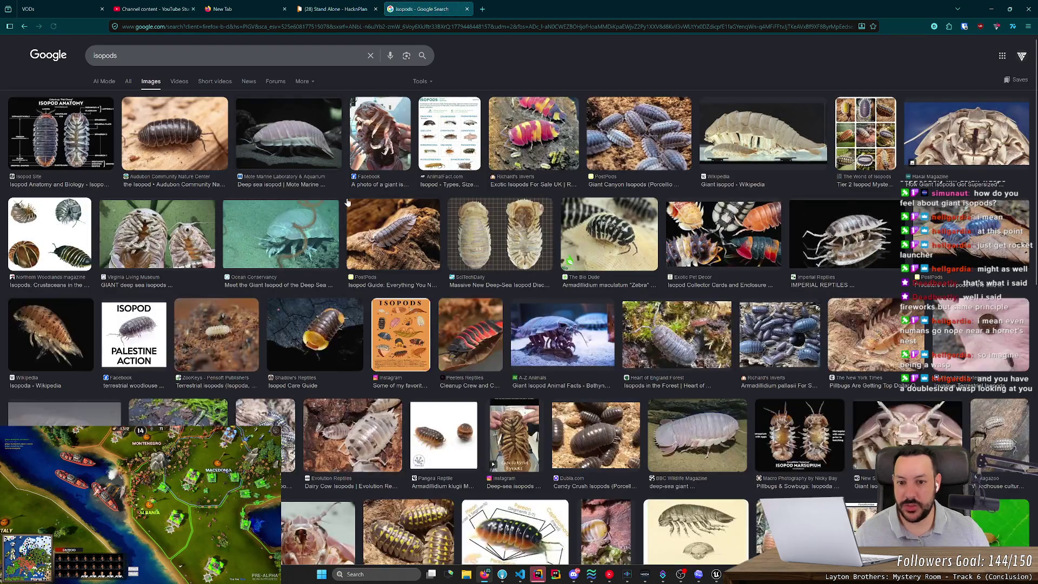
{"action": "key", "text": "alt+Left"}
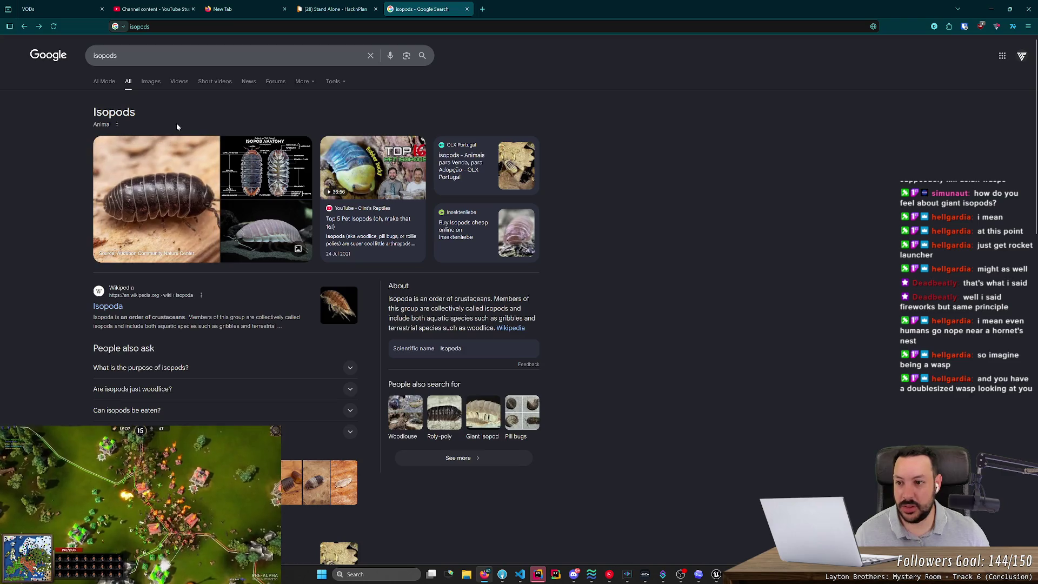
{"action": "left_click", "coordinate": [467, 9]}
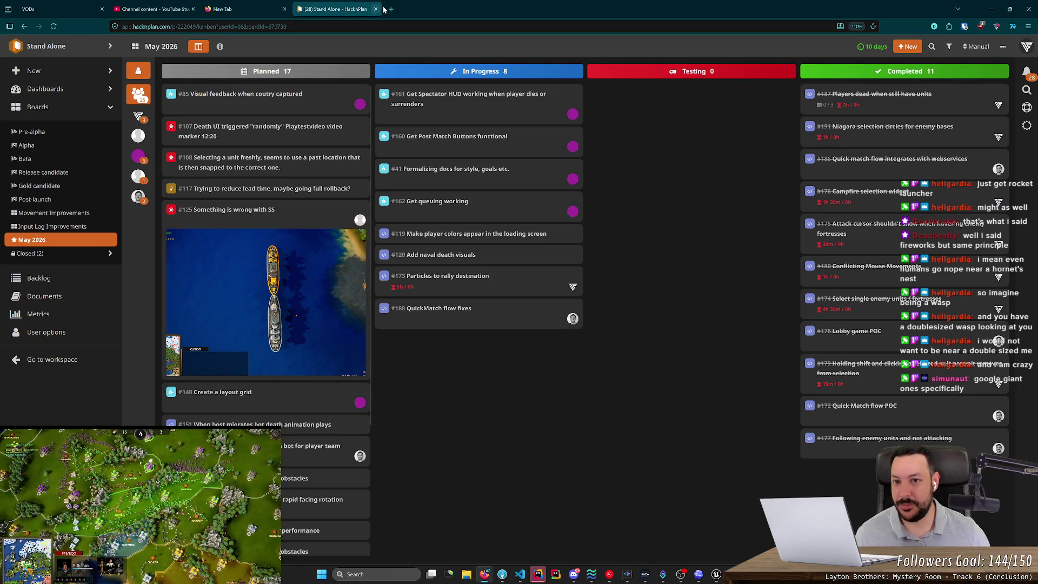
{"action": "key", "text": "ctrl+t"}
{"action": "type", "text": "gian"}
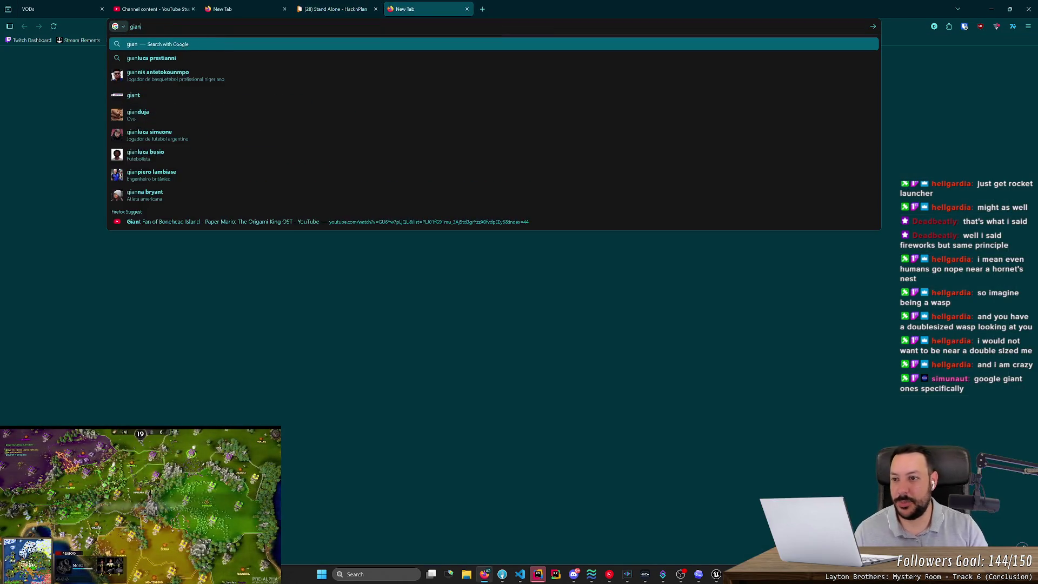
{"action": "type", "text": "t ispod"}
Run the giant isopod image search and preview the photo of a man holding an isopod.
{"action": "key", "text": "Return"}
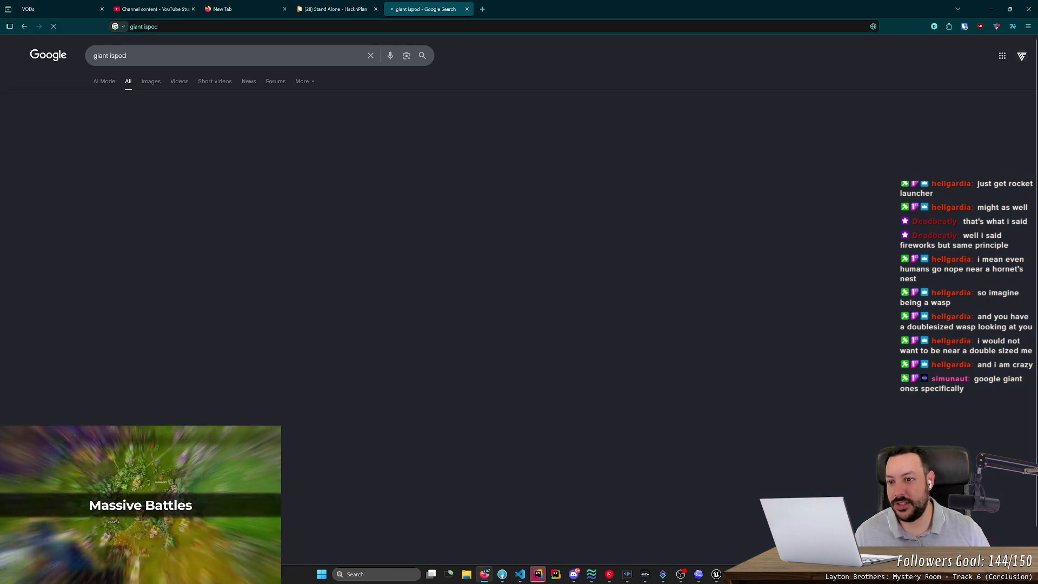
{"action": "left_click", "coordinate": [153, 83]}
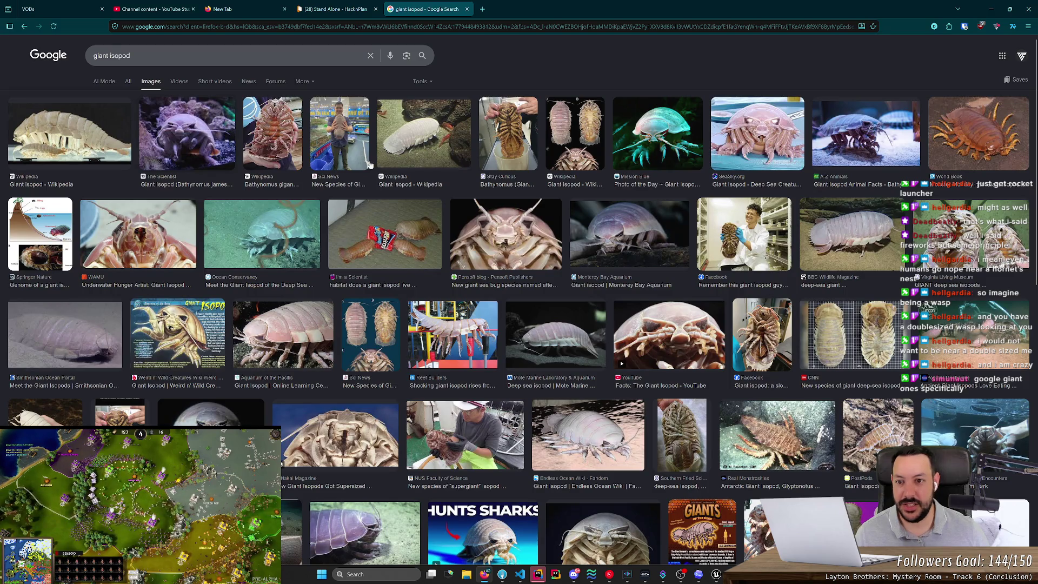
{"action": "left_click", "coordinate": [343, 129]}
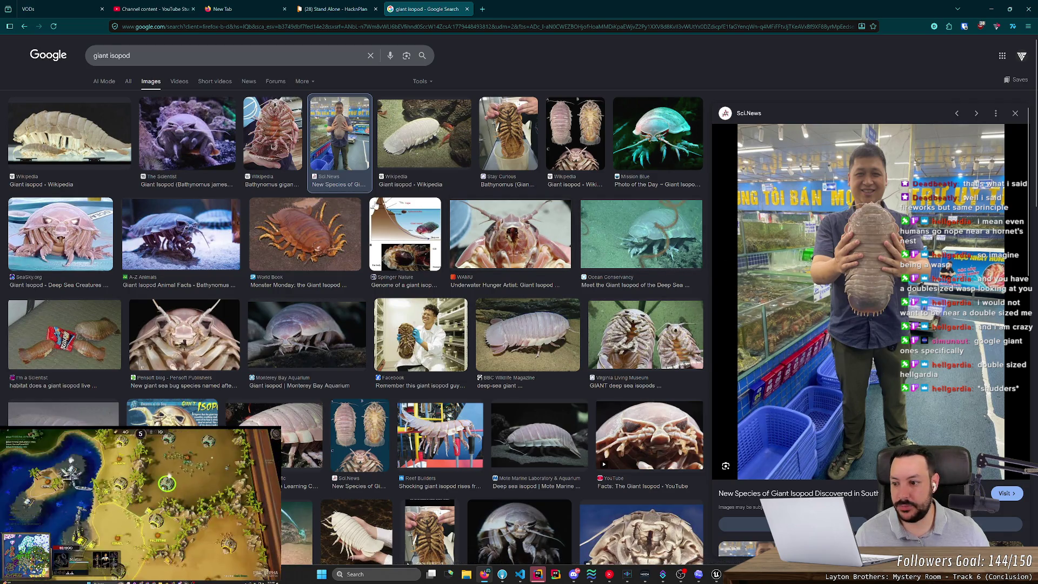
{"action": "scroll", "coordinate": [351, 214], "scroll_direction": "down", "scroll_amount": 5}
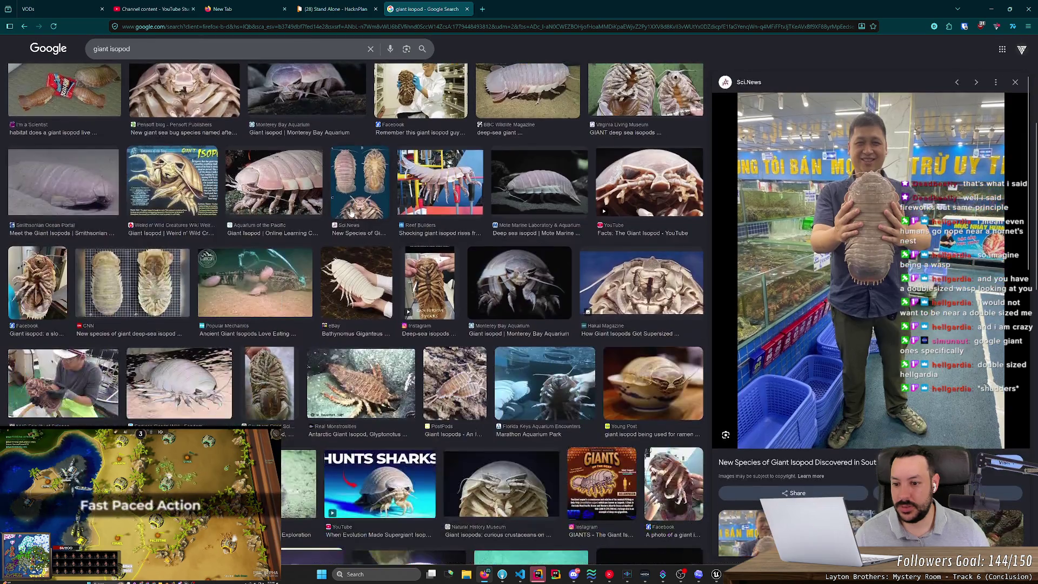
{"action": "scroll", "coordinate": [469, 238], "scroll_direction": "up", "scroll_amount": 3}
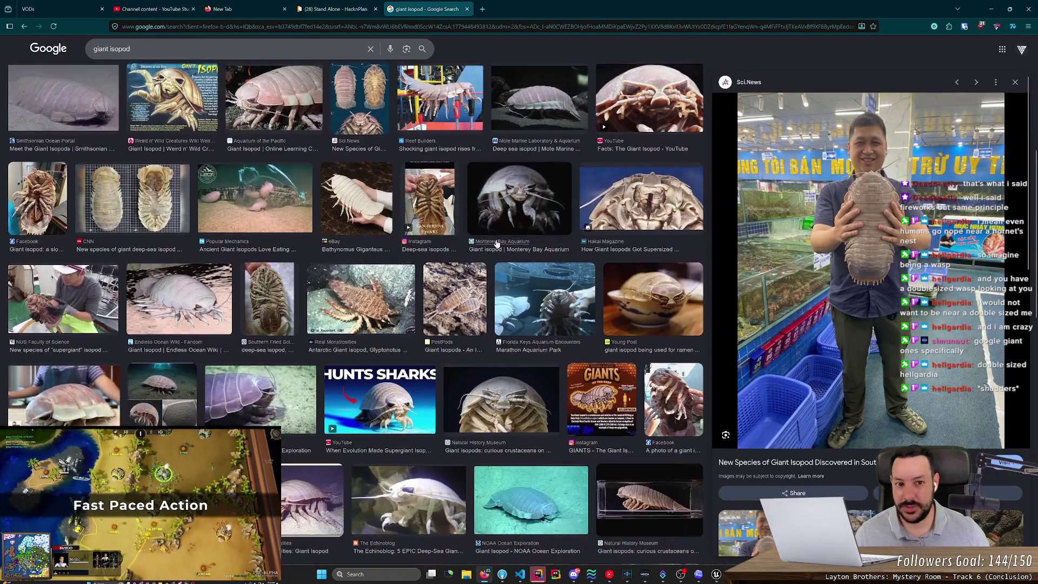
{"action": "scroll", "coordinate": [496, 244], "scroll_direction": "up", "scroll_amount": 2}
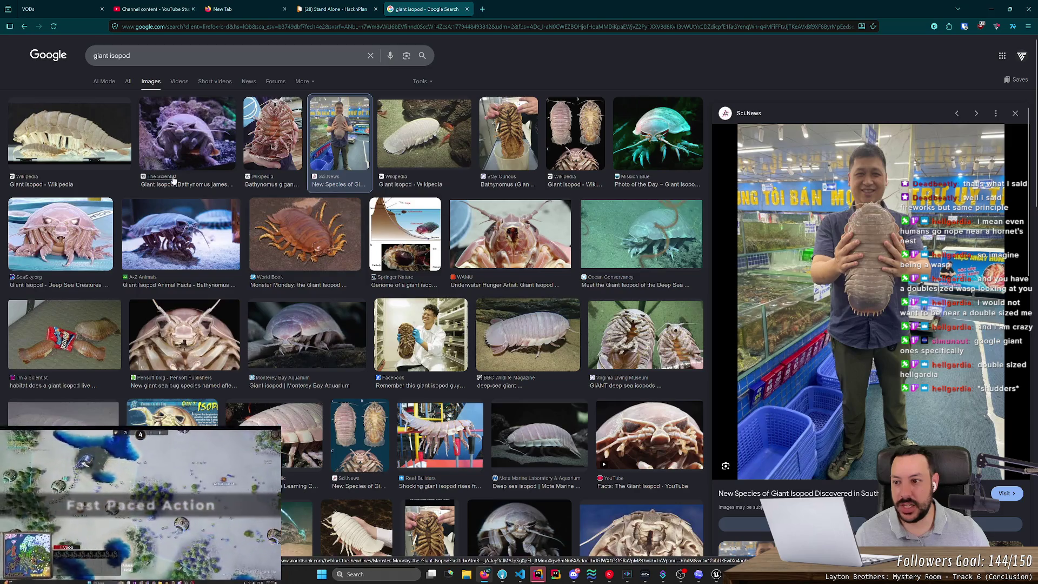
Preview World Book, Wikipedia, Stay Curious, The Scientist and SeaSky images, ending on World Book's orange isopod.
{"action": "left_click", "coordinate": [295, 232]}
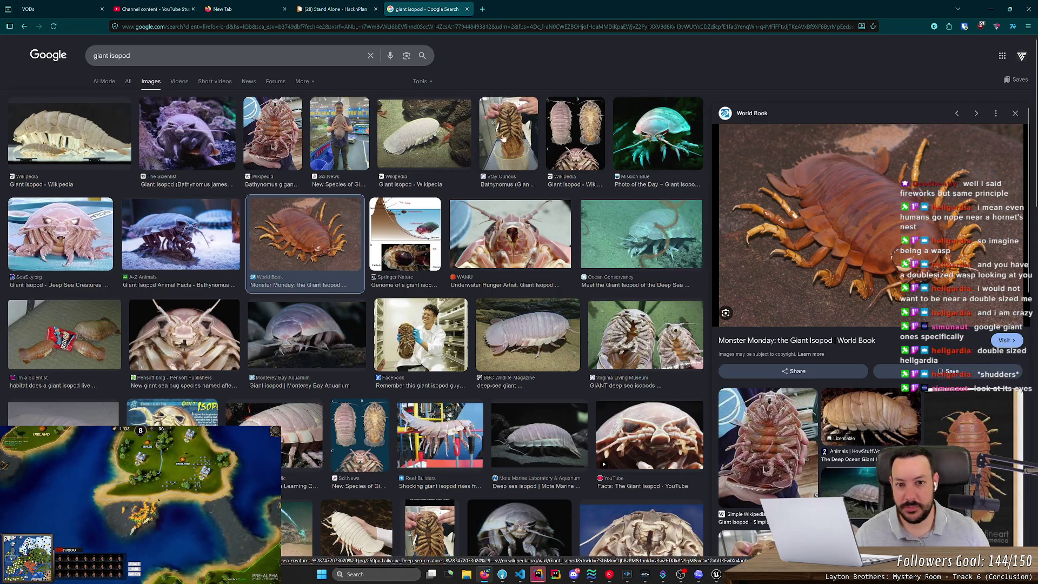
{"action": "left_click", "coordinate": [562, 135]}
{"action": "left_click", "coordinate": [522, 130]}
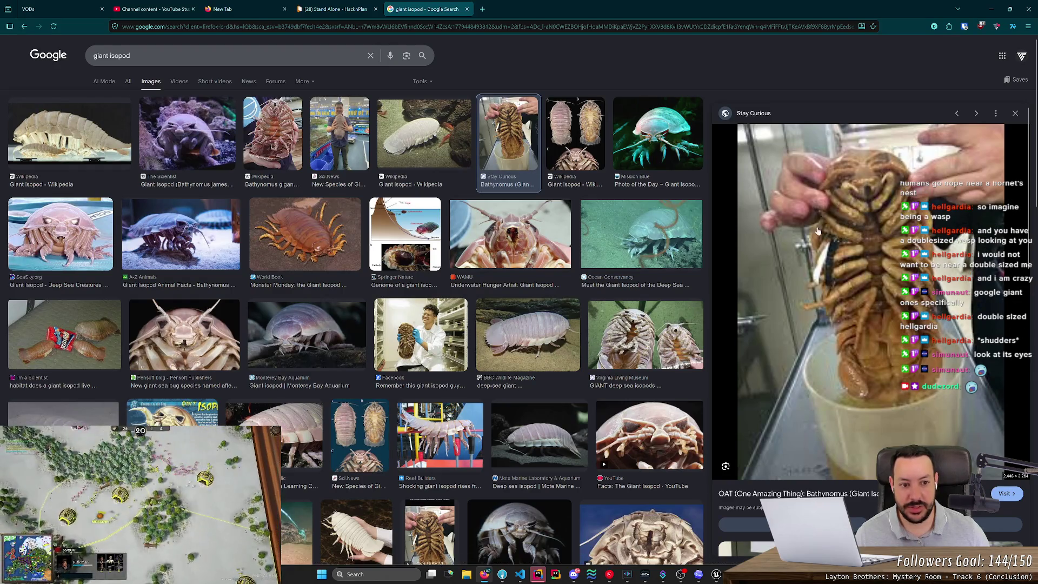
{"action": "left_click", "coordinate": [431, 152]}
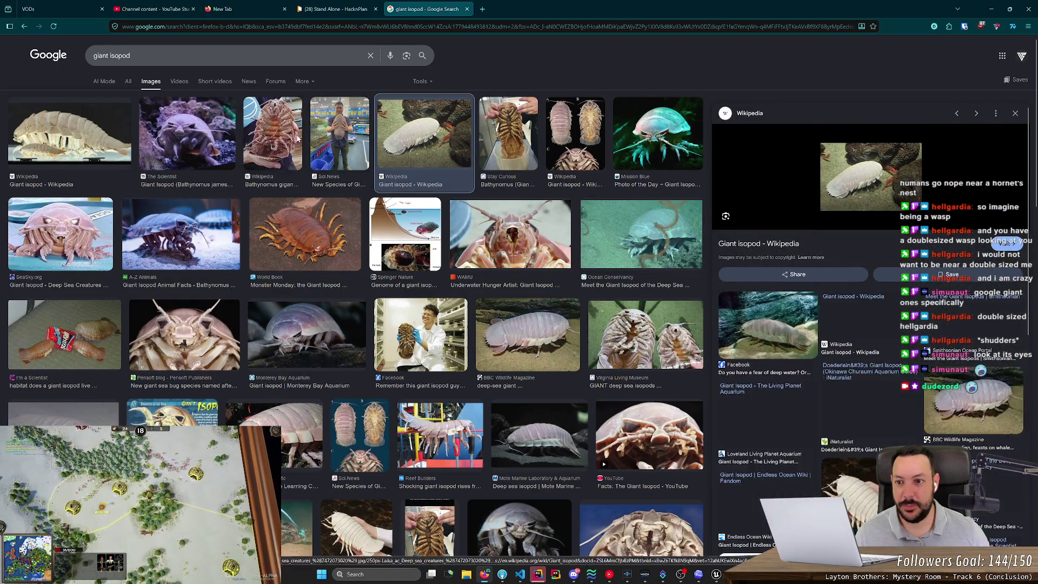
{"action": "left_click", "coordinate": [249, 134]}
{"action": "left_click", "coordinate": [222, 128]}
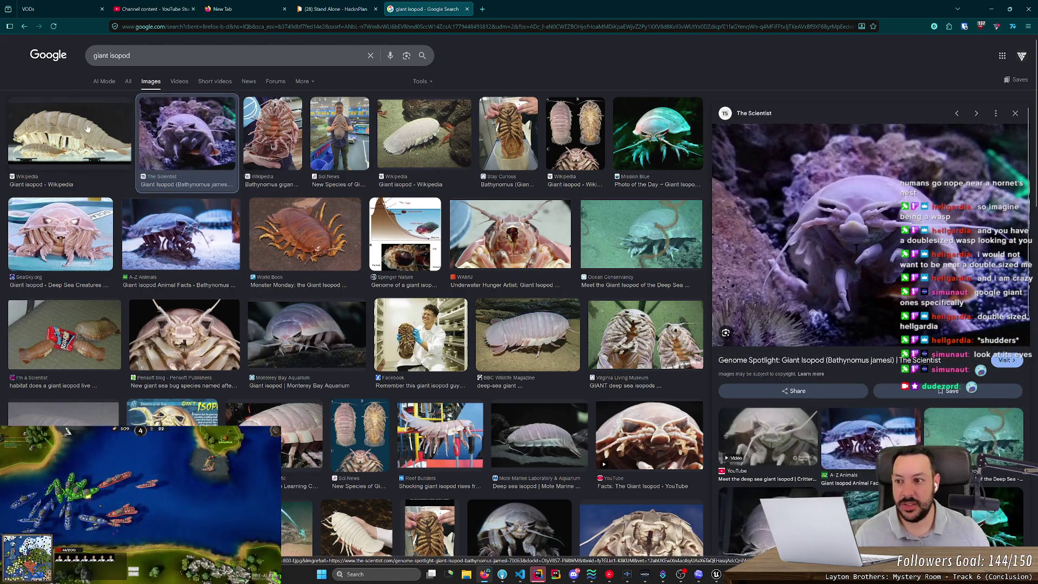
{"action": "left_click", "coordinate": [60, 233]}
{"action": "left_click", "coordinate": [325, 241]}
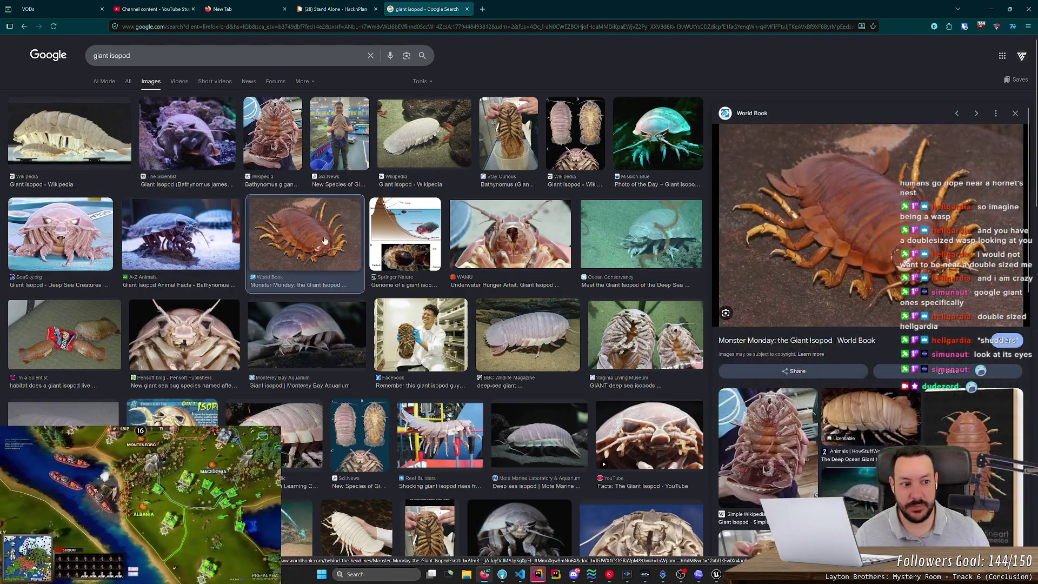
{"action": "scroll", "coordinate": [324, 241], "scroll_direction": "down", "scroll_amount": 3}
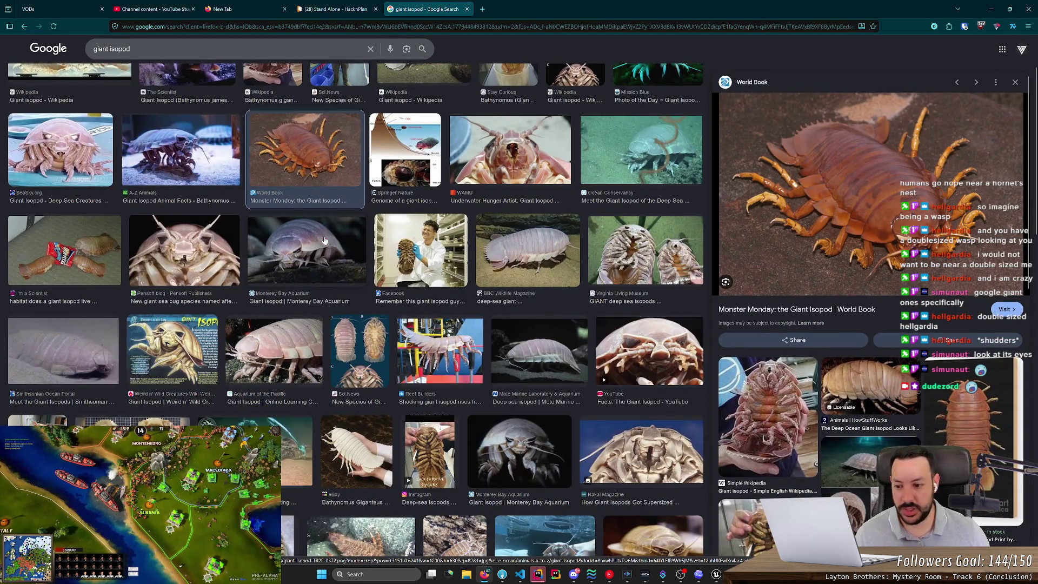
Preview the Facts video, then the Pensoft sea bug, then Critter Science's isopod image, then select the query.
{"action": "left_click", "coordinate": [467, 9]}
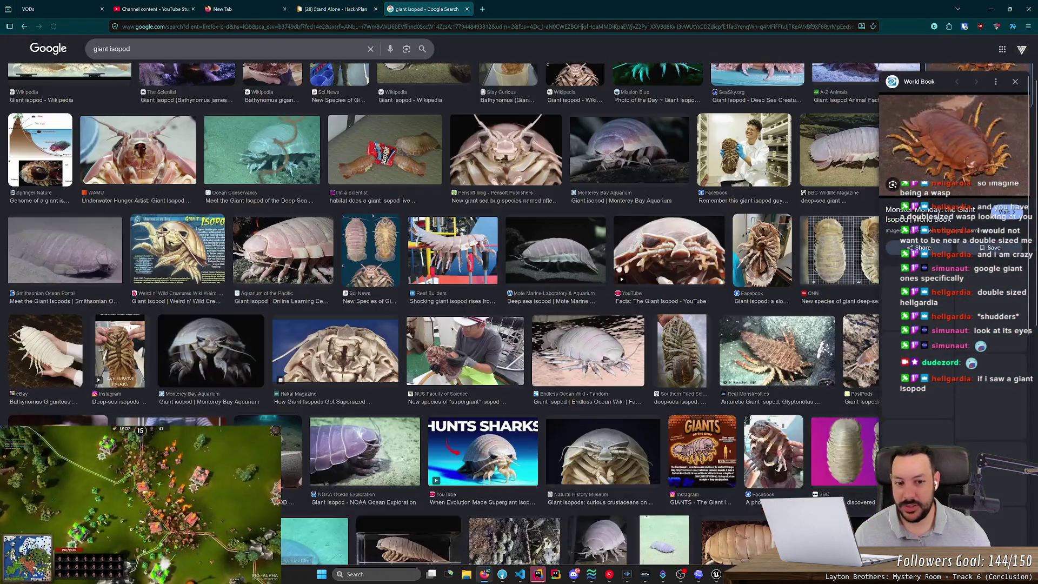
{"action": "left_click", "coordinate": [677, 261]}
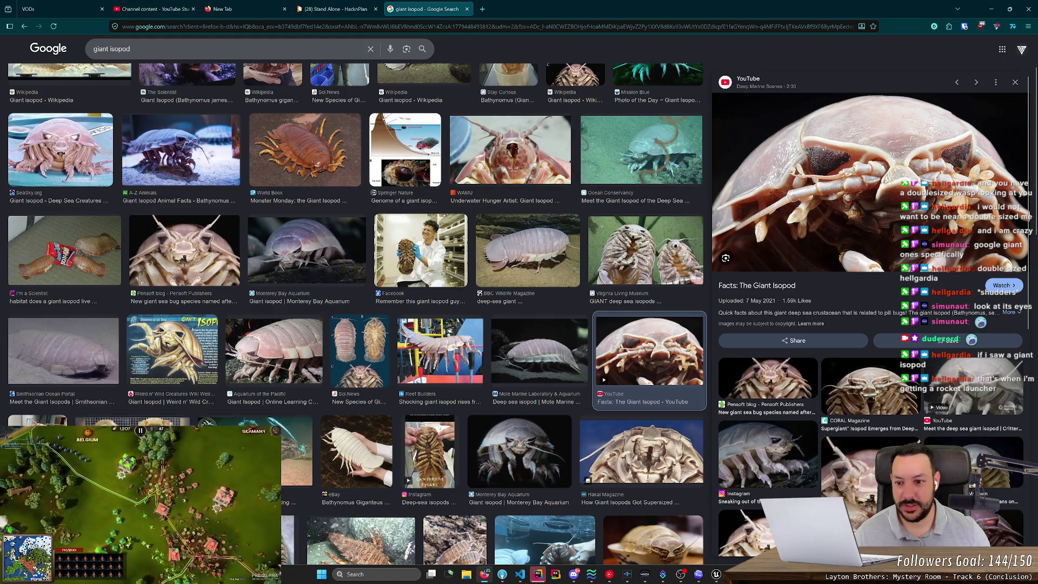
{"action": "left_click", "coordinate": [196, 250]}
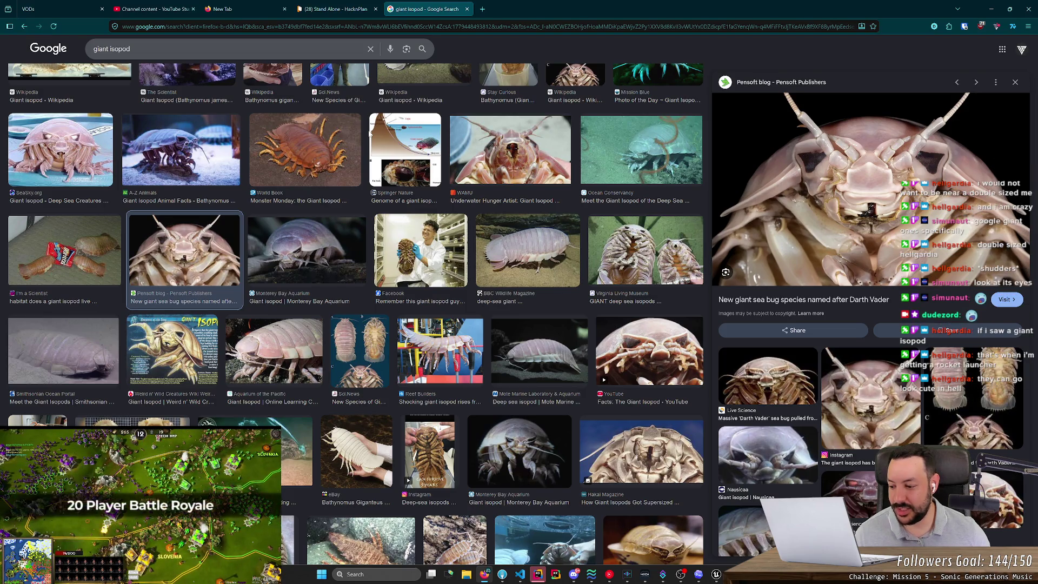
{"action": "scroll", "coordinate": [687, 189], "scroll_direction": "down", "scroll_amount": 2}
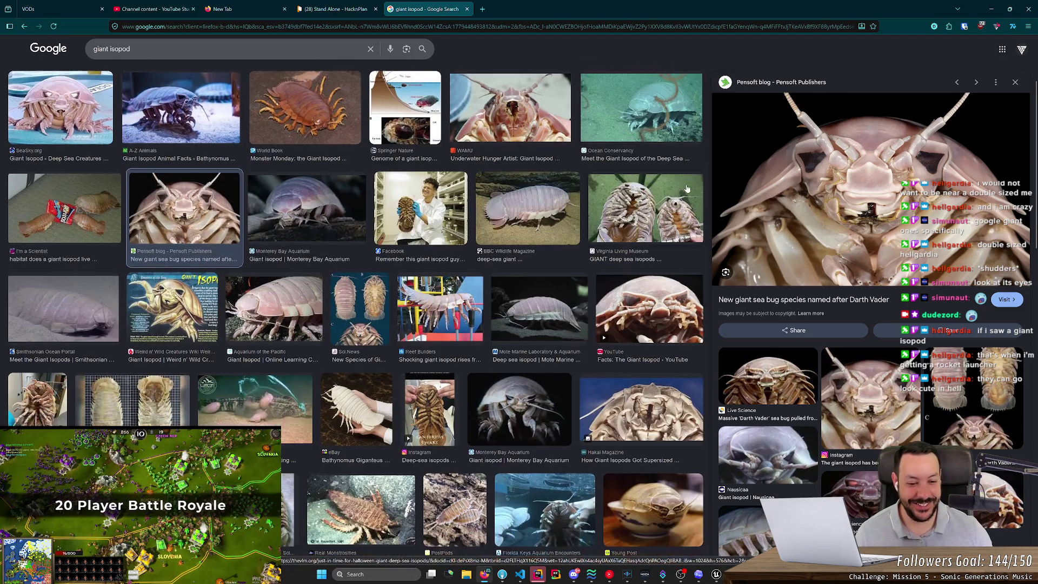
{"action": "scroll", "coordinate": [687, 189], "scroll_direction": "down", "scroll_amount": 2}
{"action": "left_click", "coordinate": [893, 414]}
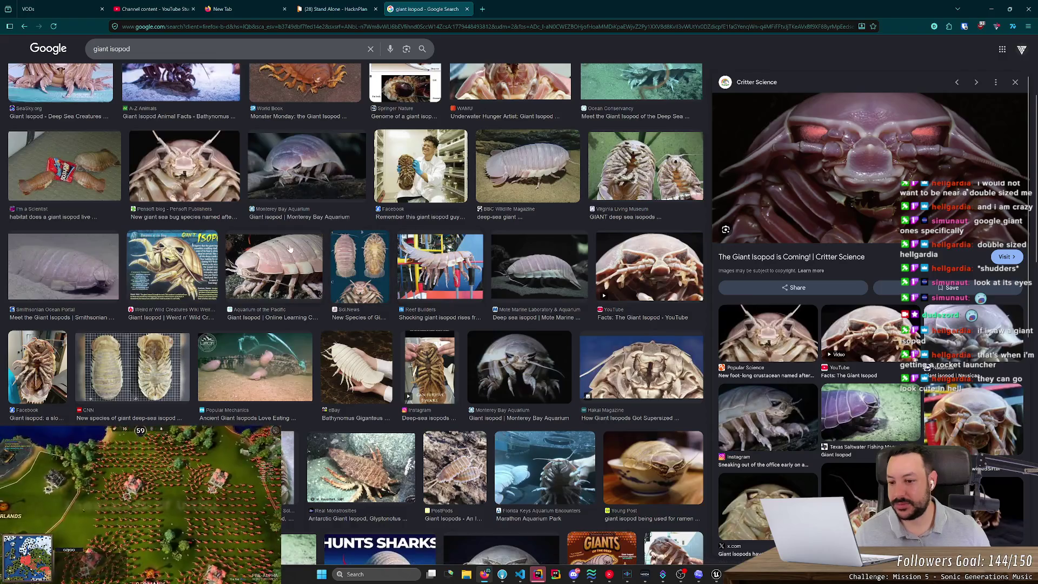
{"action": "scroll", "coordinate": [290, 247], "scroll_direction": "up", "scroll_amount": 3}
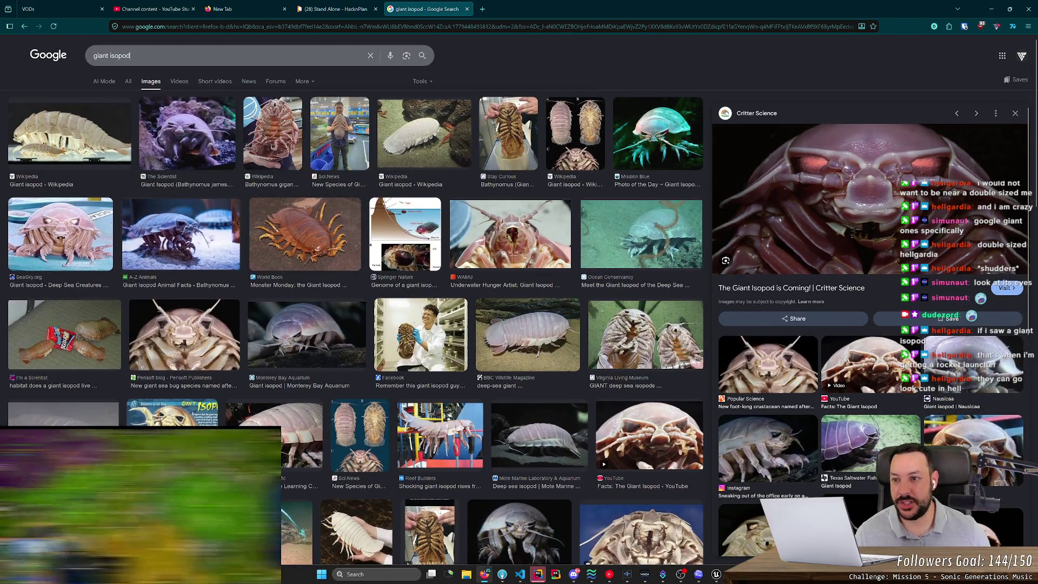
{"action": "triple_click", "coordinate": [210, 60]}
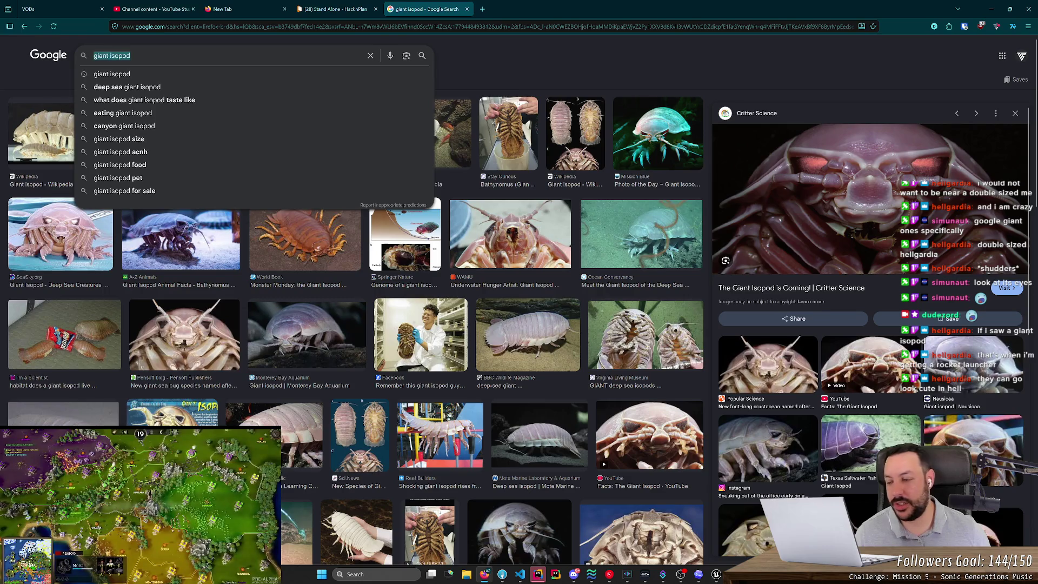
Search 'wolf spider' and preview the first, South Carolina Encyclopedia and PURCOR Pest photos.
{"action": "type", "text": "wolf spider"}
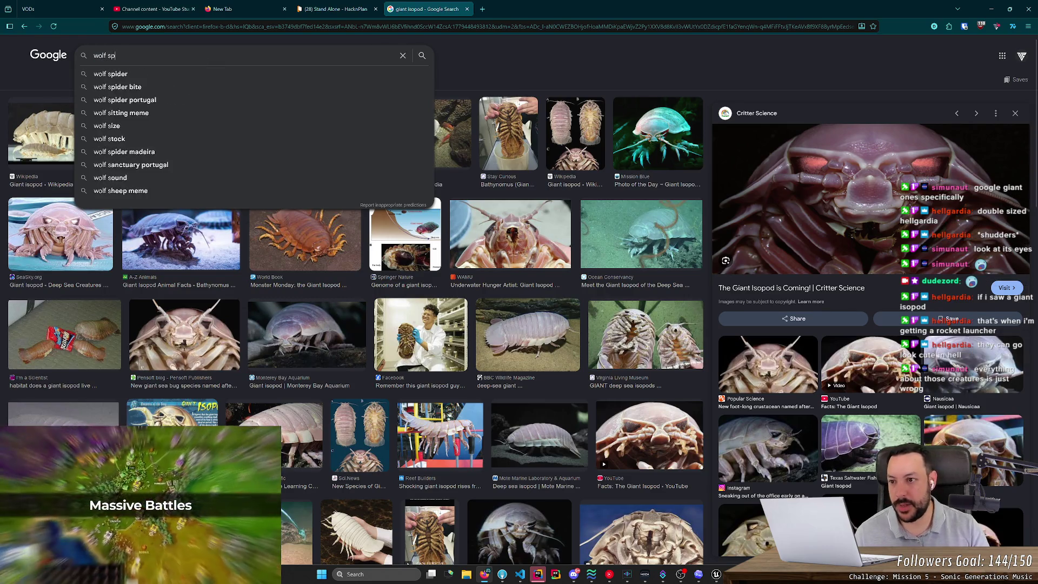
{"action": "key", "text": "Return"}
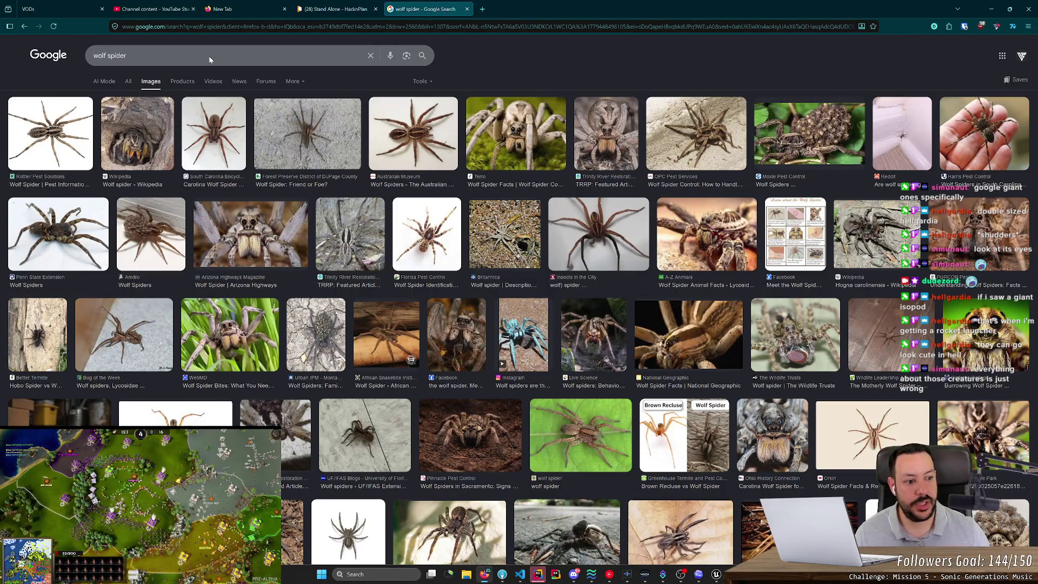
{"action": "left_click", "coordinate": [46, 126]}
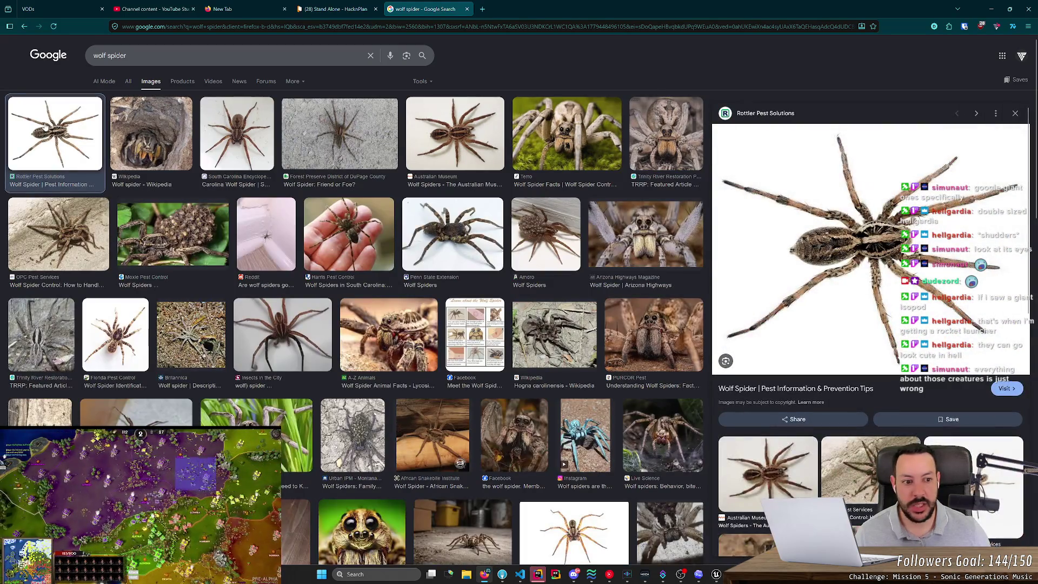
{"action": "left_click", "coordinate": [232, 135]}
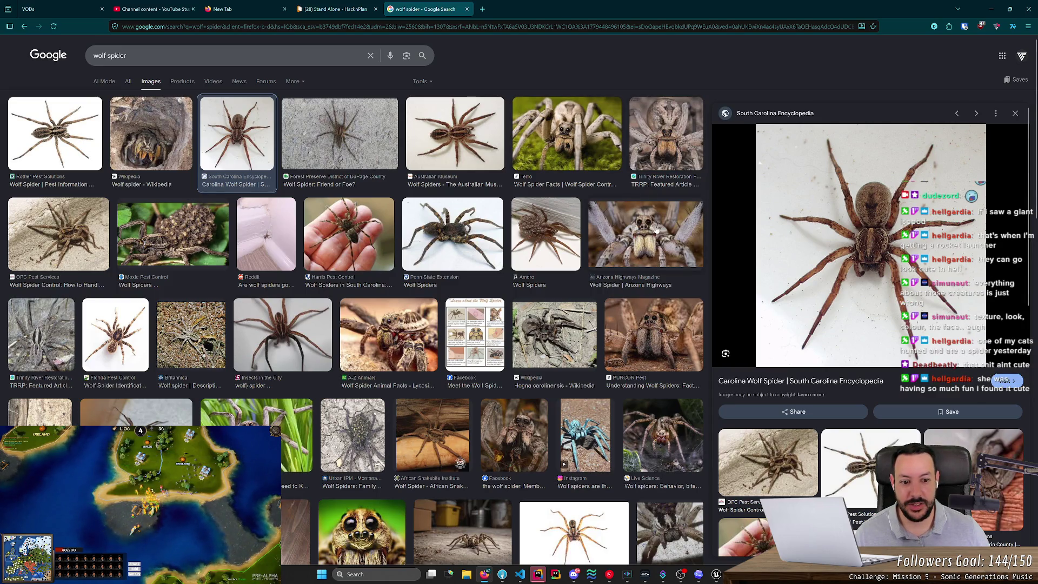
{"action": "left_click", "coordinate": [655, 327]}
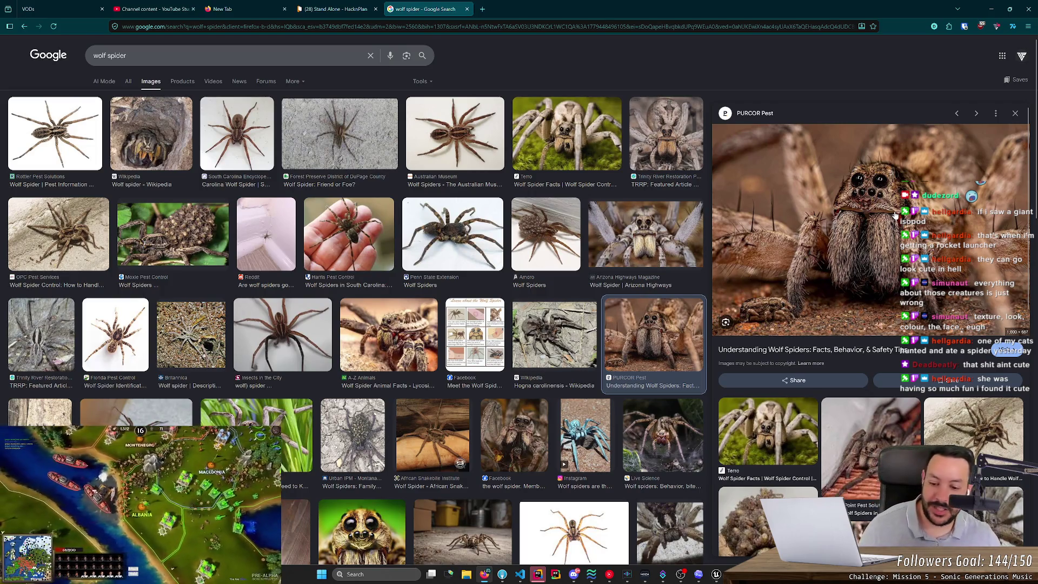
Preview the Carleton College and Ohio History Connection spiders, then the South Carolina Encyclopedia image again.
{"action": "scroll", "coordinate": [826, 242], "scroll_direction": "down", "scroll_amount": 3}
{"action": "left_click", "coordinate": [378, 416]}
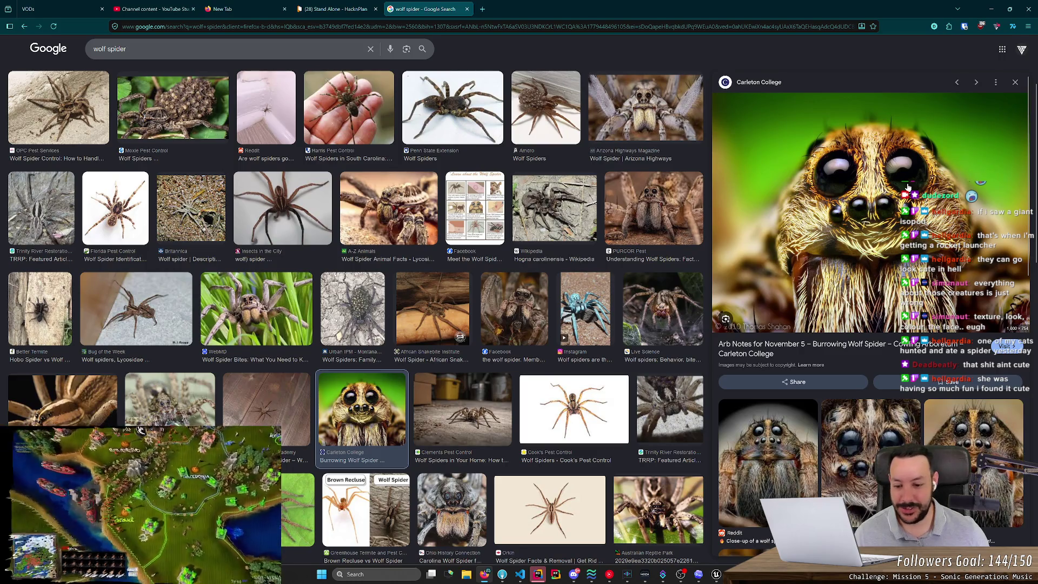
{"action": "scroll", "coordinate": [908, 186], "scroll_direction": "down", "scroll_amount": 1}
{"action": "left_click", "coordinate": [451, 490]}
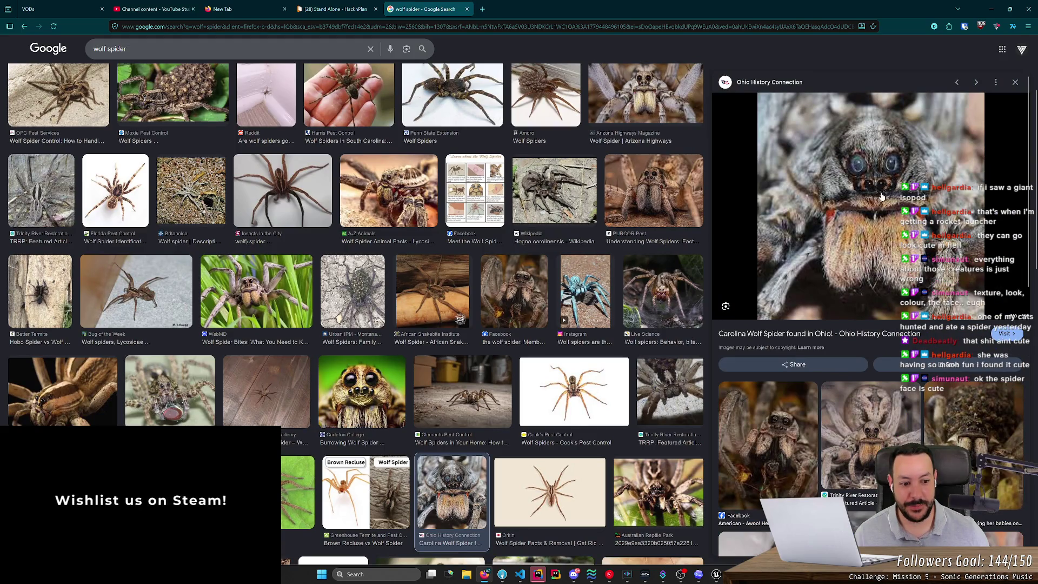
{"action": "key", "text": "Escape"}
{"action": "left_click", "coordinate": [888, 231]}
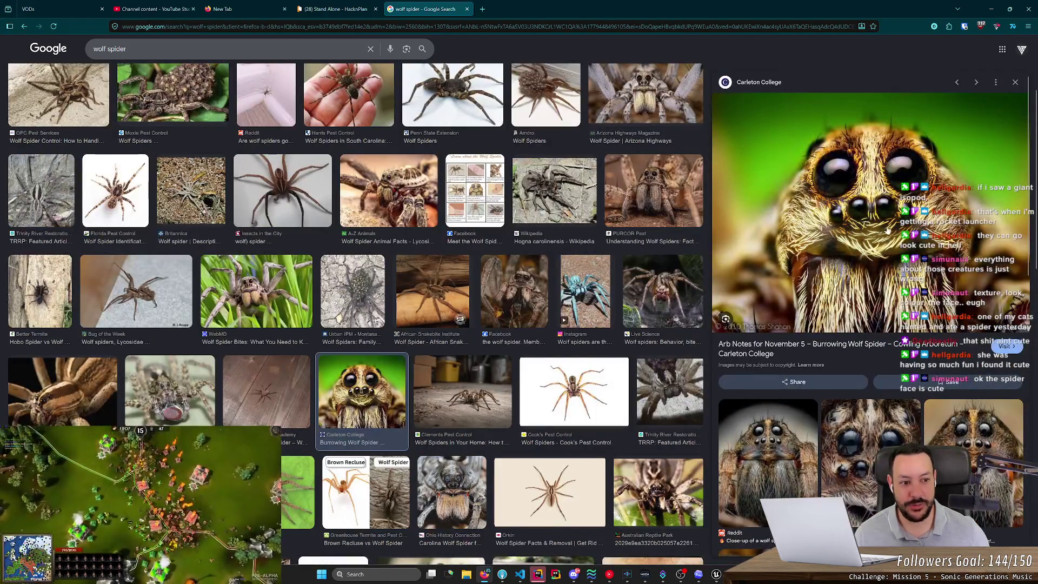
{"action": "scroll", "coordinate": [460, 229], "scroll_direction": "up", "scroll_amount": 1}
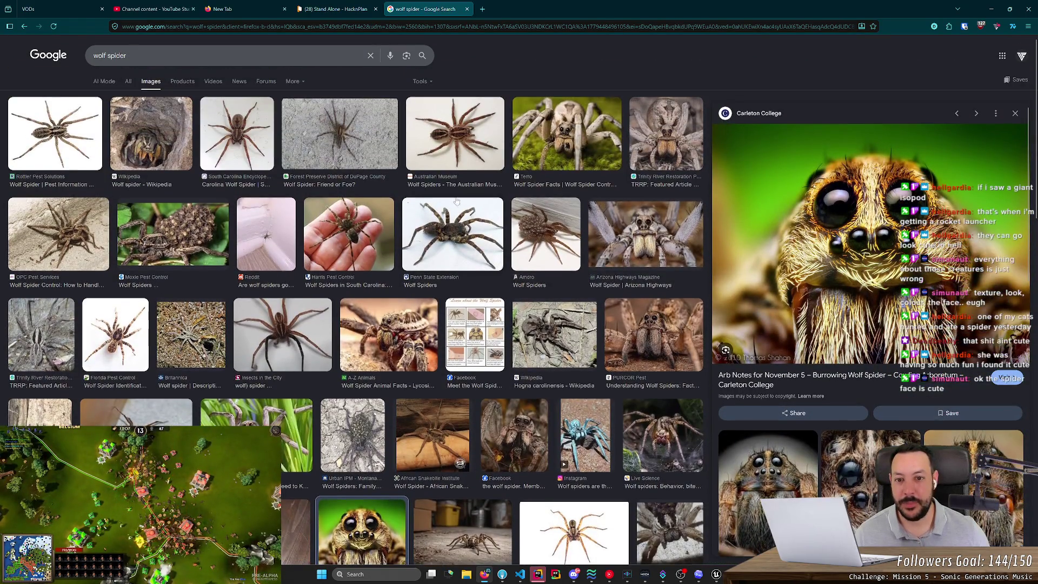
{"action": "left_click", "coordinate": [240, 135]}
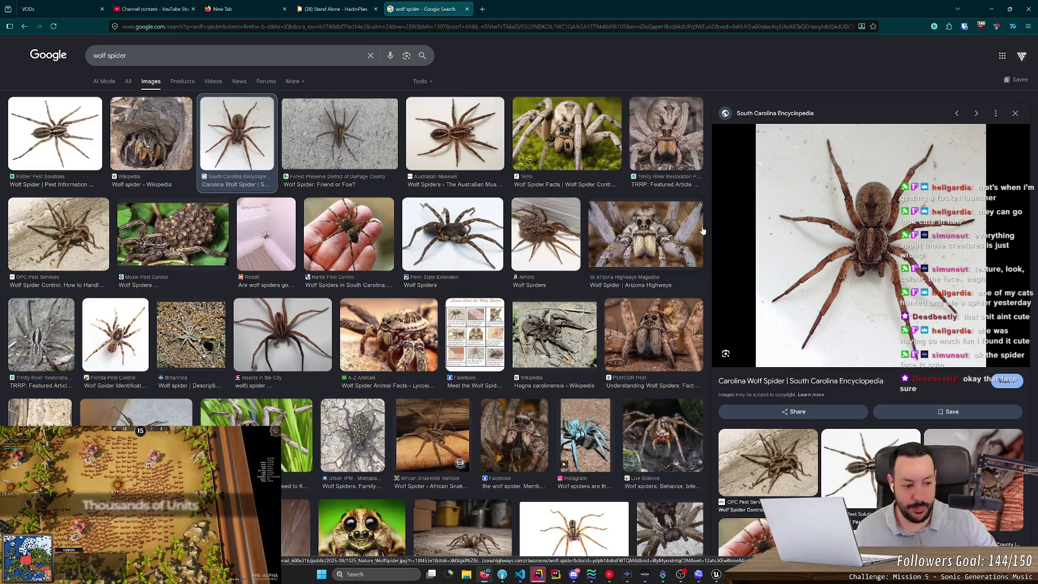
Scroll through the wolf spider results and preview the Moxie Pest Control spider photo.
{"action": "scroll", "coordinate": [727, 227], "scroll_direction": "down", "scroll_amount": 2}
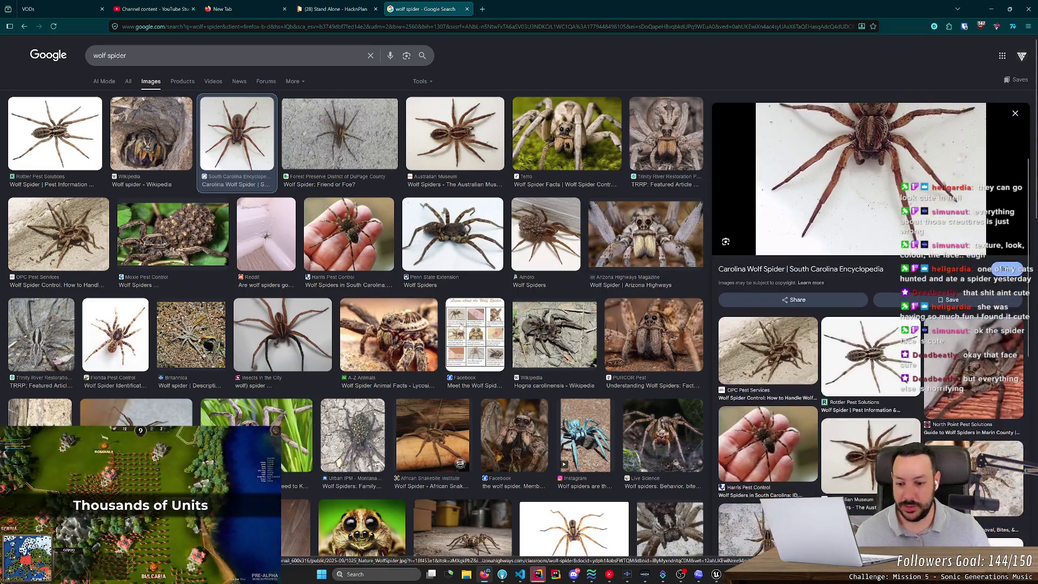
{"action": "scroll", "coordinate": [414, 316], "scroll_direction": "down", "scroll_amount": 3}
{"action": "scroll", "coordinate": [415, 316], "scroll_direction": "down", "scroll_amount": 3}
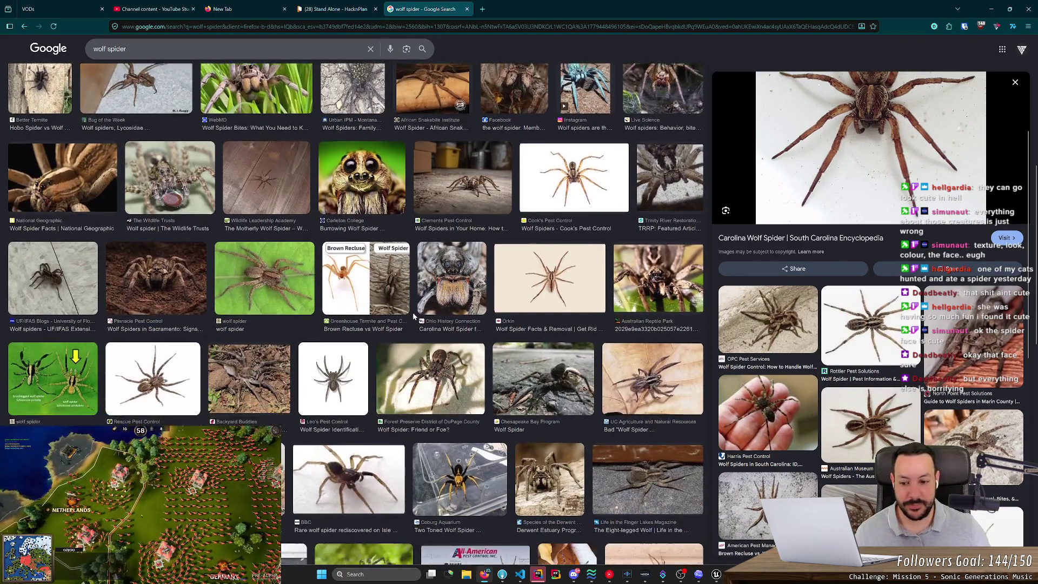
{"action": "scroll", "coordinate": [413, 313], "scroll_direction": "down", "scroll_amount": 3}
{"action": "scroll", "coordinate": [198, 326], "scroll_direction": "up", "scroll_amount": 4}
{"action": "scroll", "coordinate": [198, 326], "scroll_direction": "up", "scroll_amount": 5}
{"action": "left_click", "coordinate": [173, 233]}
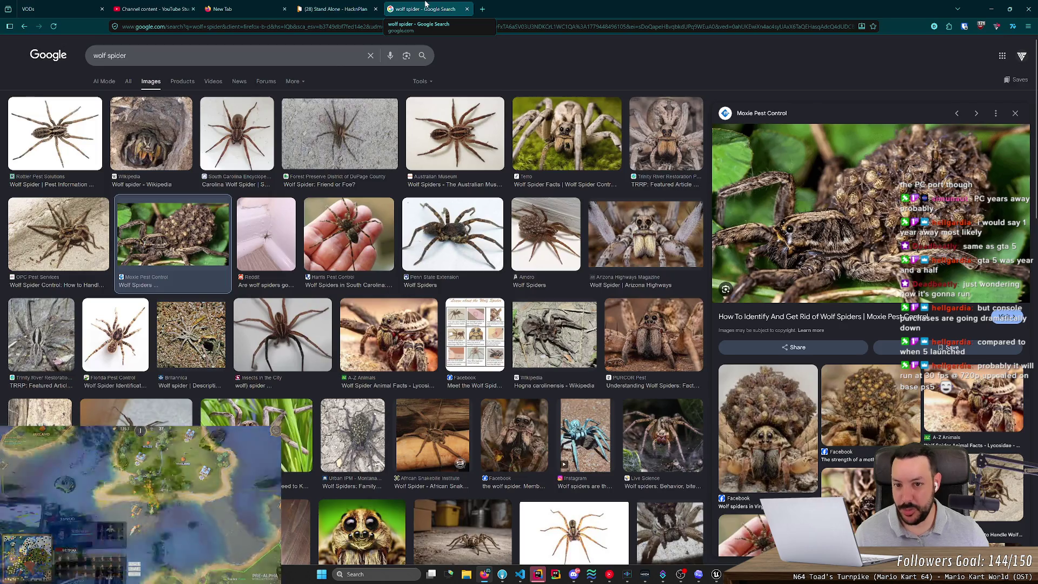
Close the wolf spider search page.
{"action": "middle_click", "coordinate": [425, 4]}
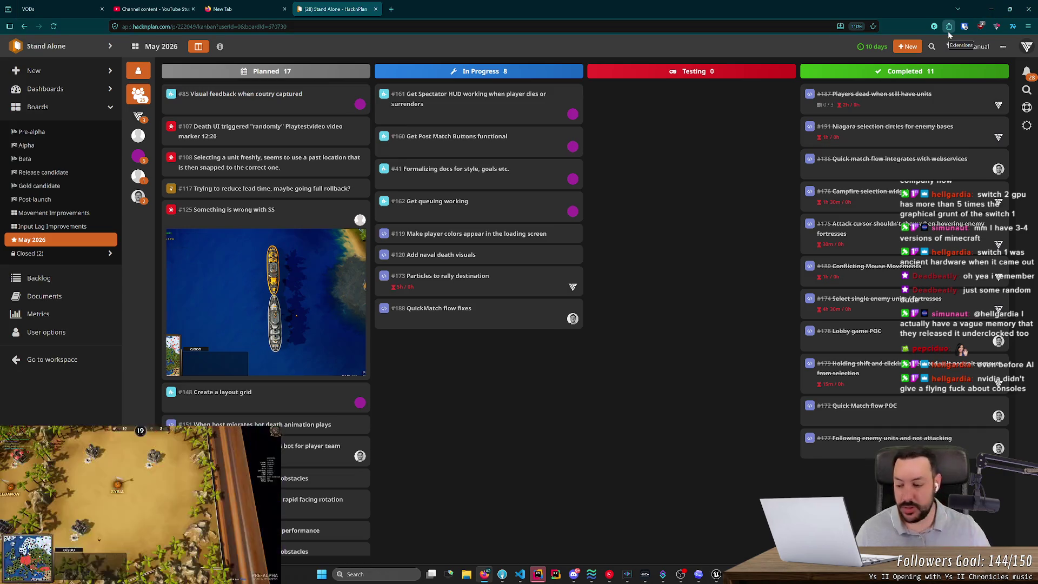
Read task #173 'Particles to rally destination', check the Unreal Editor, then start a new tab.
{"action": "left_click", "coordinate": [449, 277]}
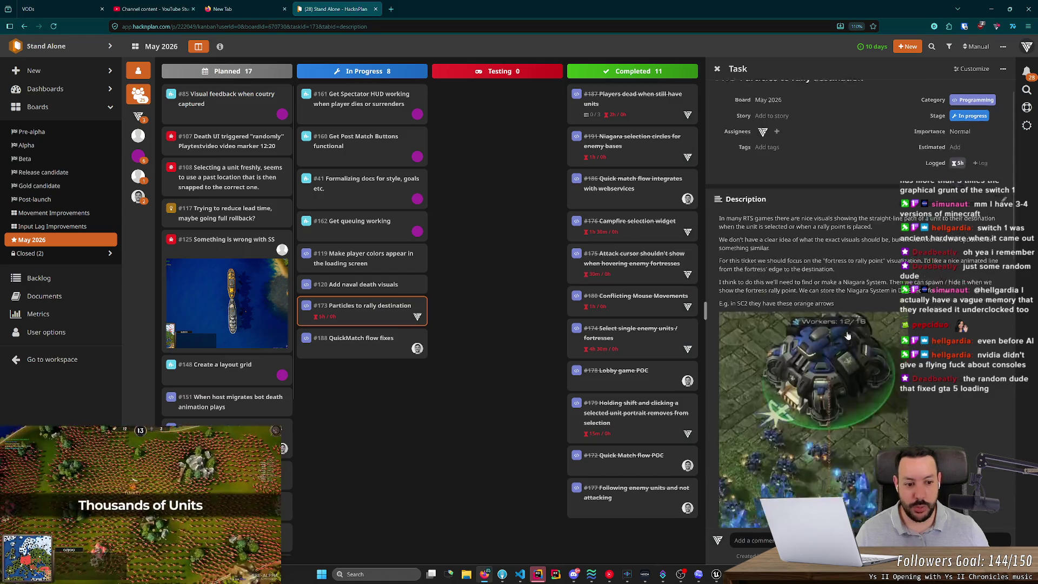
{"action": "scroll", "coordinate": [847, 335], "scroll_direction": "down", "scroll_amount": 4}
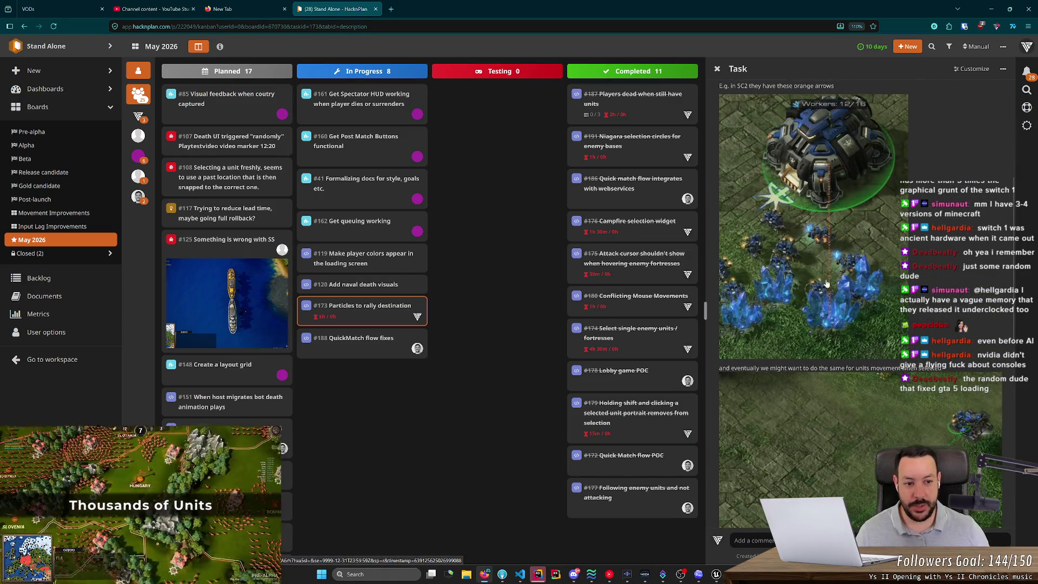
{"action": "scroll", "coordinate": [835, 178], "scroll_direction": "down", "scroll_amount": 3}
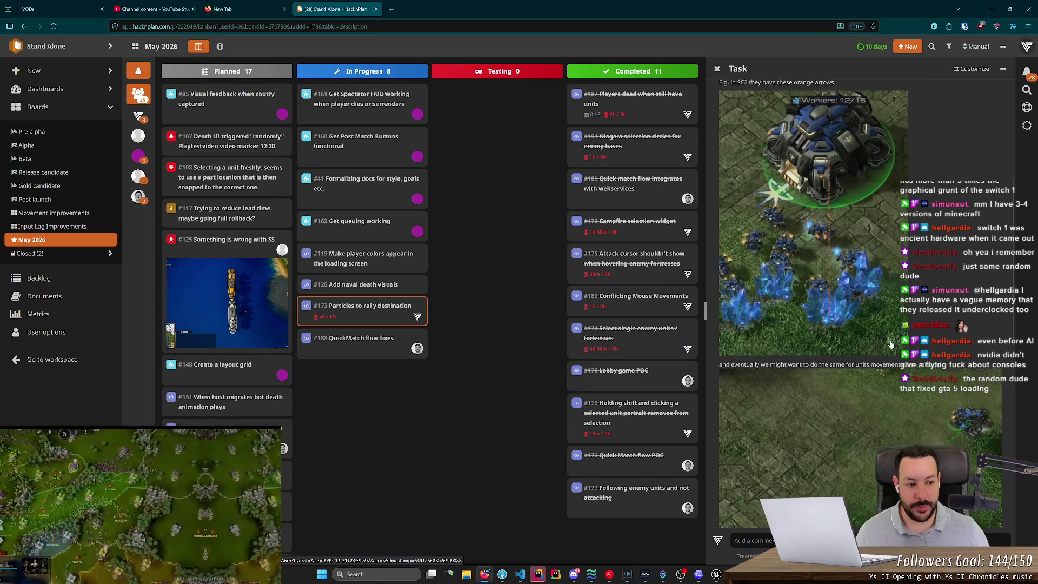
{"action": "scroll", "coordinate": [865, 308], "scroll_direction": "up", "scroll_amount": 2}
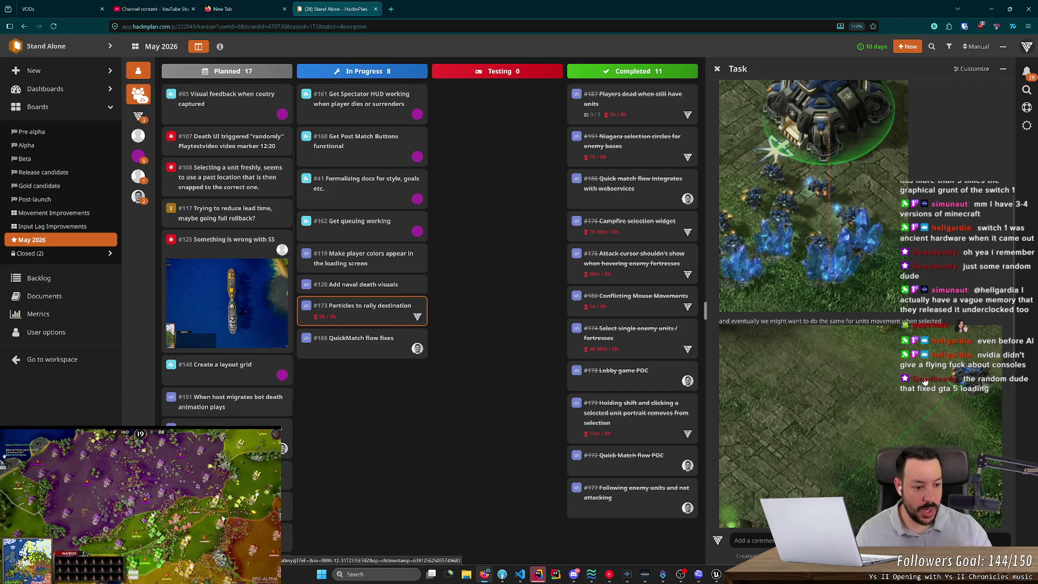
{"action": "scroll", "coordinate": [831, 230], "scroll_direction": "up", "scroll_amount": 2}
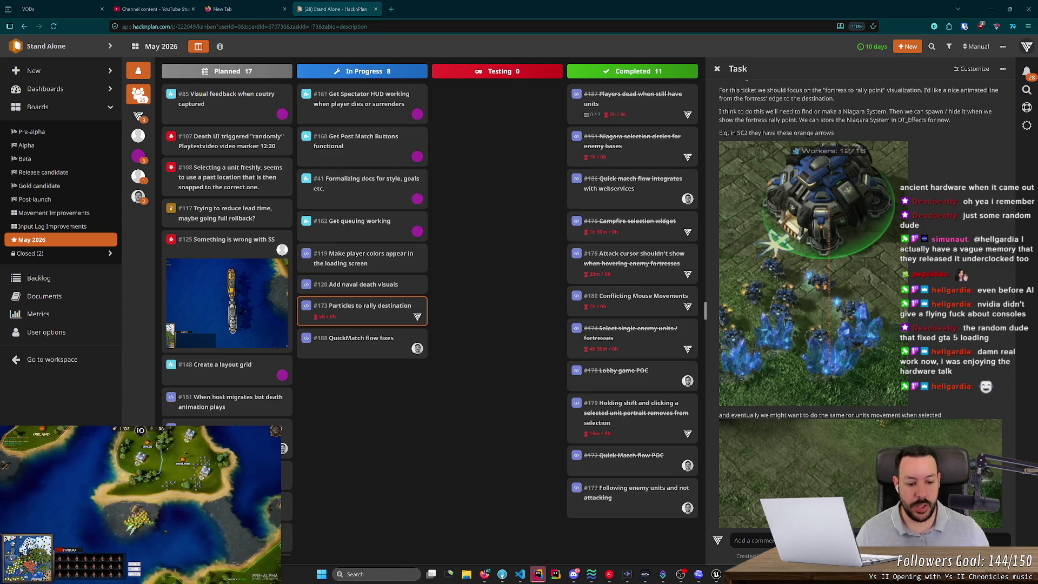
{"action": "left_click", "coordinate": [716, 575]}
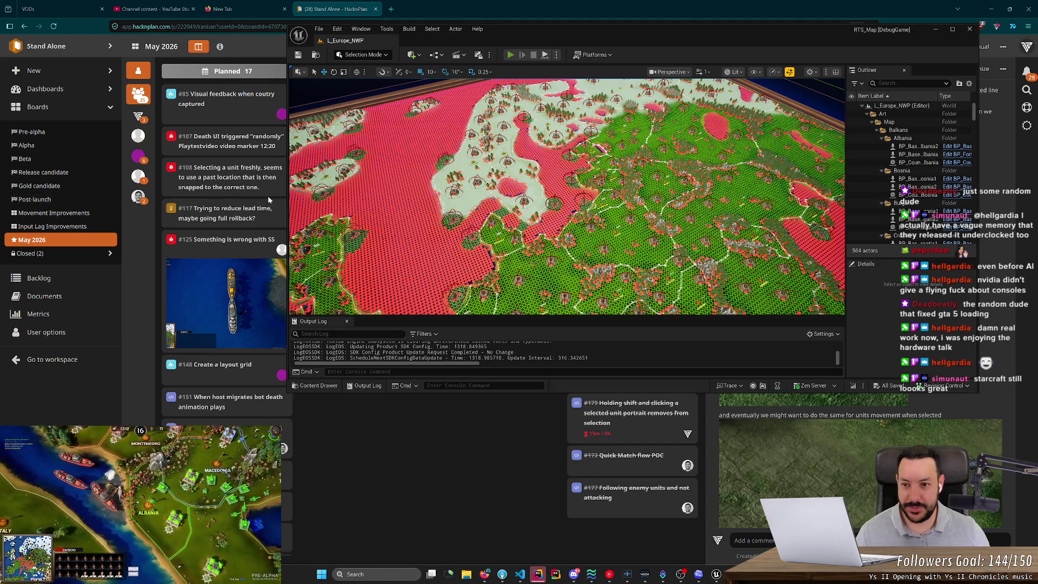
{"action": "left_click", "coordinate": [391, 9]}
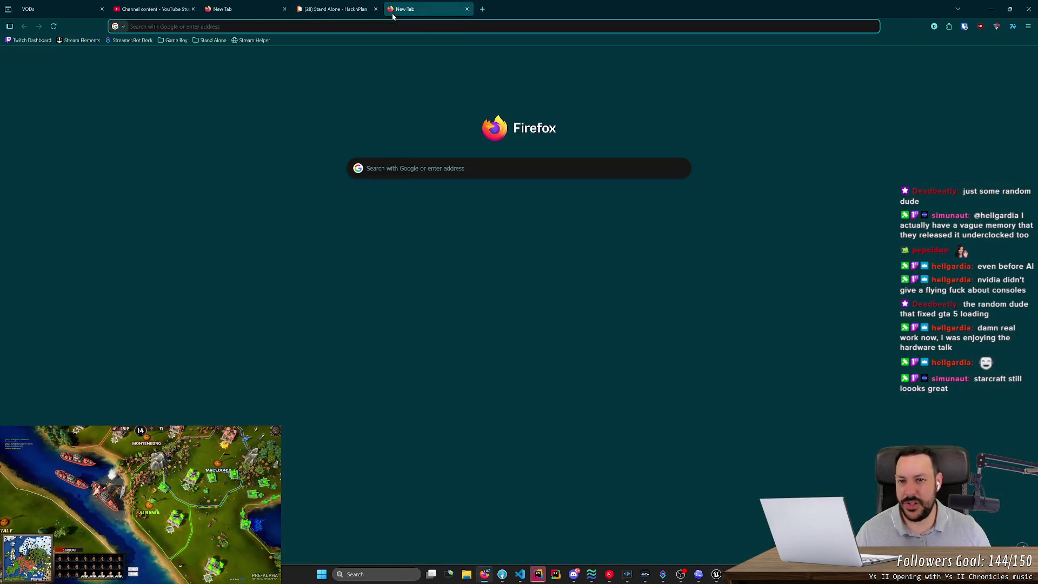
Search 'gta 5 loading json', glance at the Reddit post, then open the nee.lv article.
{"action": "type", "text": "gta 5 "}
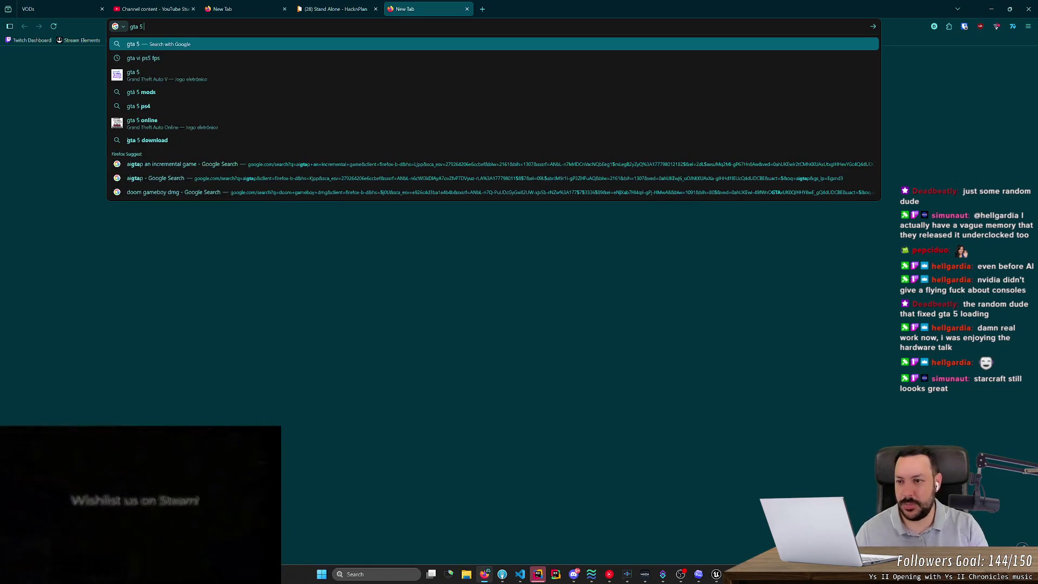
{"action": "type", "text": "loading json"}
{"action": "key", "text": "Return"}
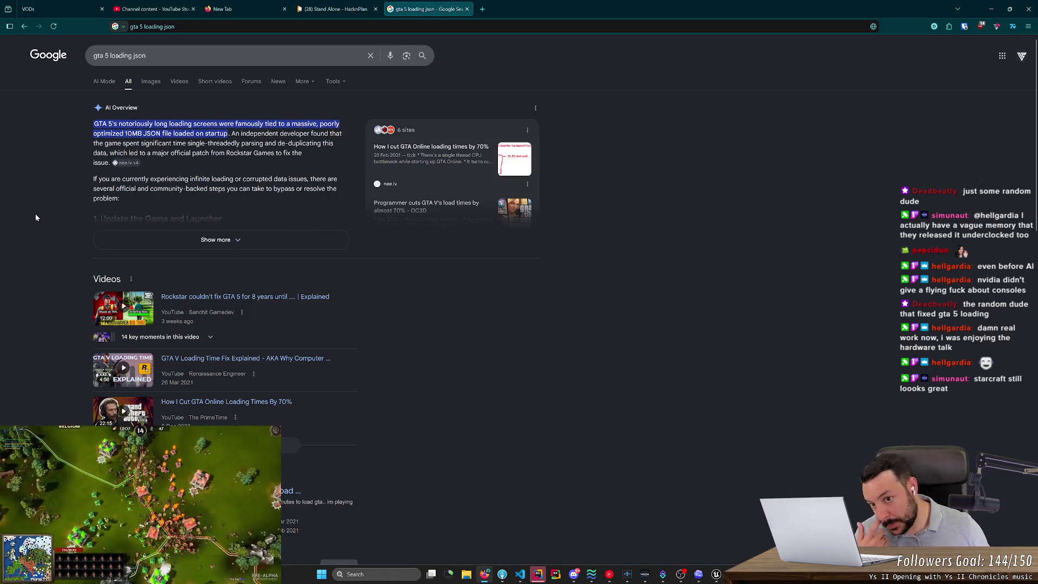
{"action": "scroll", "coordinate": [36, 217], "scroll_direction": "down", "scroll_amount": 4}
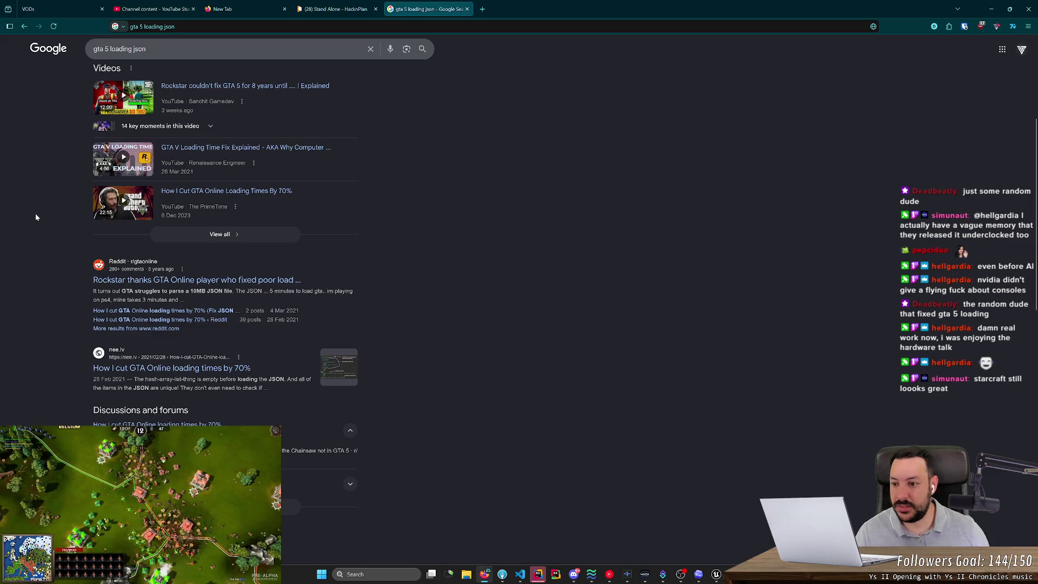
{"action": "left_click", "coordinate": [138, 276]}
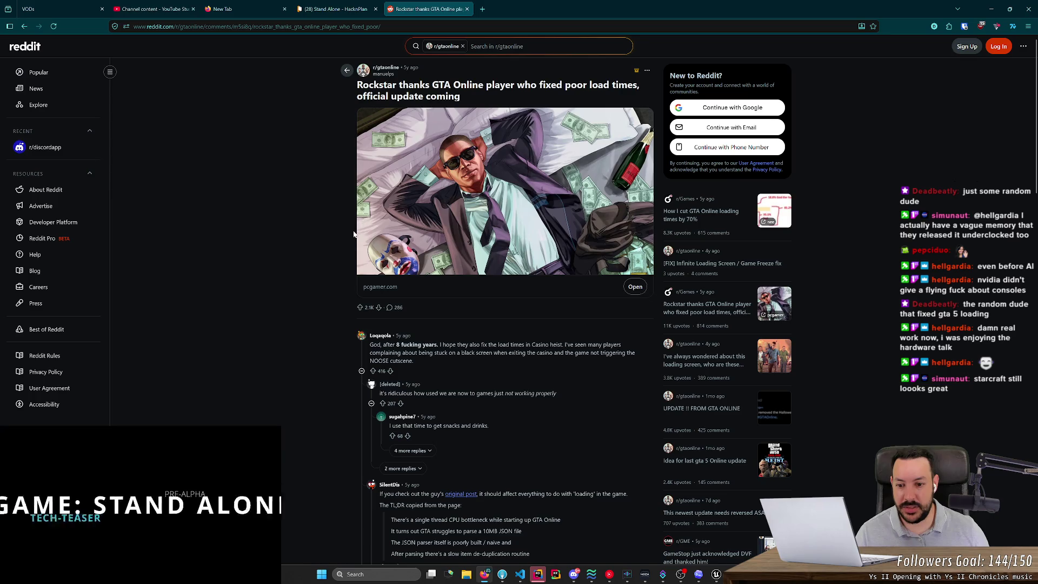
{"action": "scroll", "coordinate": [336, 225], "scroll_direction": "down", "scroll_amount": 2}
{"action": "scroll", "coordinate": [397, 205], "scroll_direction": "up", "scroll_amount": 2}
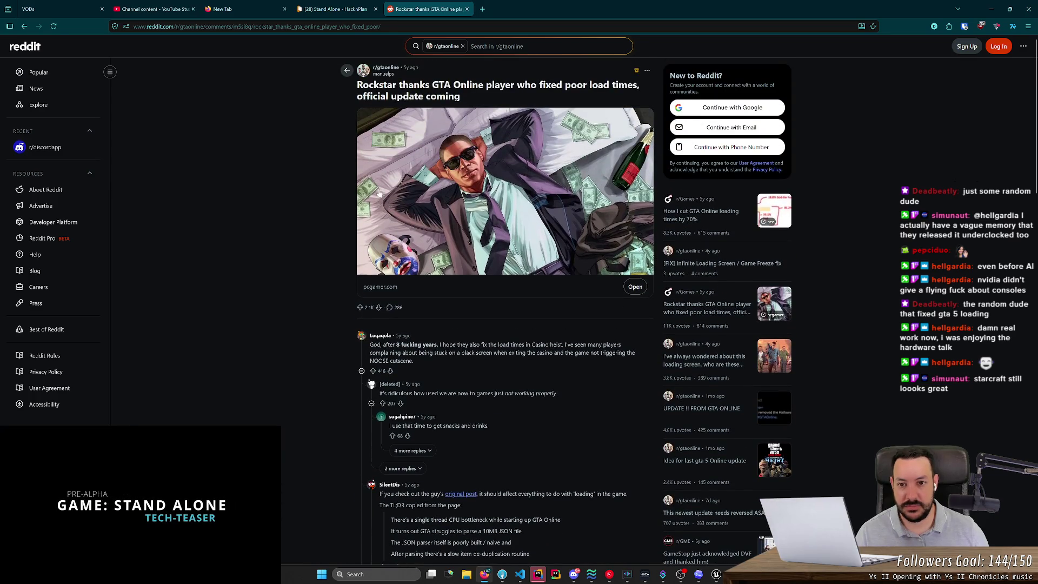
{"action": "key", "text": "alt+Left"}
{"action": "left_click", "coordinate": [178, 367]}
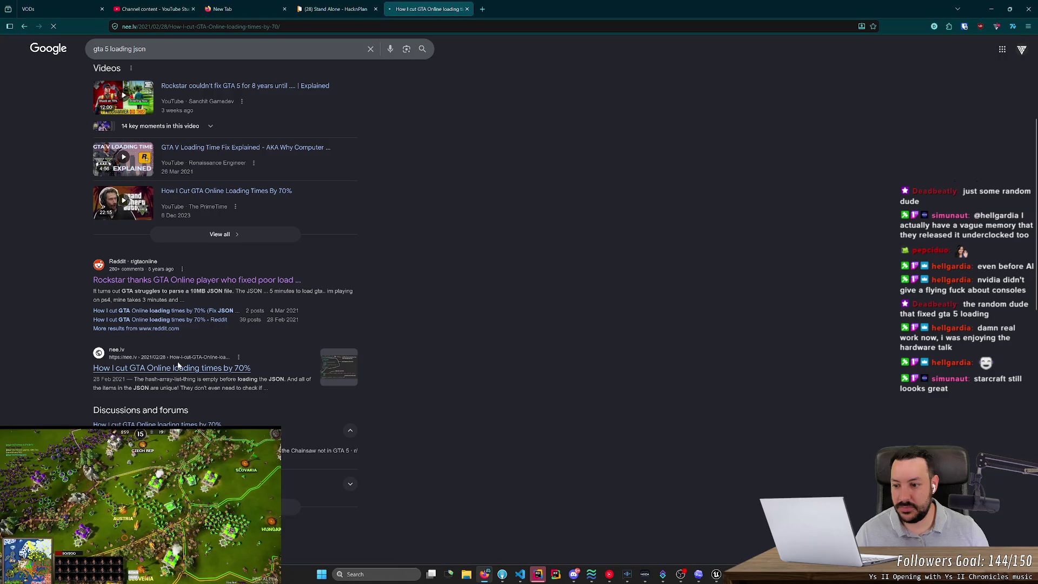
Select the article title and autoscroll through the first part of the GTA load-times article.
{"action": "mouse_move", "coordinate": [374, 66]}
{"action": "left_mouse_down"}
{"action": "mouse_move", "coordinate": [657, 63]}
{"action": "mouse_move", "coordinate": [471, 67]}
{"action": "mouse_move", "coordinate": [594, 67]}
{"action": "left_mouse_up"}
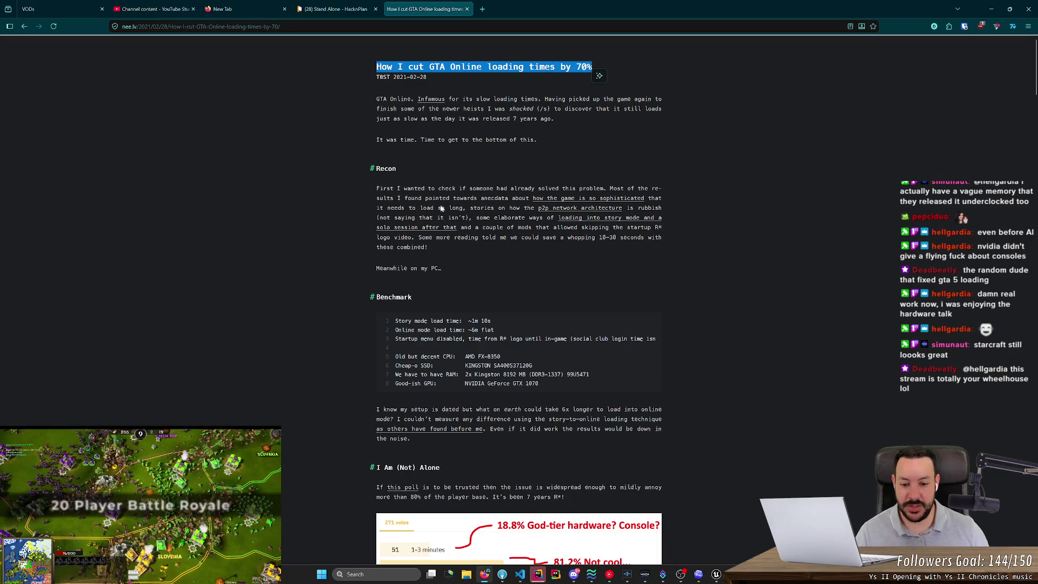
{"action": "scroll", "coordinate": [440, 209], "scroll_direction": "down", "scroll_amount": 2}
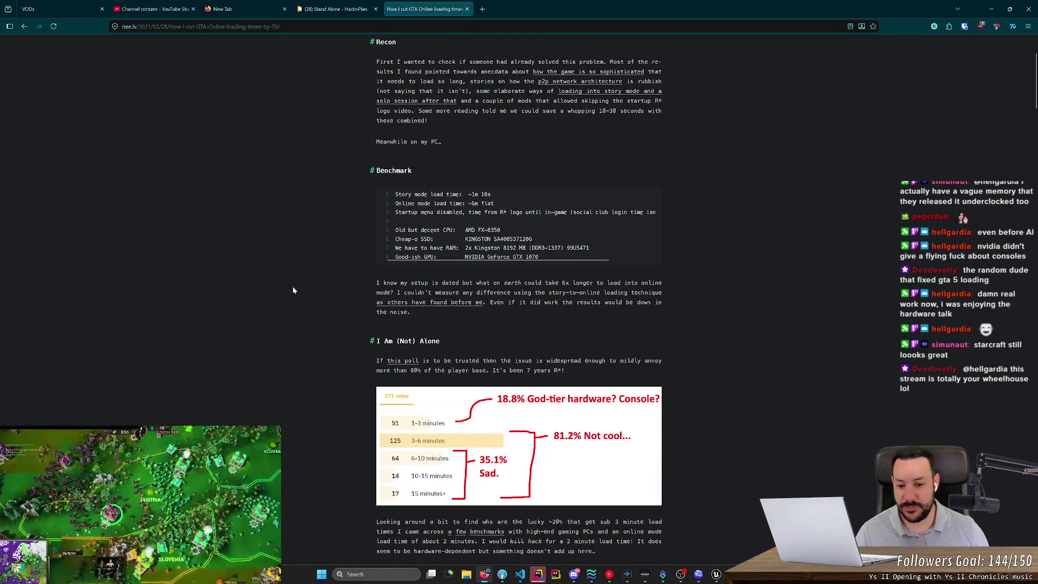
{"action": "scroll", "coordinate": [293, 290], "scroll_direction": "down", "scroll_amount": 5}
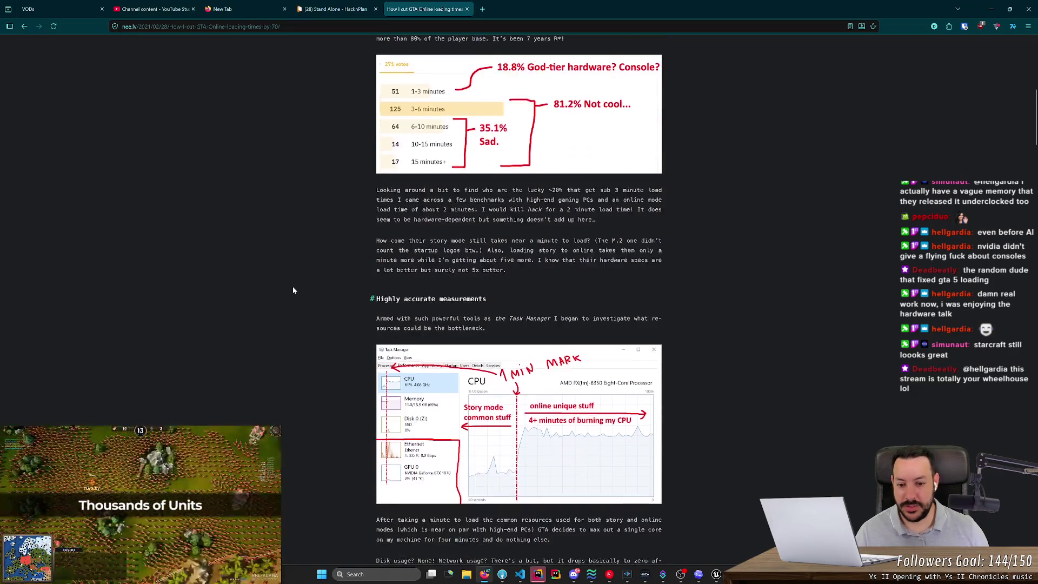
{"action": "scroll", "coordinate": [293, 290], "scroll_direction": "down", "scroll_amount": 10}
{"action": "middle_click", "coordinate": [330, 198]}
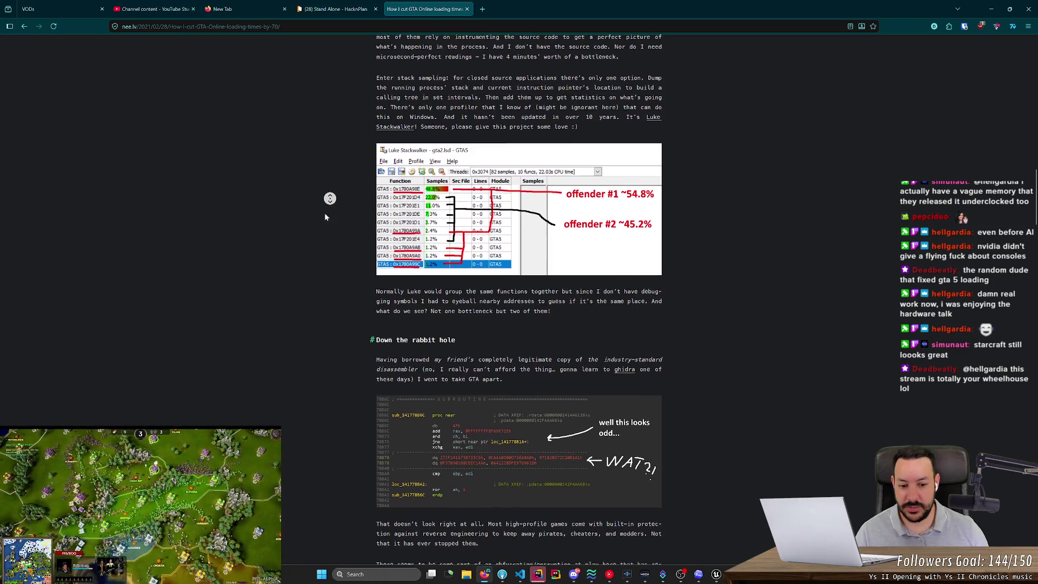
{"action": "scroll", "coordinate": [325, 212], "scroll_direction": "down", "scroll_amount": 5}
{"action": "middle_click", "coordinate": [323, 216]}
{"action": "scroll", "coordinate": [333, 186], "scroll_direction": "up", "scroll_amount": 2}
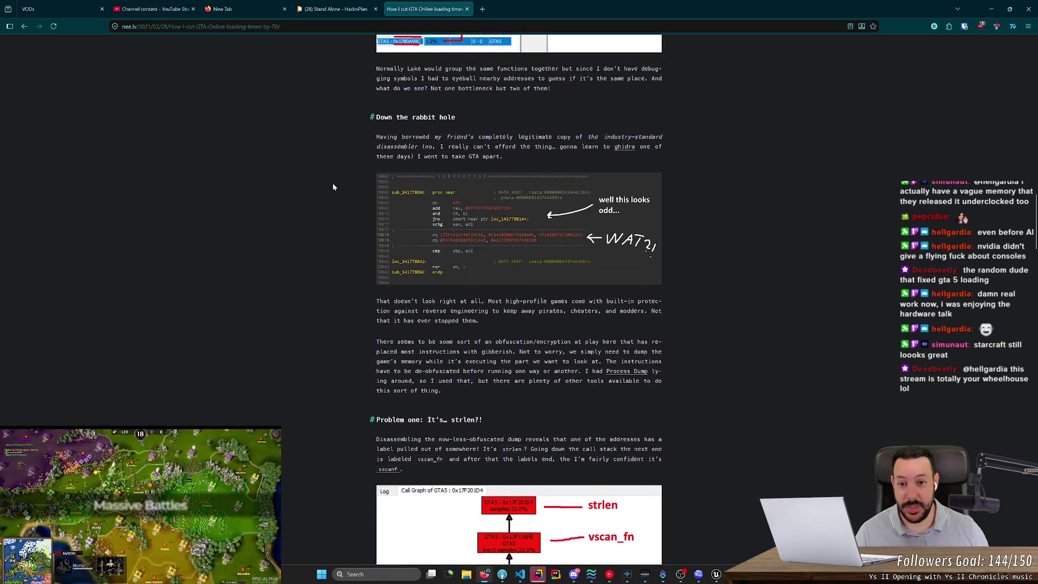
{"action": "middle_click", "coordinate": [302, 192]}
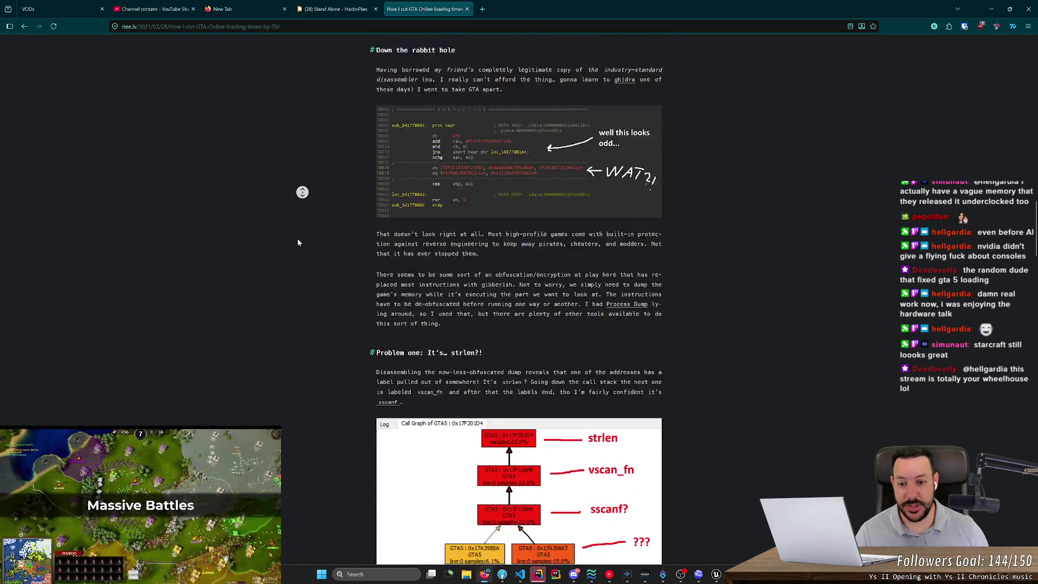
Read the rest of the GTA load-times article, then close its tab.
{"action": "scroll", "coordinate": [293, 252], "scroll_direction": "down", "scroll_amount": 10}
{"action": "scroll", "coordinate": [292, 232], "scroll_direction": "down", "scroll_amount": 4}
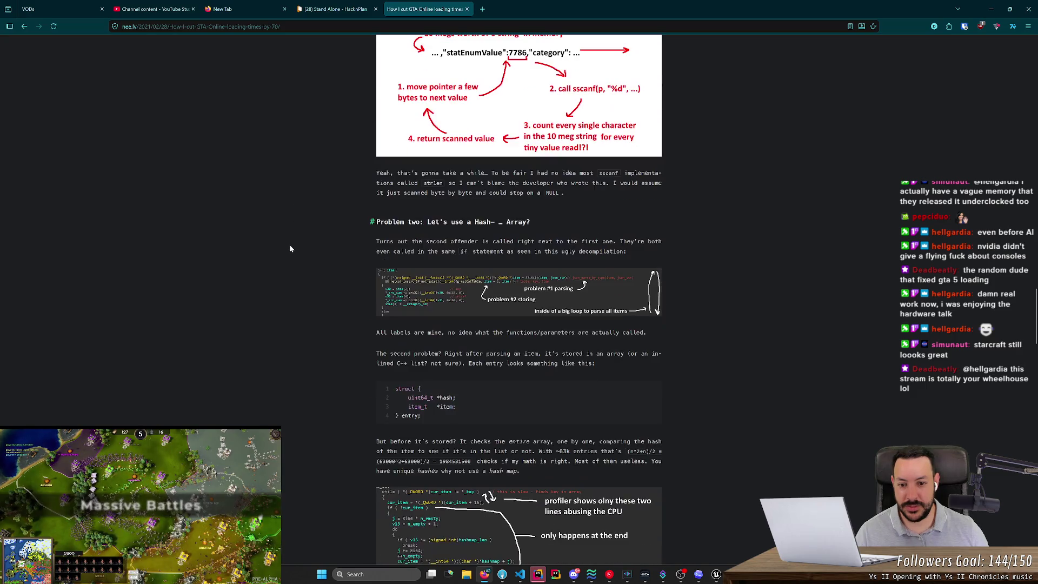
{"action": "middle_click", "coordinate": [296, 210]}
{"action": "scroll", "coordinate": [300, 248], "scroll_direction": "down", "scroll_amount": 7}
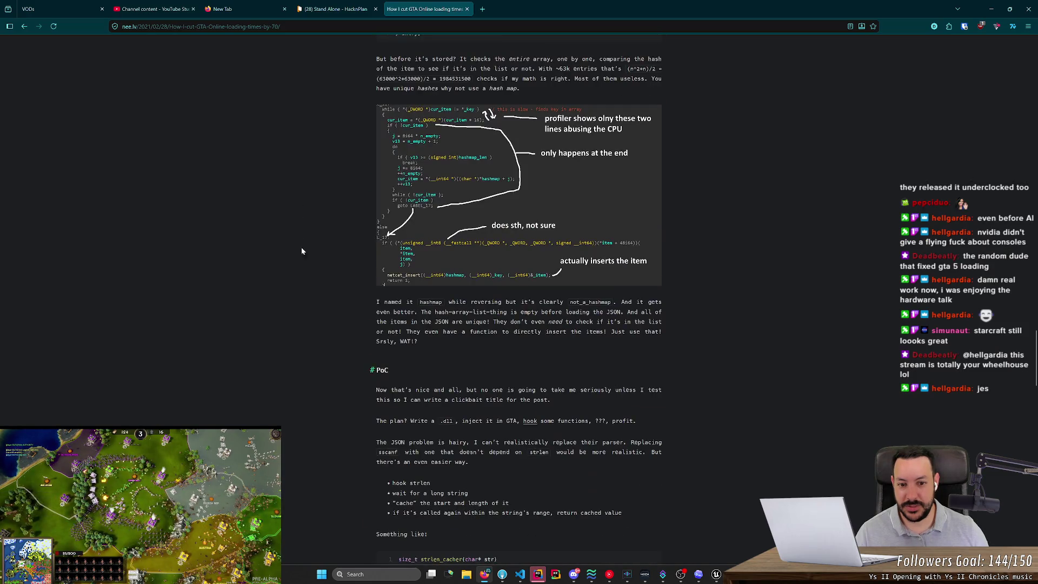
{"action": "middle_click", "coordinate": [304, 225]}
{"action": "scroll", "coordinate": [303, 306], "scroll_direction": "down", "scroll_amount": 15}
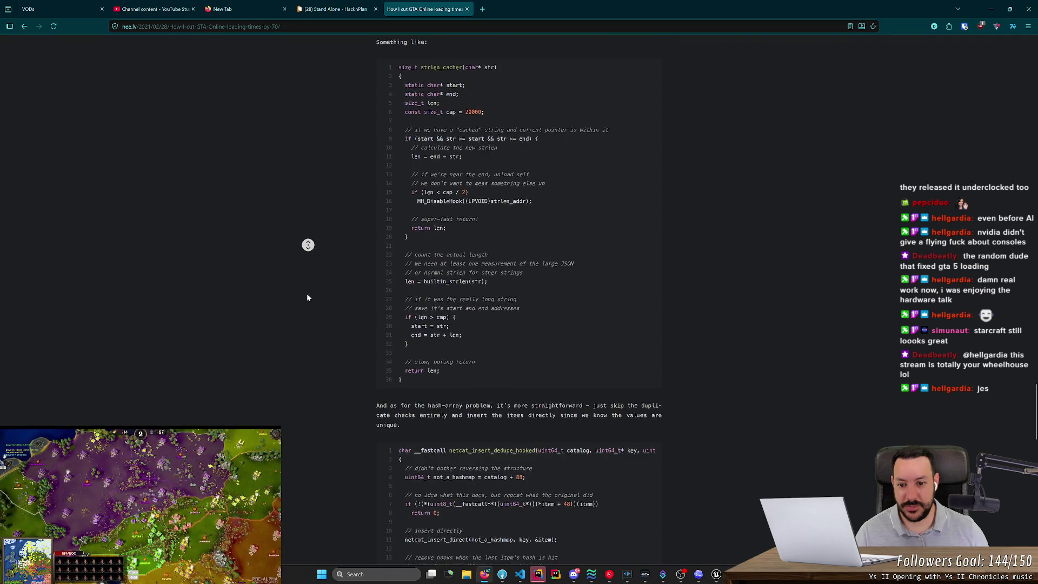
{"action": "middle_click", "coordinate": [435, 14]}
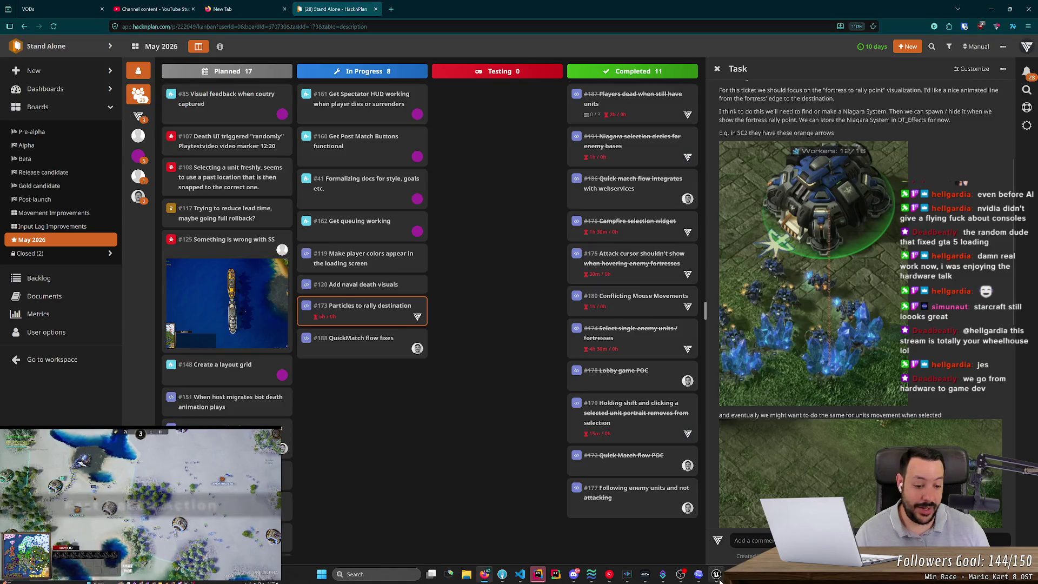
Open the task's StarCraft reference image full size in its own tab, then a new tab.
{"action": "left_click", "coordinate": [716, 574]}
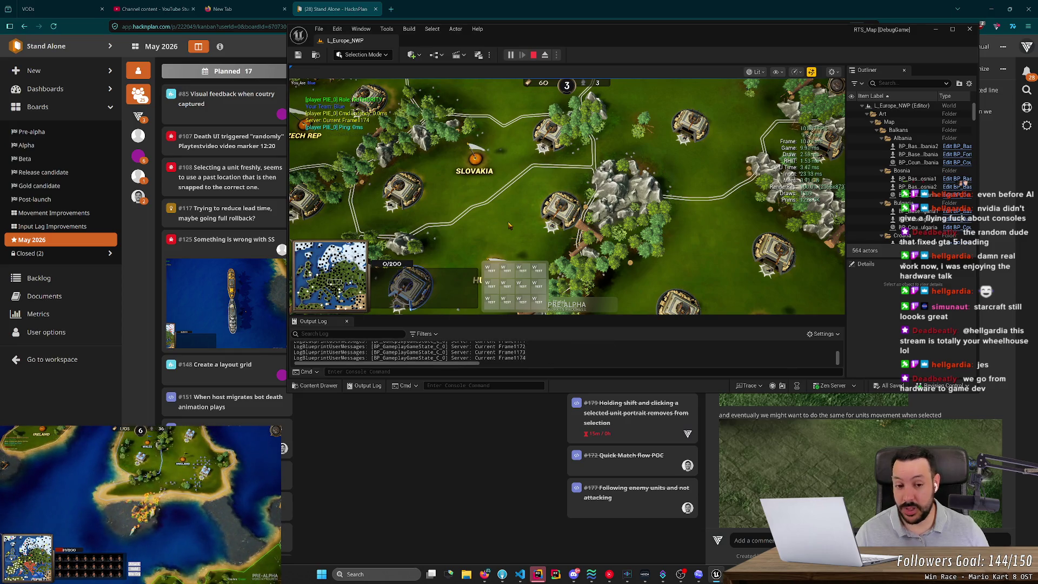
{"action": "left_click", "coordinate": [950, 401]}
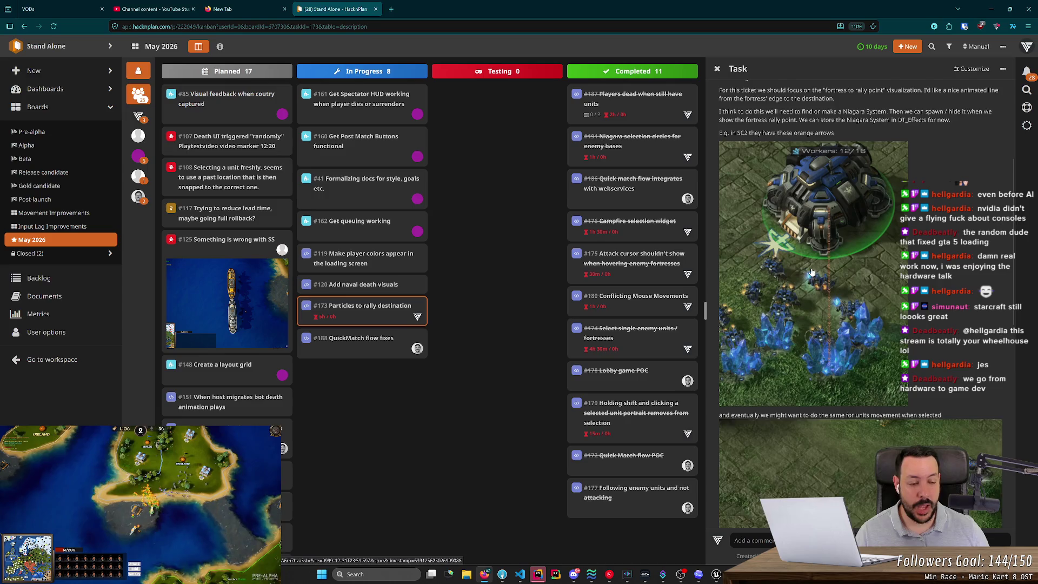
{"action": "scroll", "coordinate": [811, 313], "scroll_direction": "up", "scroll_amount": 1}
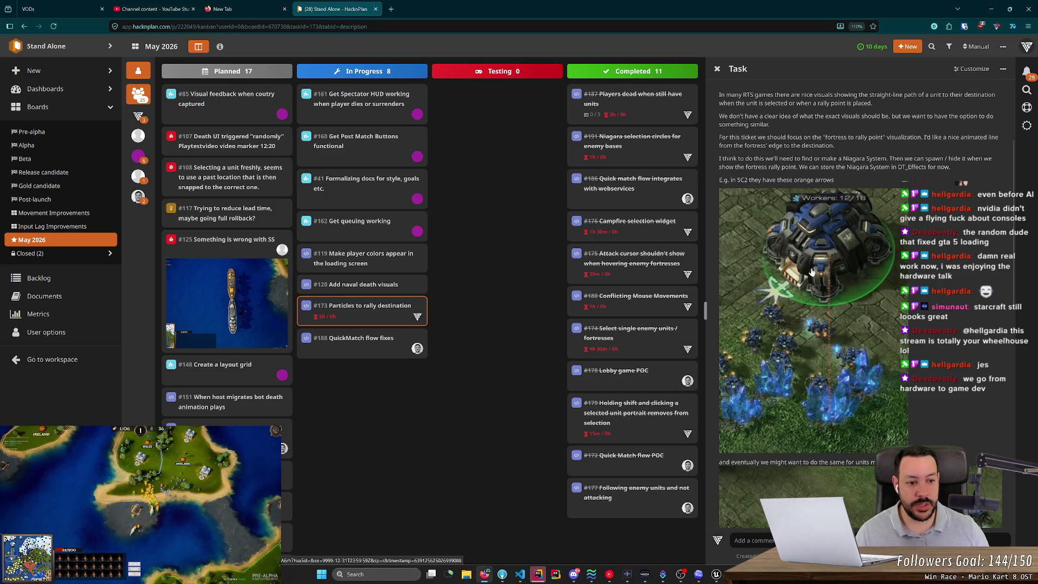
{"action": "left_click", "coordinate": [813, 297]}
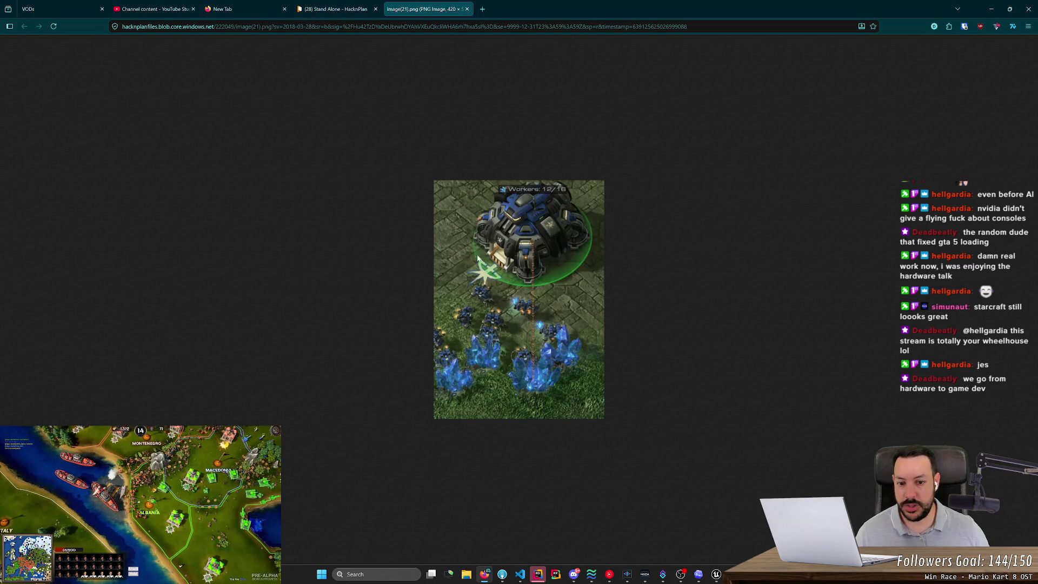
{"action": "key", "text": "ctrl+t"}
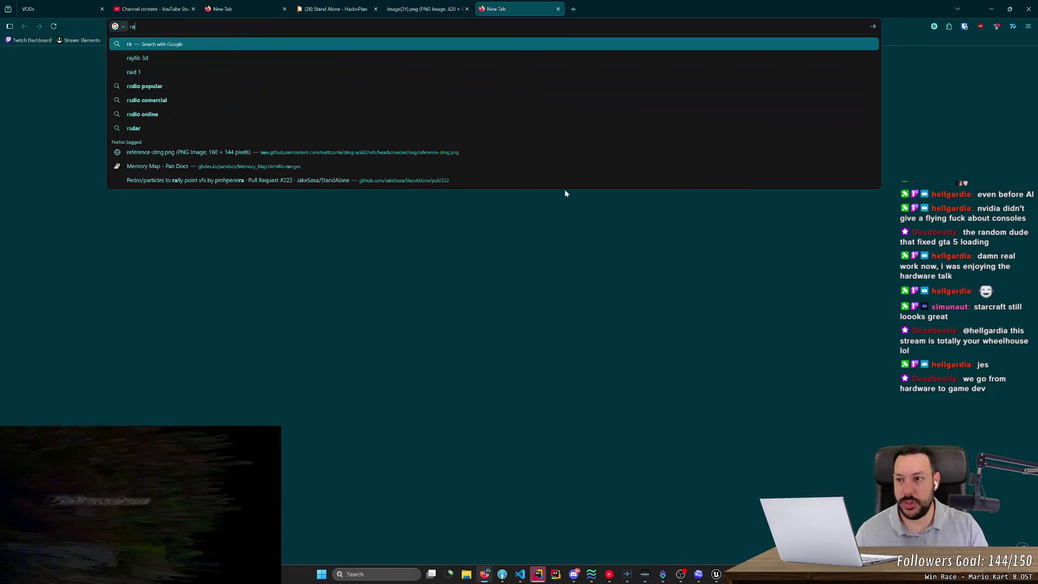
Search 'start craft 2 rally point' and play the WikiGameGuides StarCraft 2 Rally Points video.
{"action": "type", "text": "start craft"}
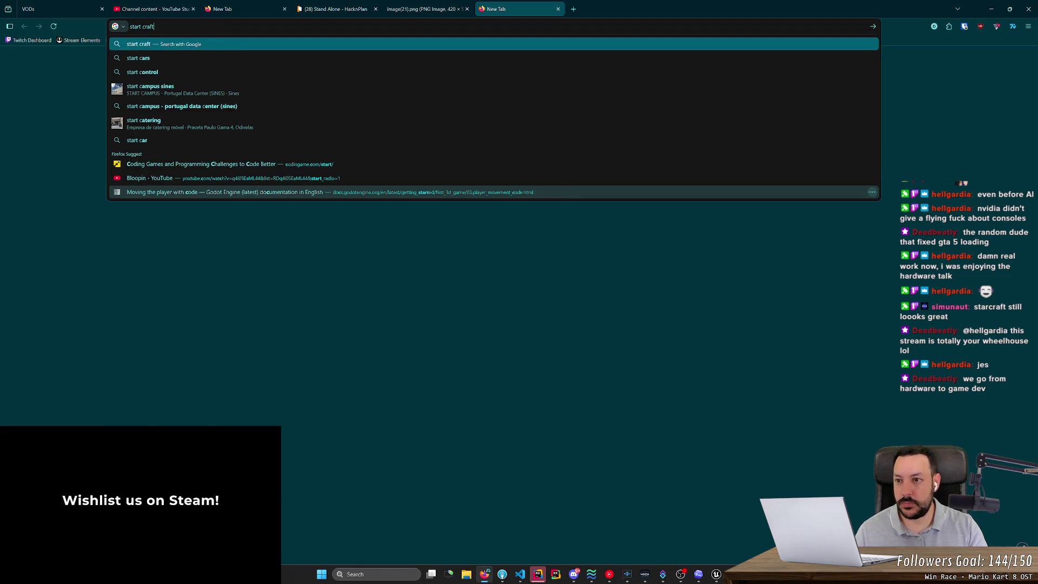
{"action": "type", "text": " 2 rally po"}
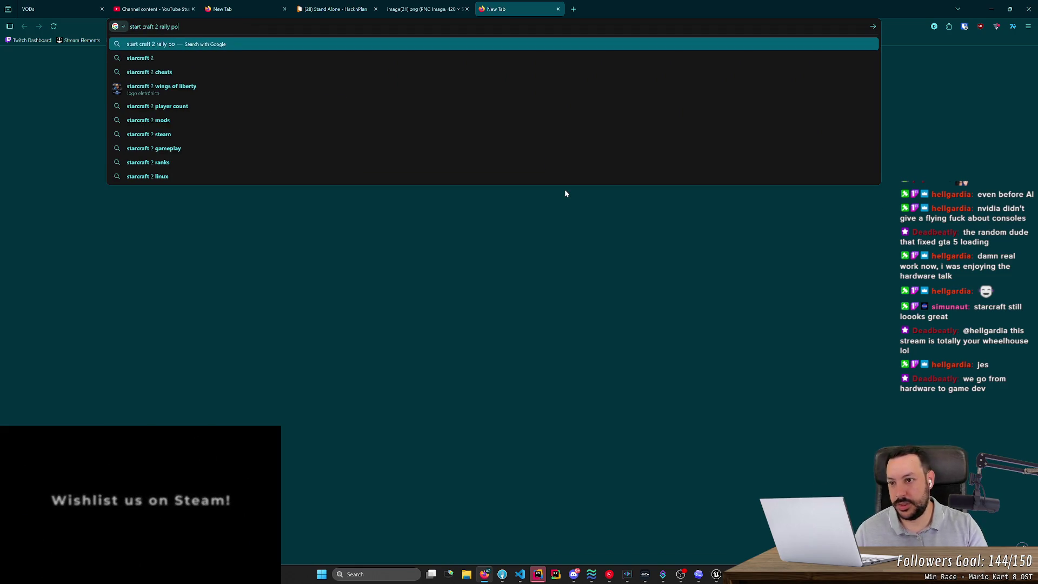
{"action": "type", "text": "int"}
{"action": "key", "text": "Return"}
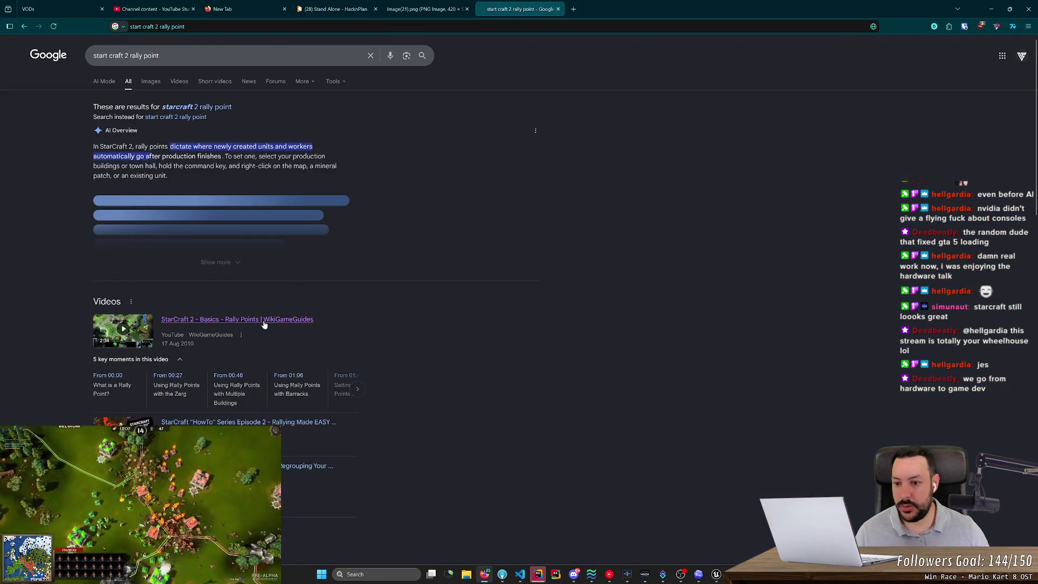
{"action": "left_click", "coordinate": [255, 182]}
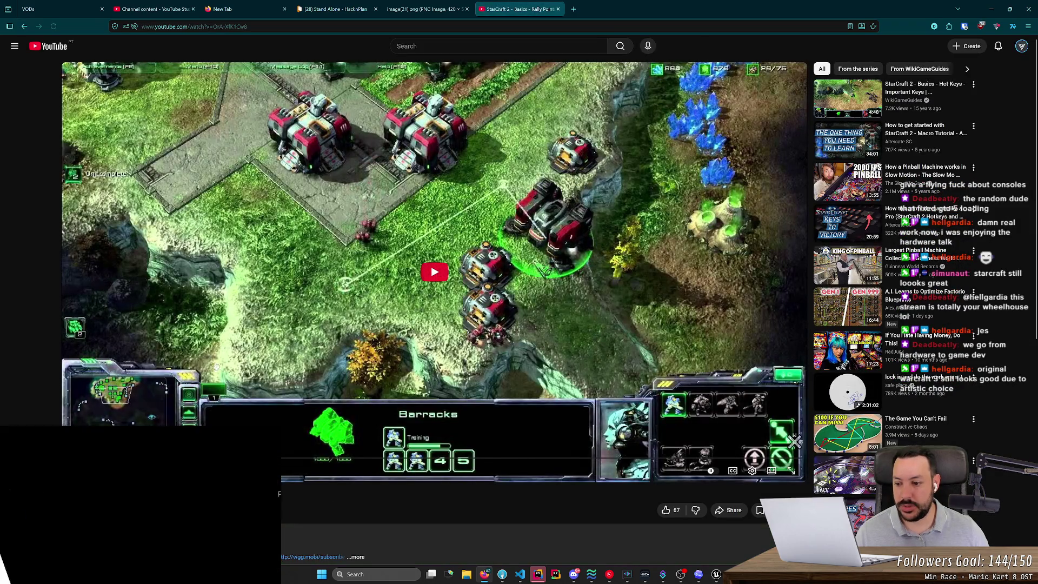
{"action": "left_click", "coordinate": [410, 290]}
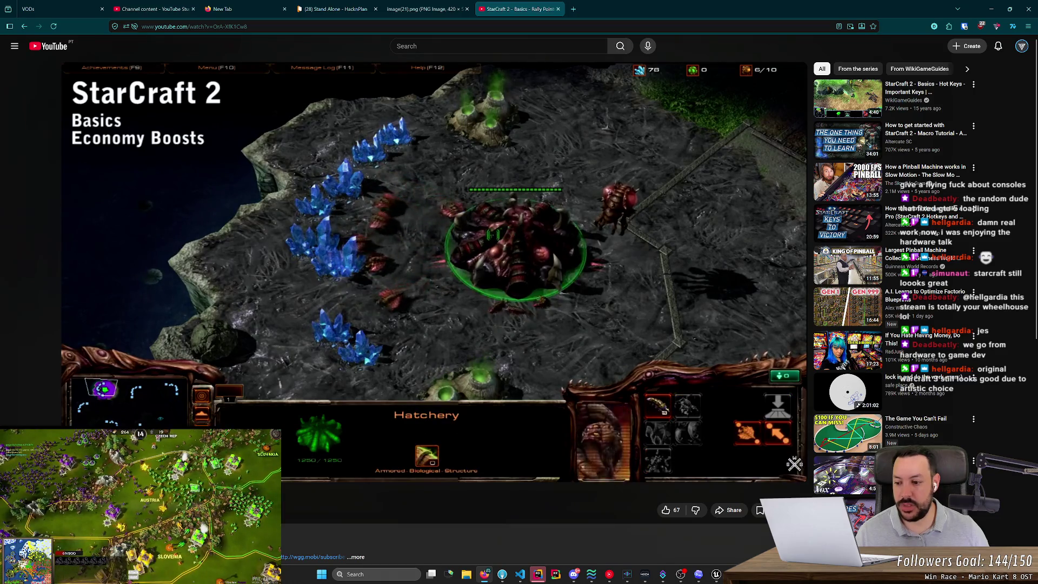
Search the web for 'StarCraft 2' in a new tab, then close the results.
{"action": "left_click", "coordinate": [573, 9]}
{"action": "type", "text": "StarCraft 2"}
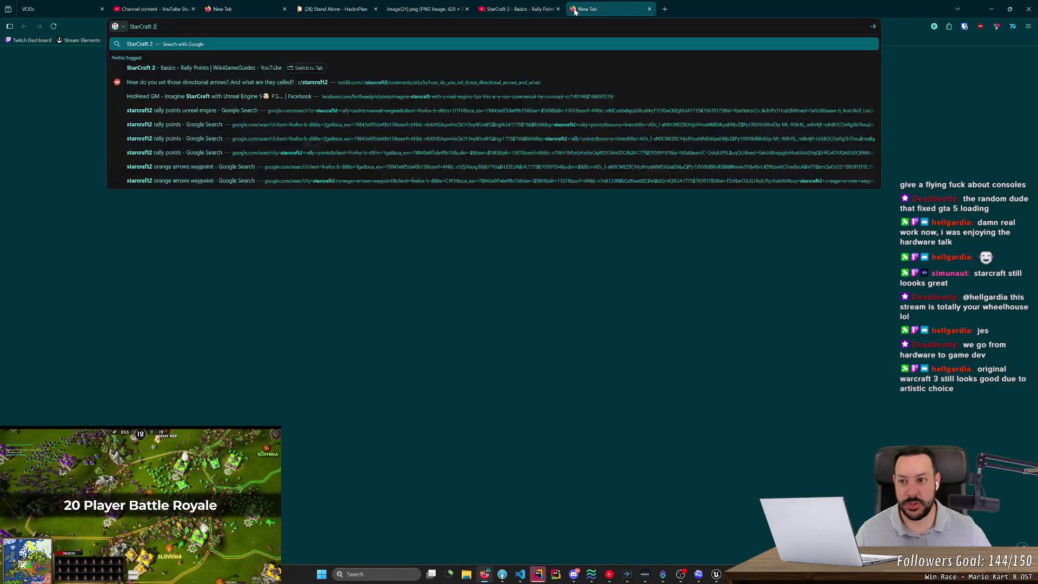
{"action": "key", "text": "Return"}
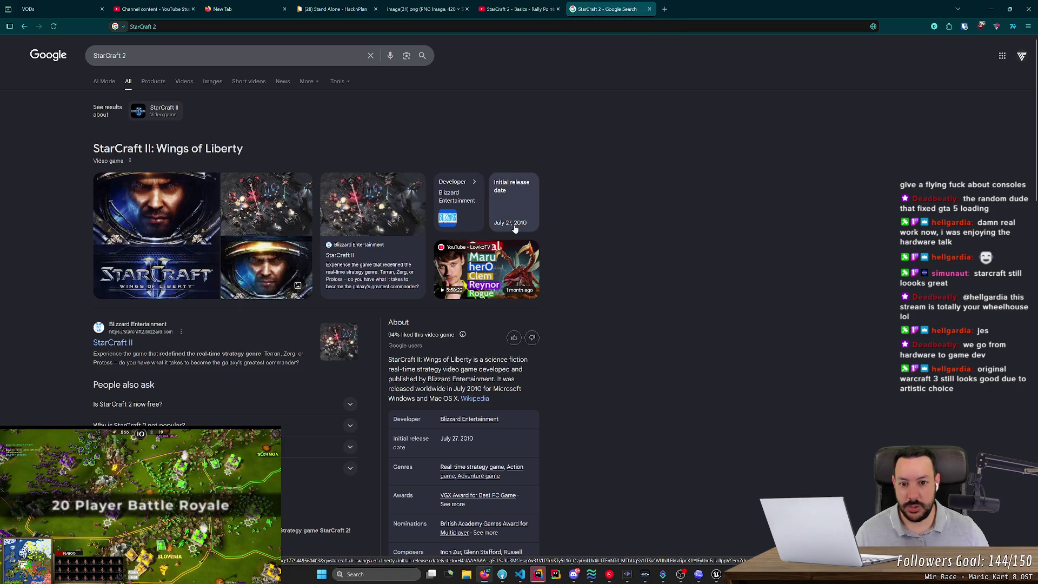
{"action": "middle_click", "coordinate": [604, 10]}
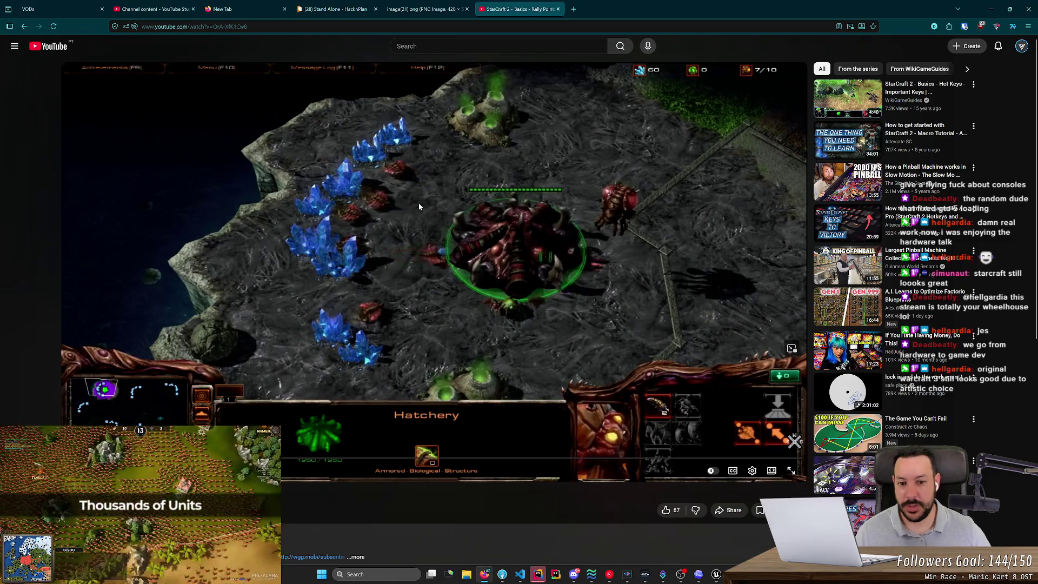
Skip through the rally points video to the Barracks and marines scenes, then close it.
{"action": "key", "text": "l"}
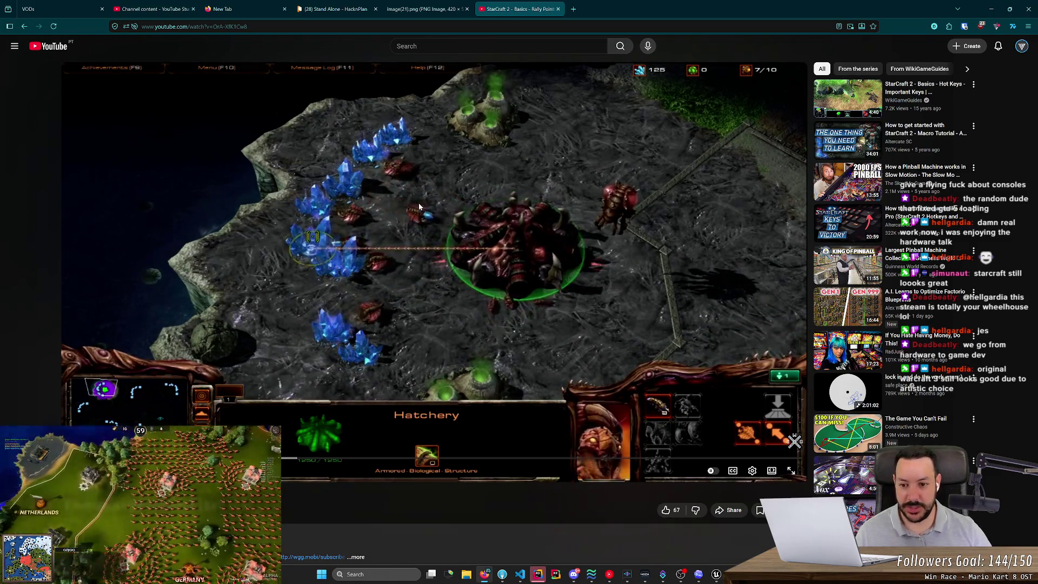
{"action": "key", "text": "Right"}
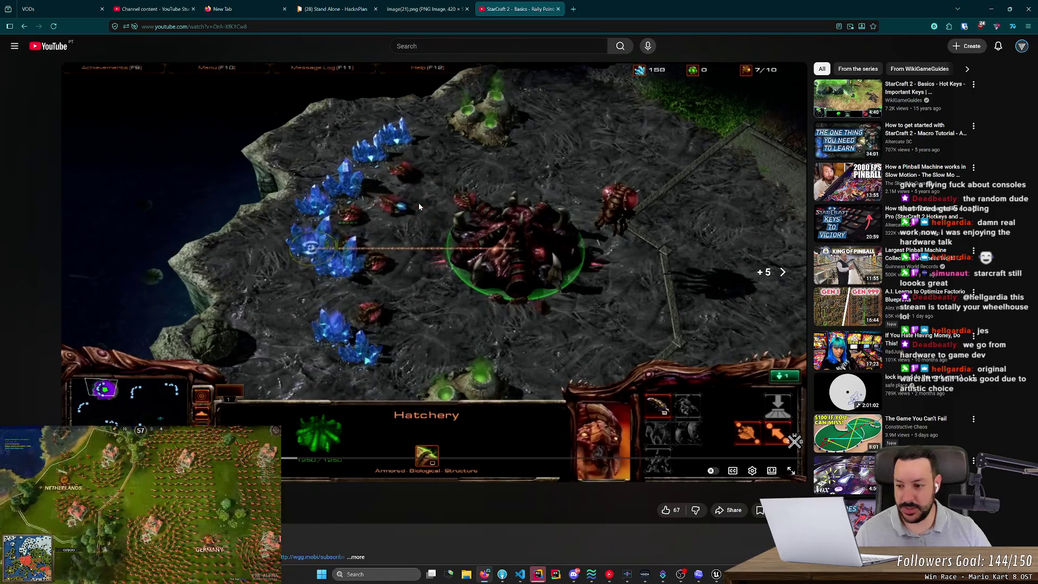
{"action": "key", "text": "Right"}
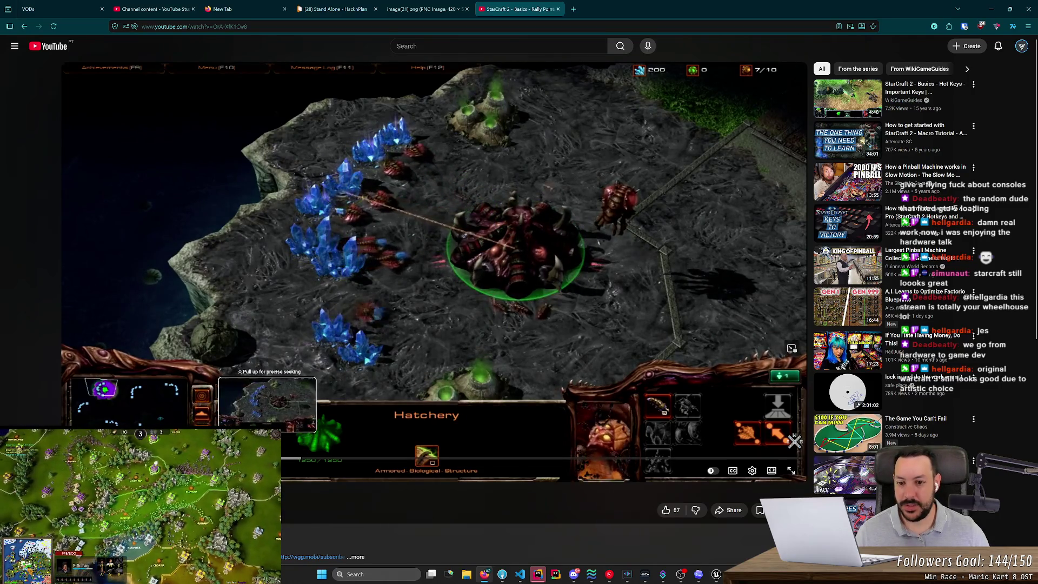
{"action": "left_click_drag", "start_coordinate": [274, 459], "coordinate": [274, 459]}
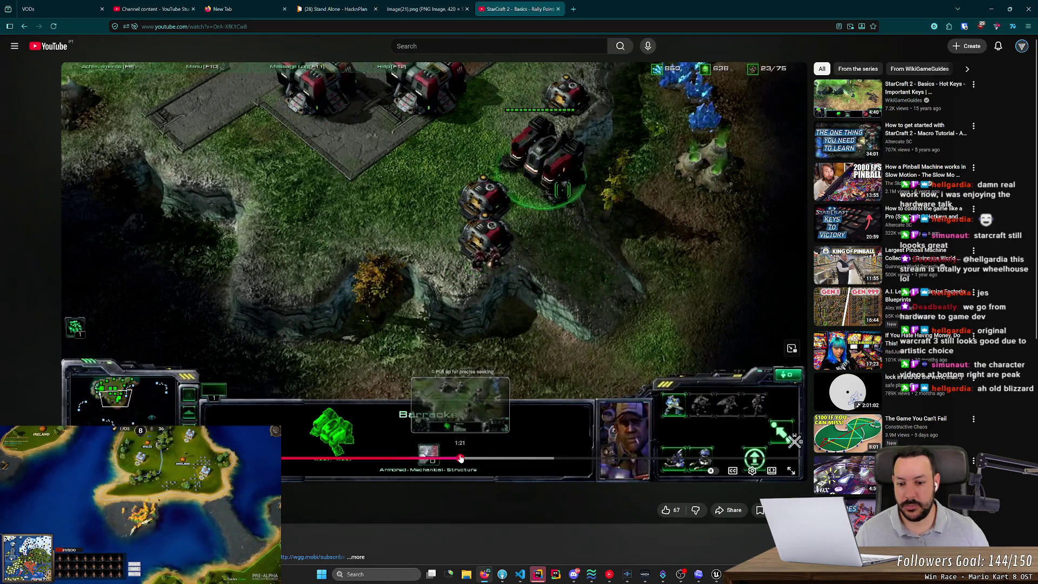
{"action": "left_click", "coordinate": [465, 458]}
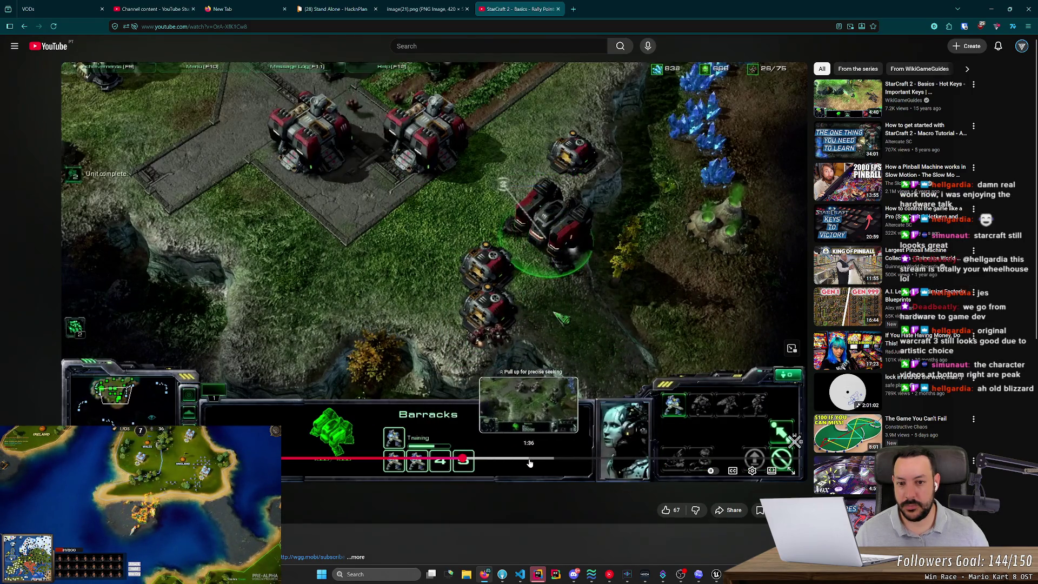
{"action": "left_click", "coordinate": [548, 460]}
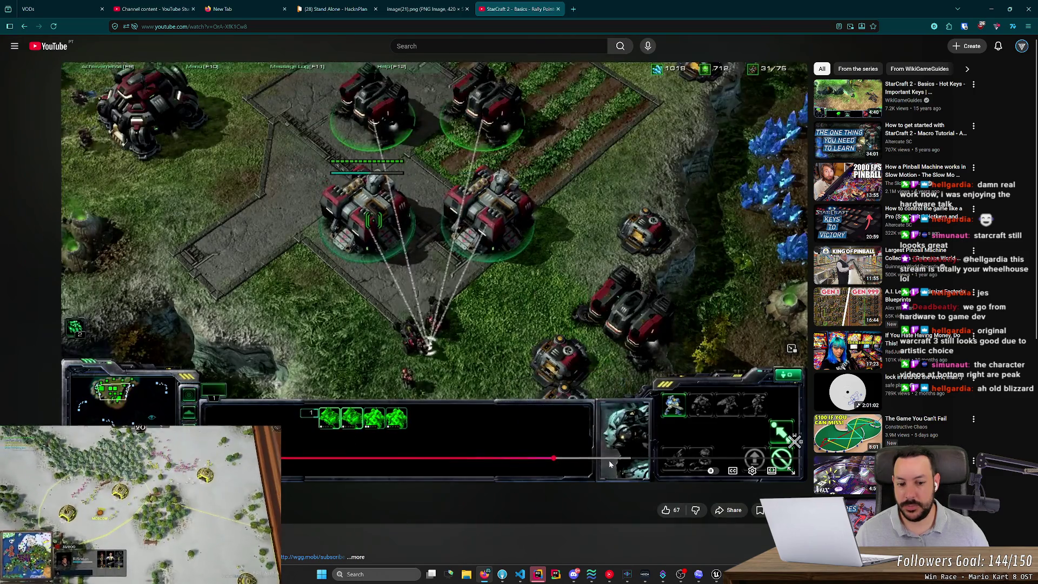
{"action": "left_click", "coordinate": [618, 459]}
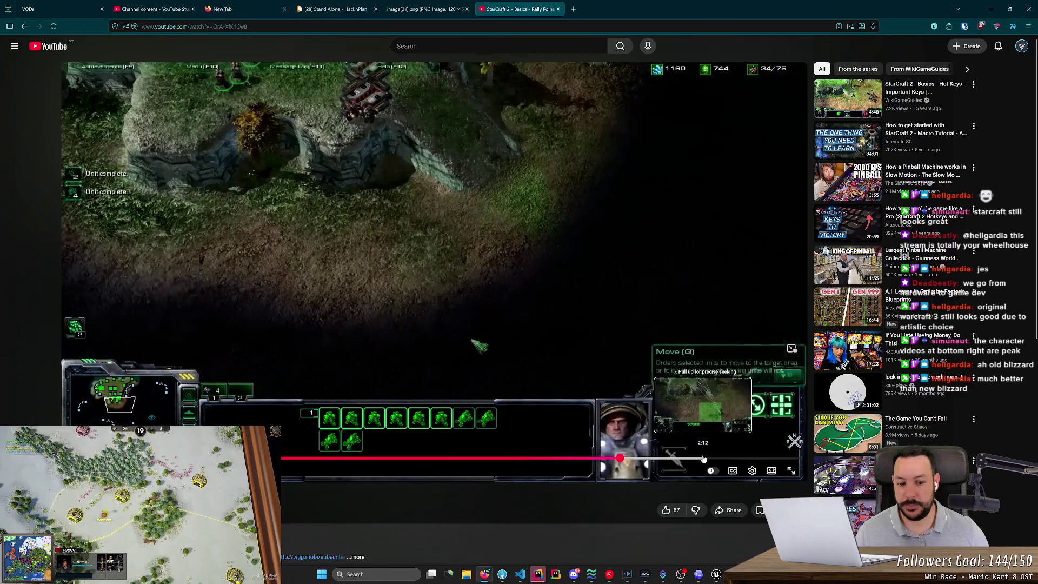
{"action": "left_click", "coordinate": [707, 459]}
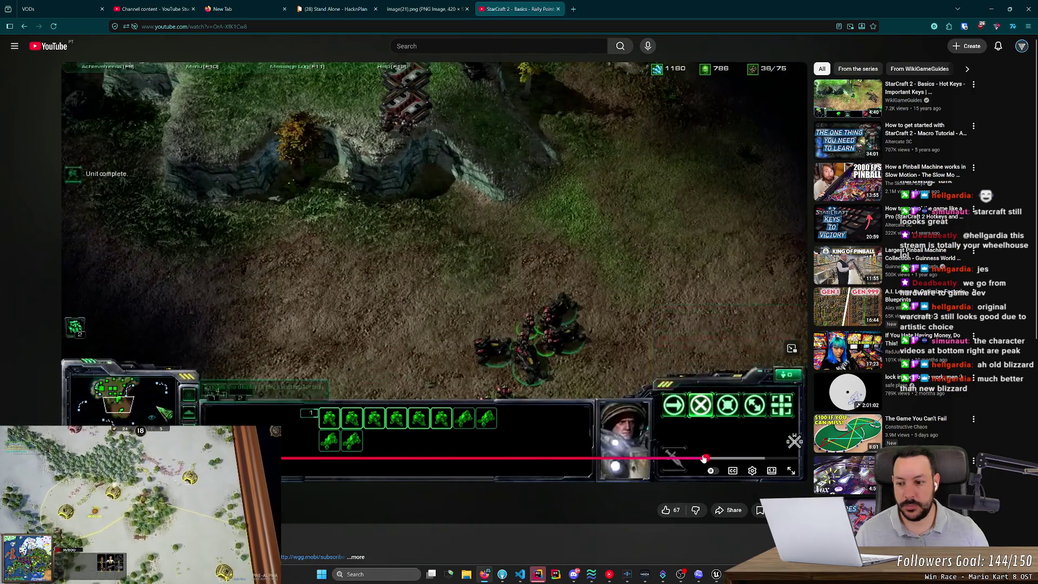
{"action": "key", "text": "ctrl+w"}
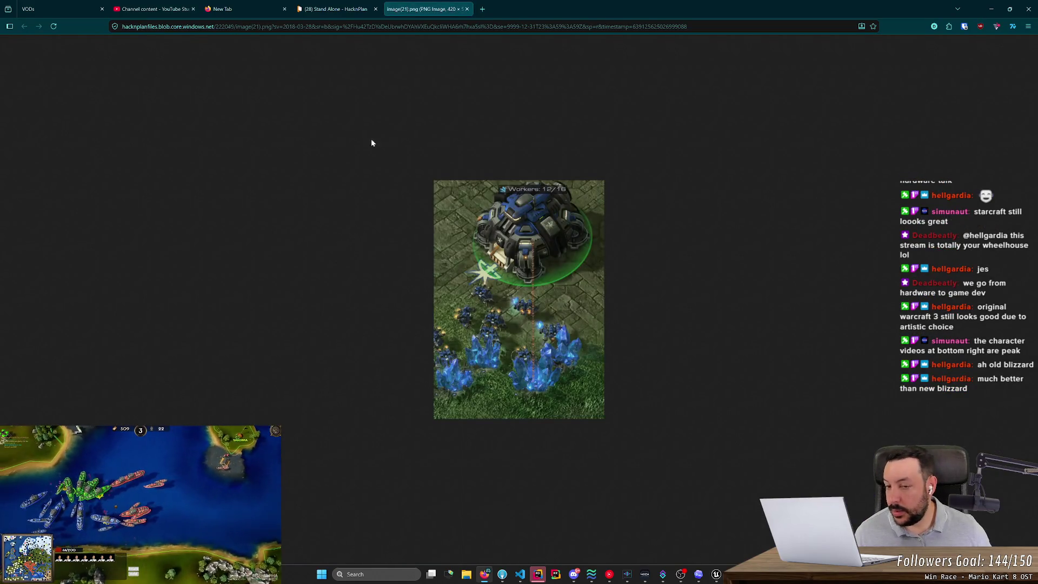
Close the reference screenshot and enter 'StarCraft 2warcraft3' as a query in a new tab.
{"action": "middle_click", "coordinate": [443, 7]}
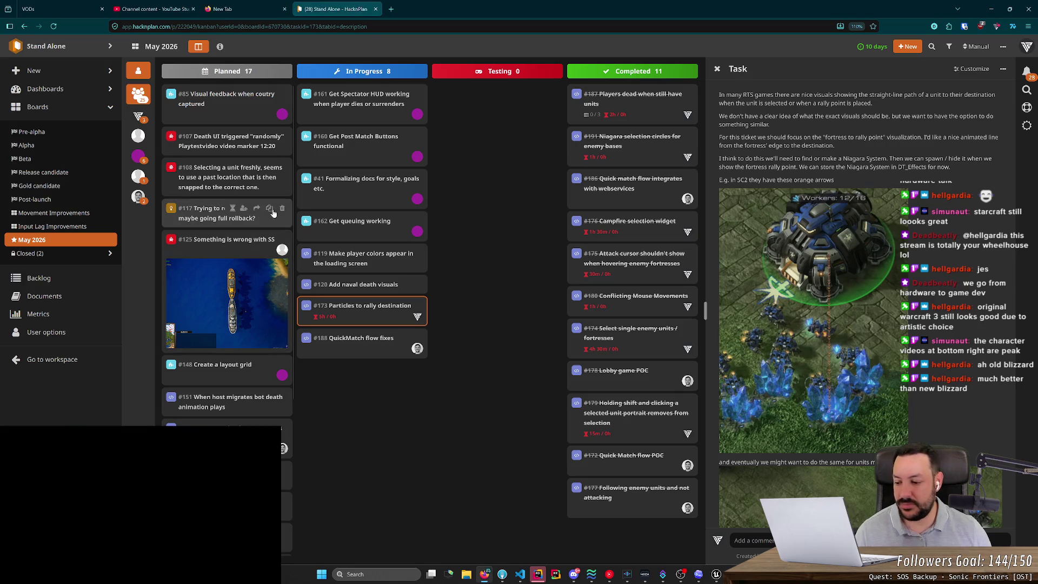
{"action": "left_click", "coordinate": [392, 9]}
{"action": "type", "text": "StarCraft 2"}
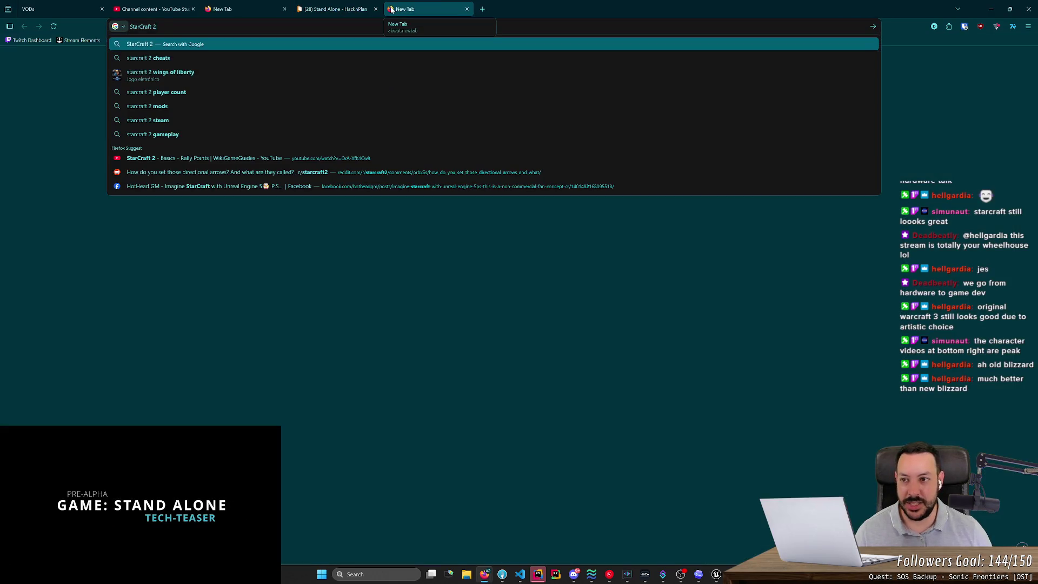
{"action": "type", "text": "warc"}
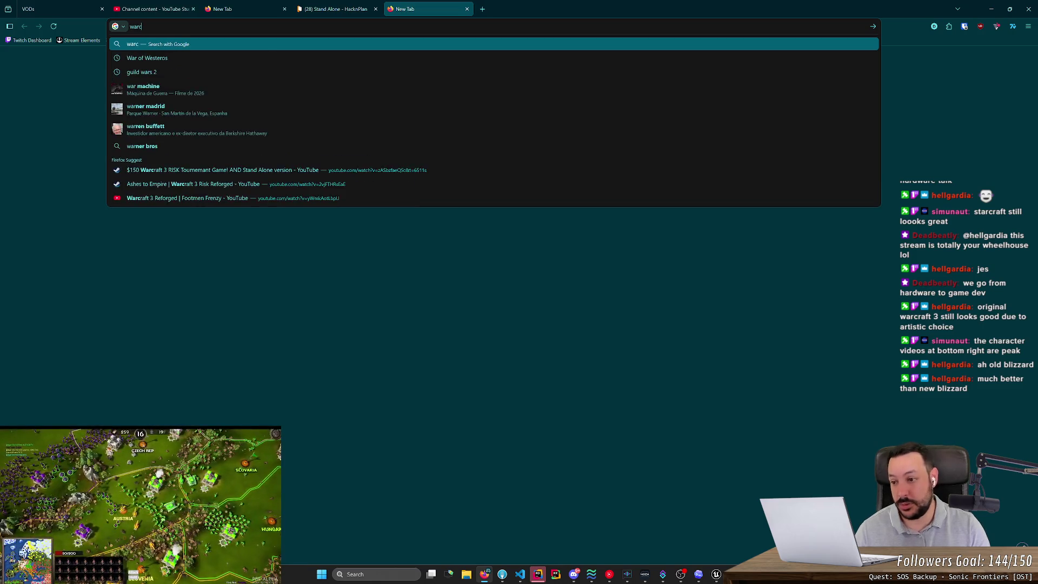
{"action": "type", "text": "raft3"}
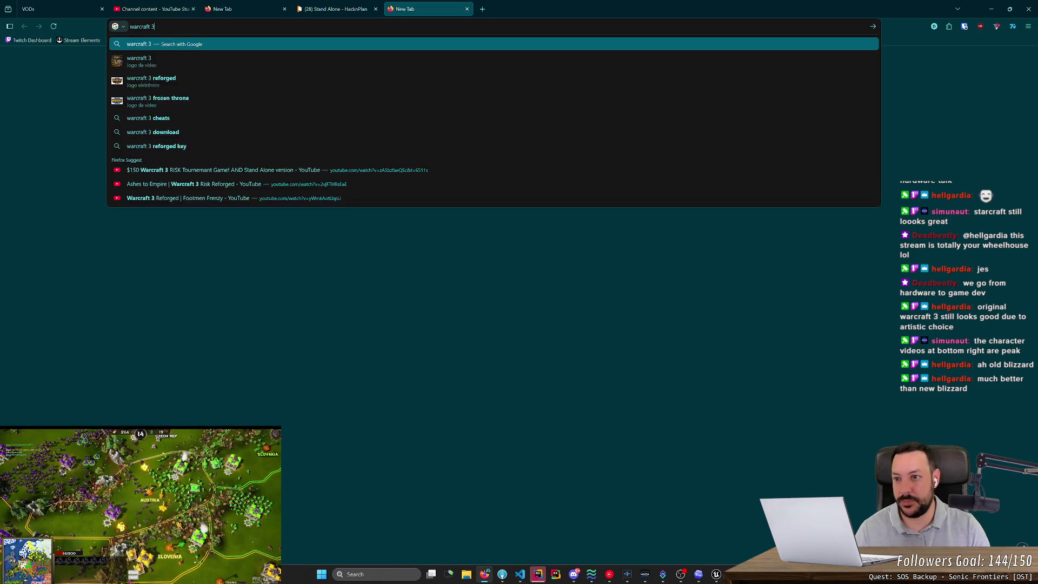
Preview Warcraft 3 gameplay, Reforged and Reign of Chaos image results, then close the search.
{"action": "key", "text": "Return"}
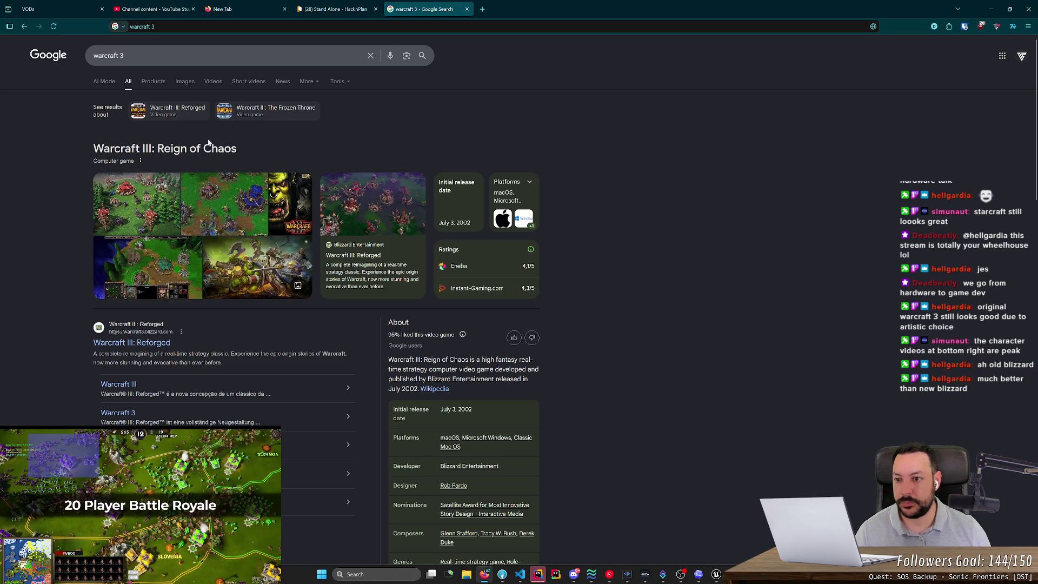
{"action": "left_click", "coordinate": [179, 81]}
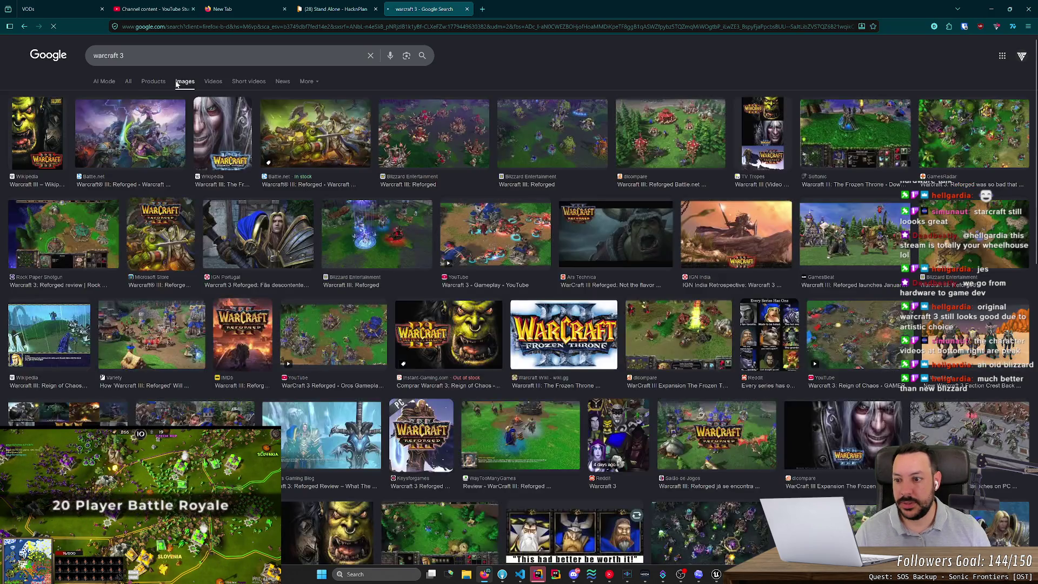
{"action": "left_click", "coordinate": [485, 232]}
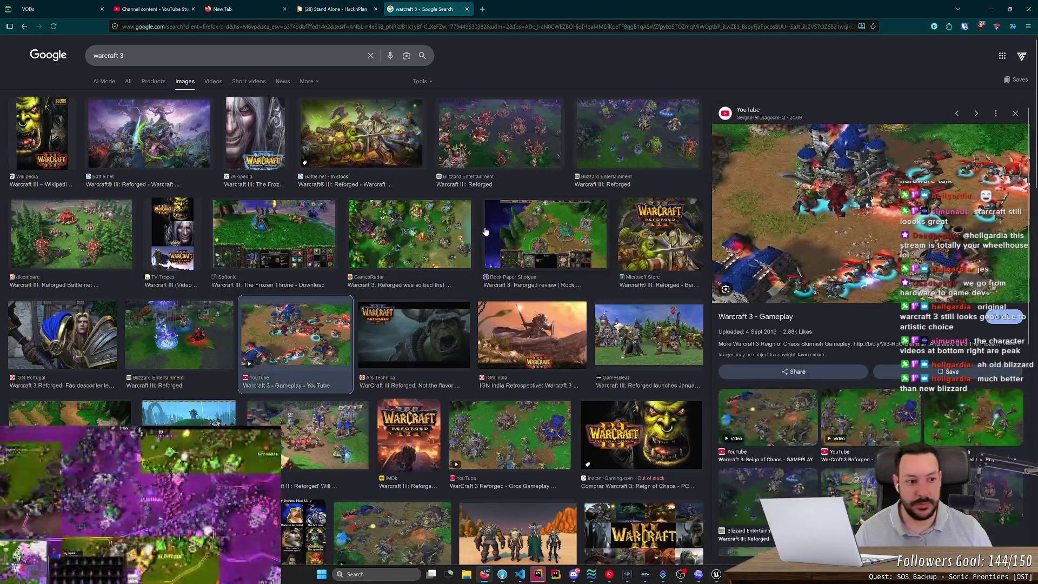
{"action": "key", "text": "Left"}
{"action": "key", "text": "Left"}
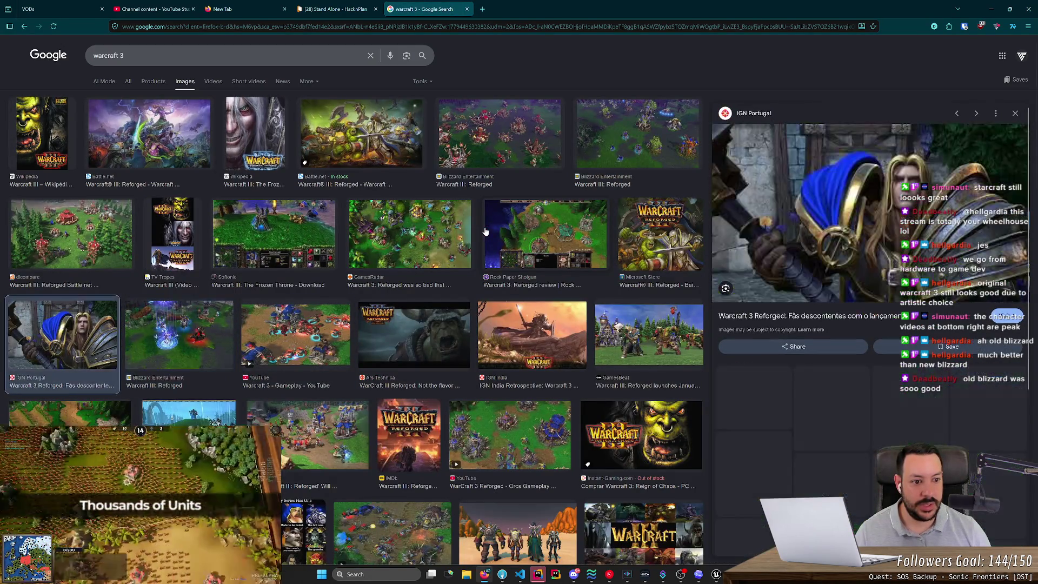
{"action": "key", "text": "Right"}
{"action": "left_click", "coordinate": [513, 189]}
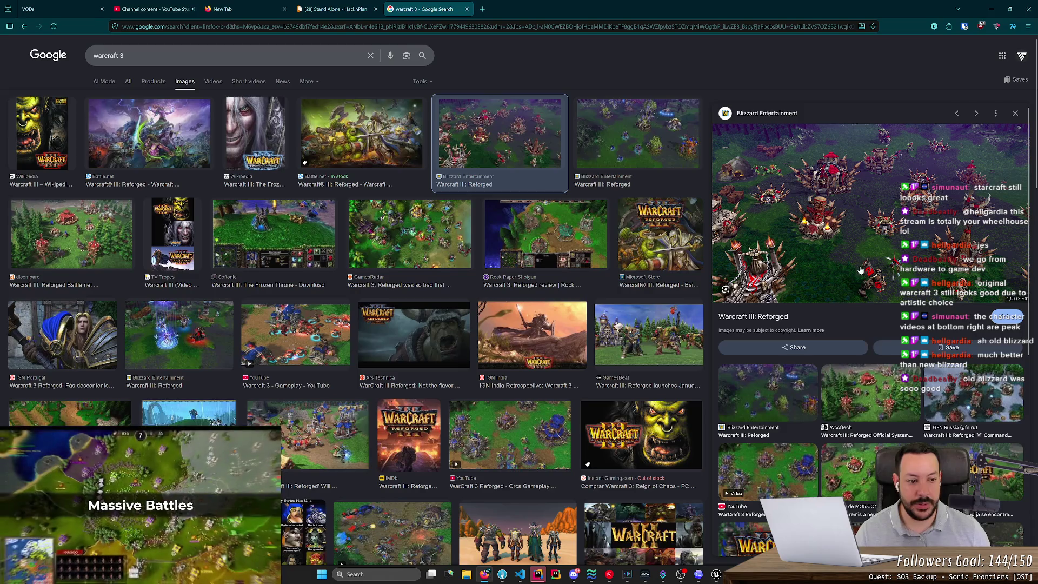
{"action": "left_click", "coordinate": [311, 334]}
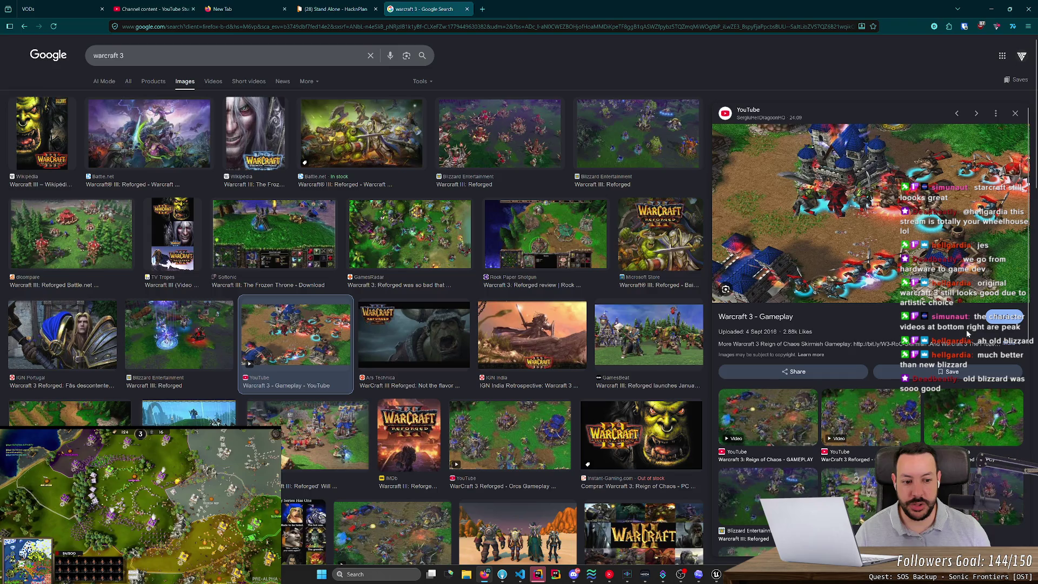
{"action": "scroll", "coordinate": [576, 303], "scroll_direction": "down", "scroll_amount": 5}
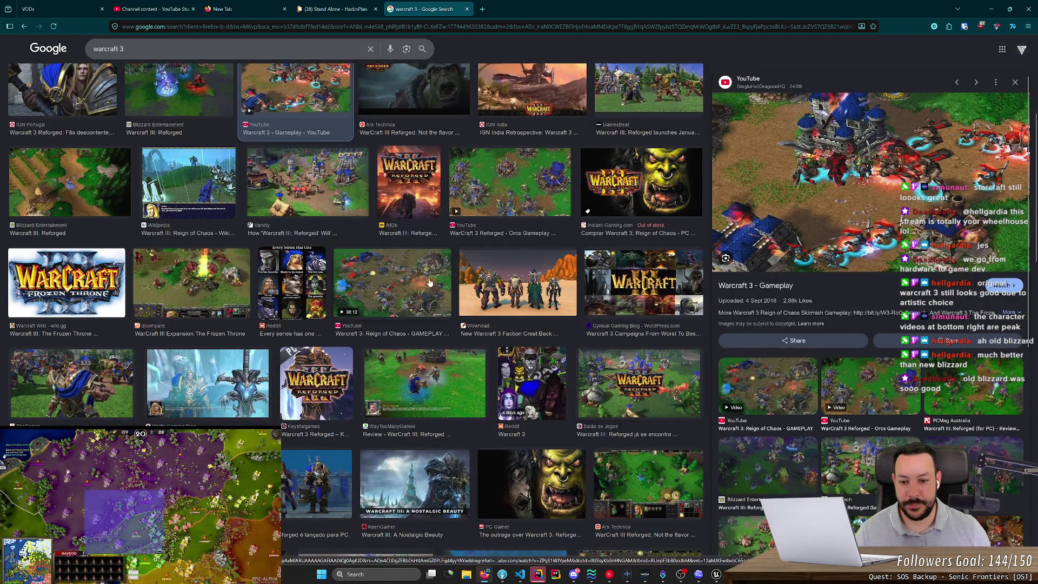
{"action": "left_click", "coordinate": [430, 284]}
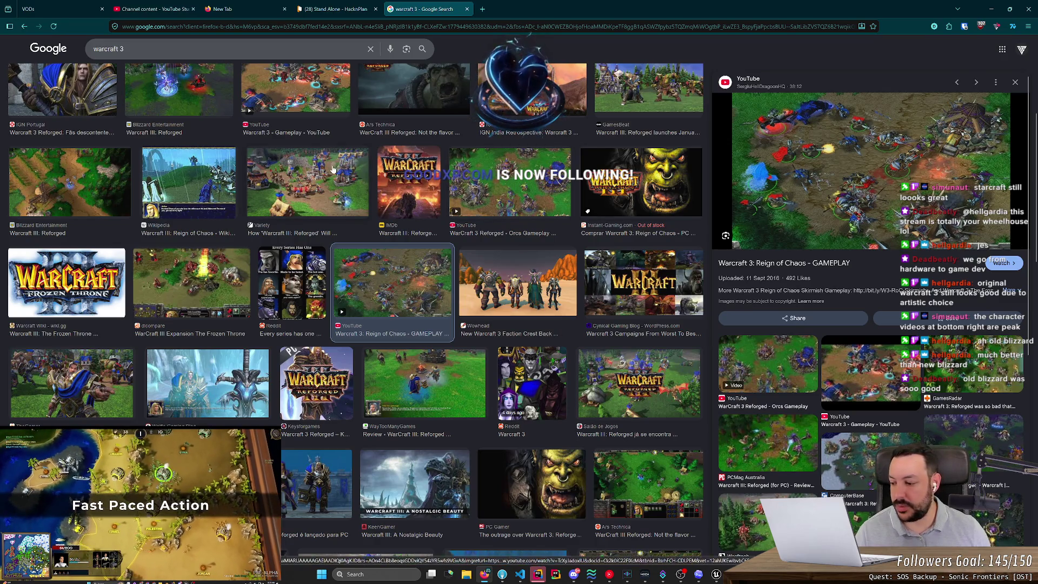
{"action": "middle_click", "coordinate": [446, 5]}
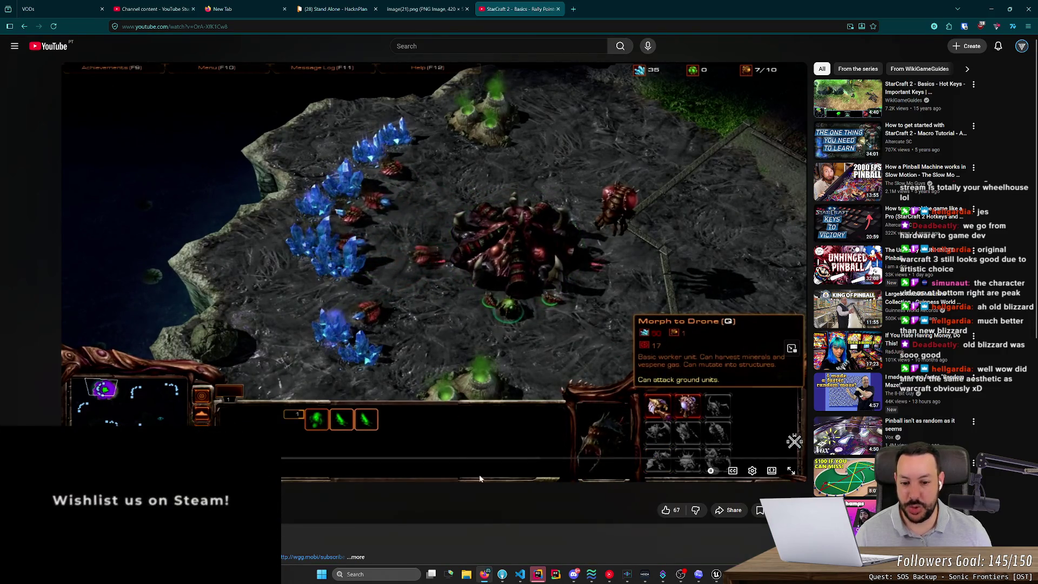
Skip the rally point video ahead to the Terran base example and close it.
{"action": "left_click", "coordinate": [580, 466]}
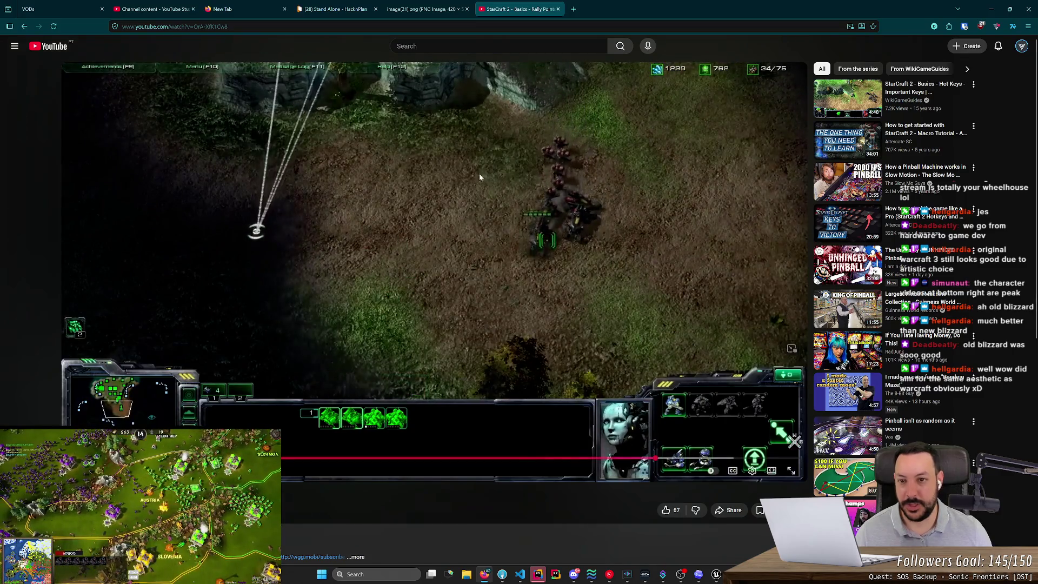
{"action": "key", "text": "ctrl+w"}
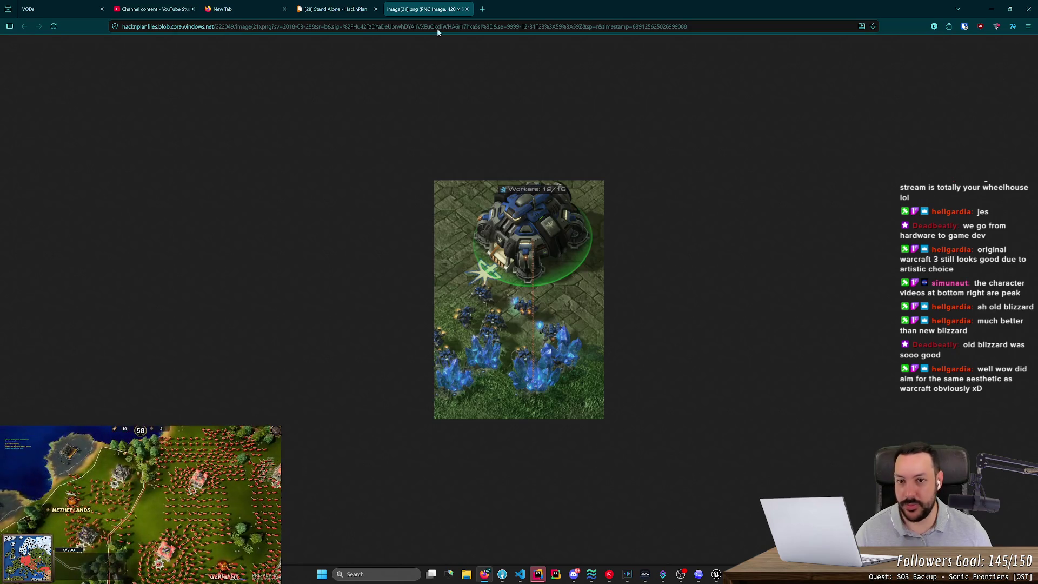
Close the image tab, minimize the browser and maximize the Unreal editor window.
{"action": "middle_click", "coordinate": [448, 6]}
{"action": "left_click", "coordinate": [991, 9]}
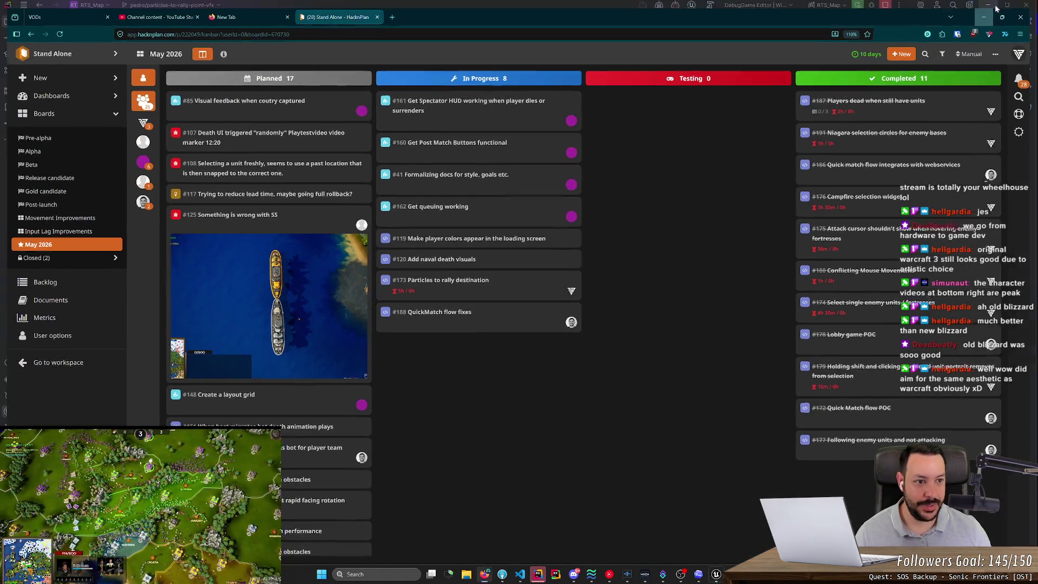
{"action": "left_click_drag", "start_coordinate": [707, 37], "coordinate": [728, 51]}
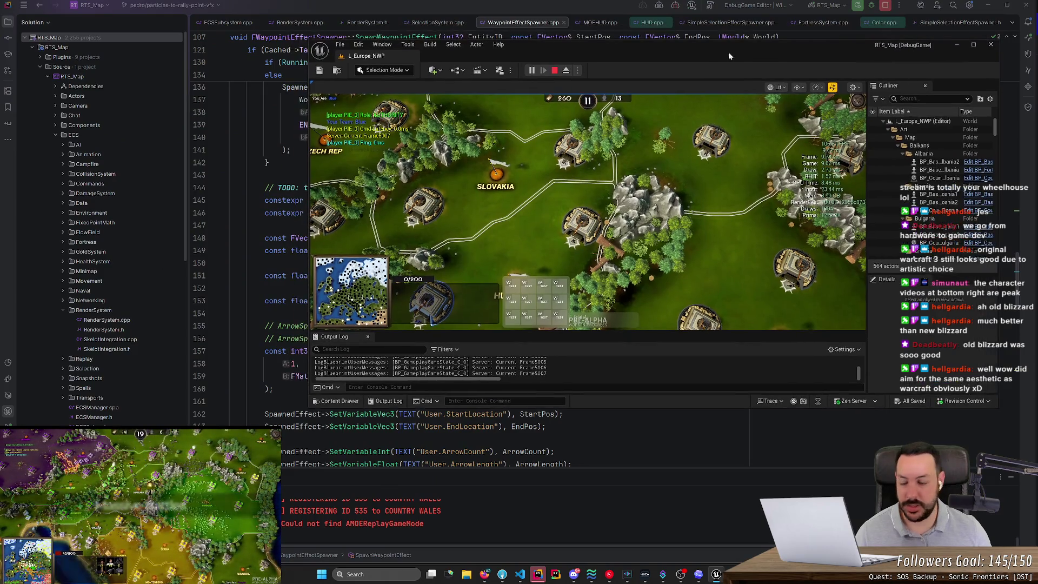
{"action": "double_click", "coordinate": [728, 52]}
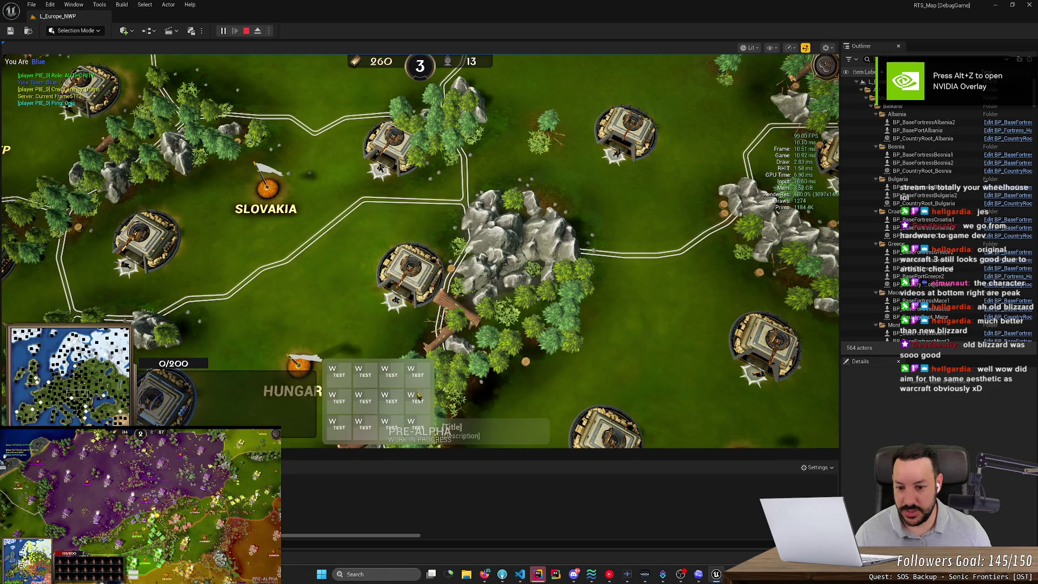
Select the fortress near Hungary and set its rally point just east of it.
{"action": "key", "text": "a"}
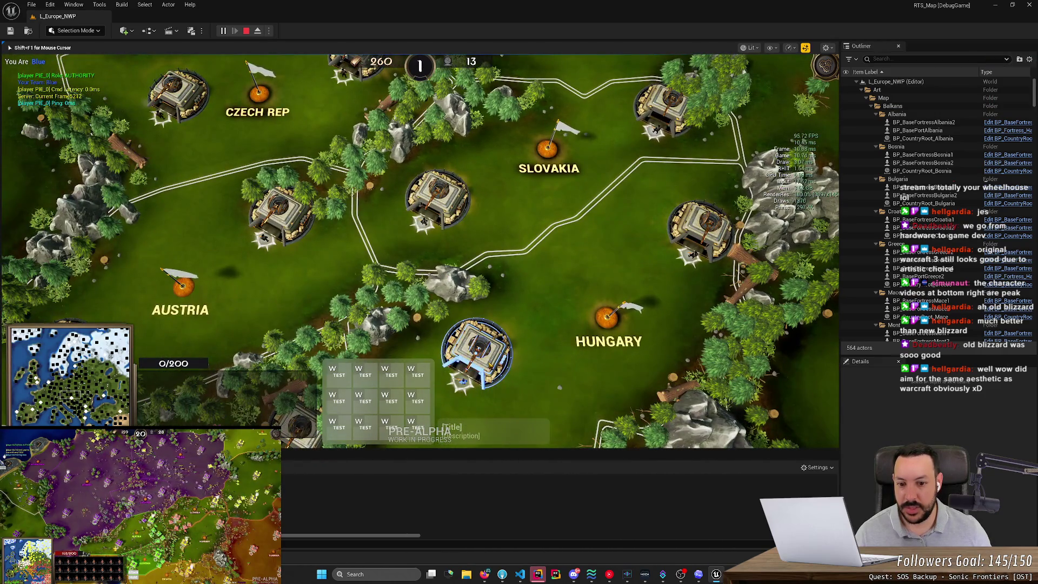
{"action": "left_click", "coordinate": [475, 351]}
{"action": "key", "text": "s"}
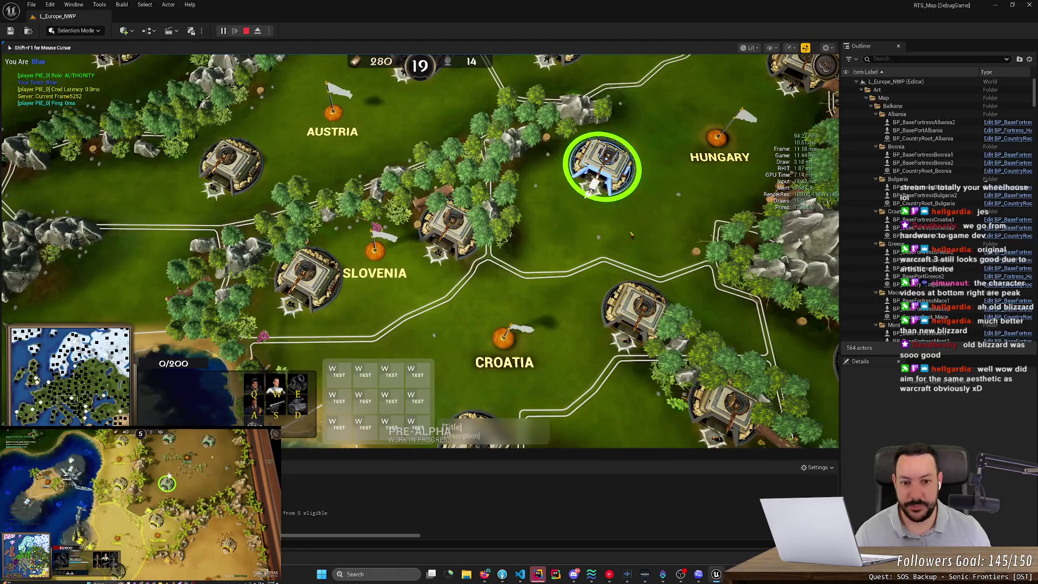
{"action": "right_click", "coordinate": [631, 234]}
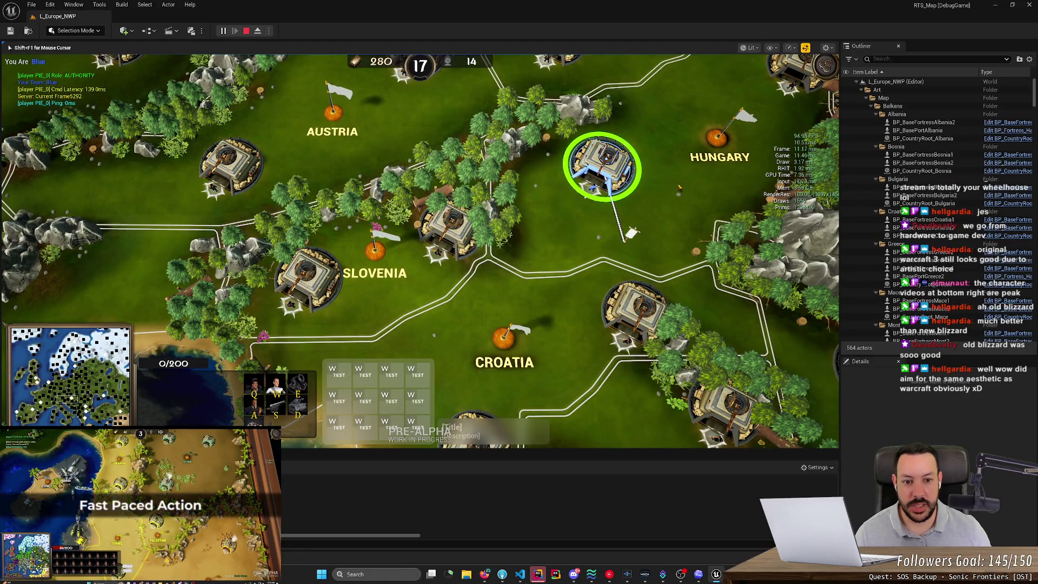
{"action": "scroll", "coordinate": [546, 358], "scroll_direction": "up", "scroll_amount": 3}
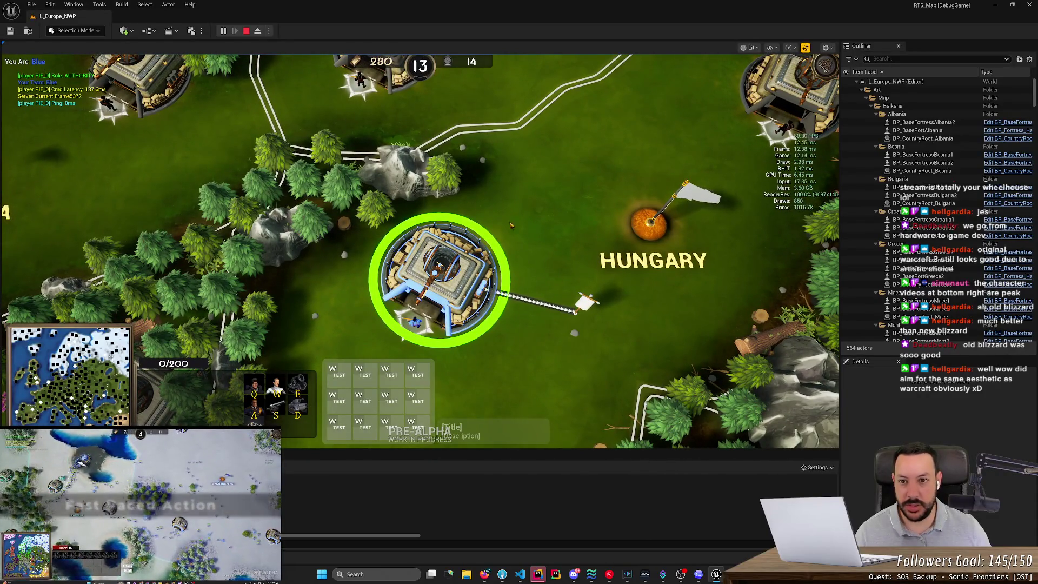
{"action": "left_click", "coordinate": [258, 31]}
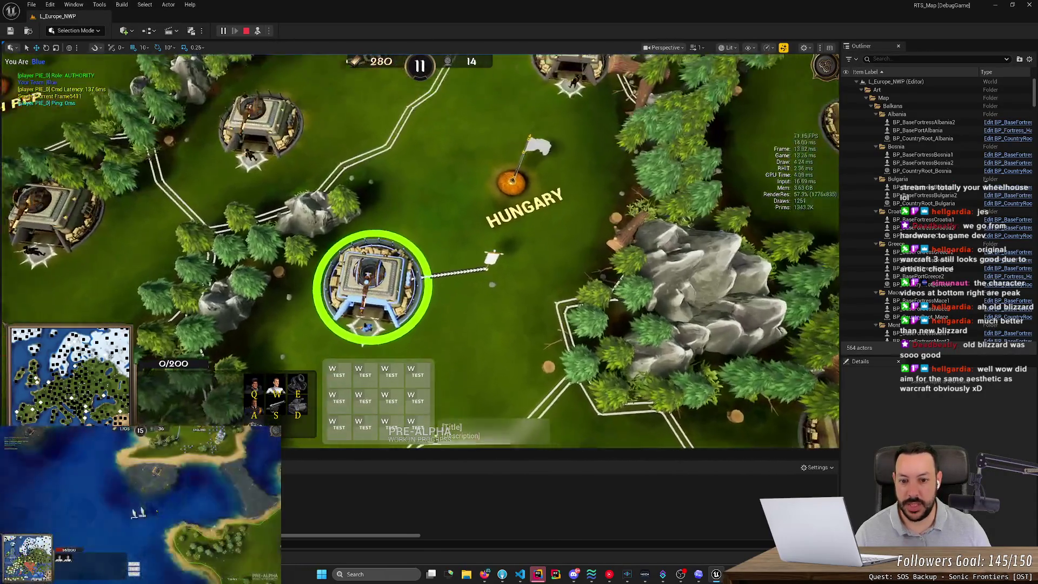
Focus the free camera on the rally arrows and flag, zooming in and out to inspect them.
{"action": "key", "text": "f"}
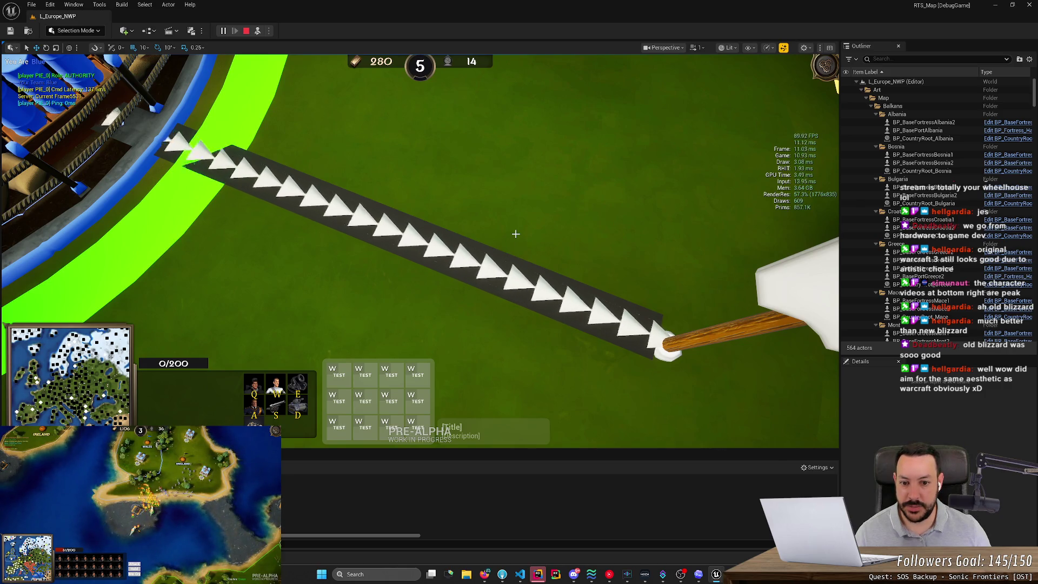
{"action": "scroll", "coordinate": [516, 234], "scroll_direction": "up", "scroll_amount": 5}
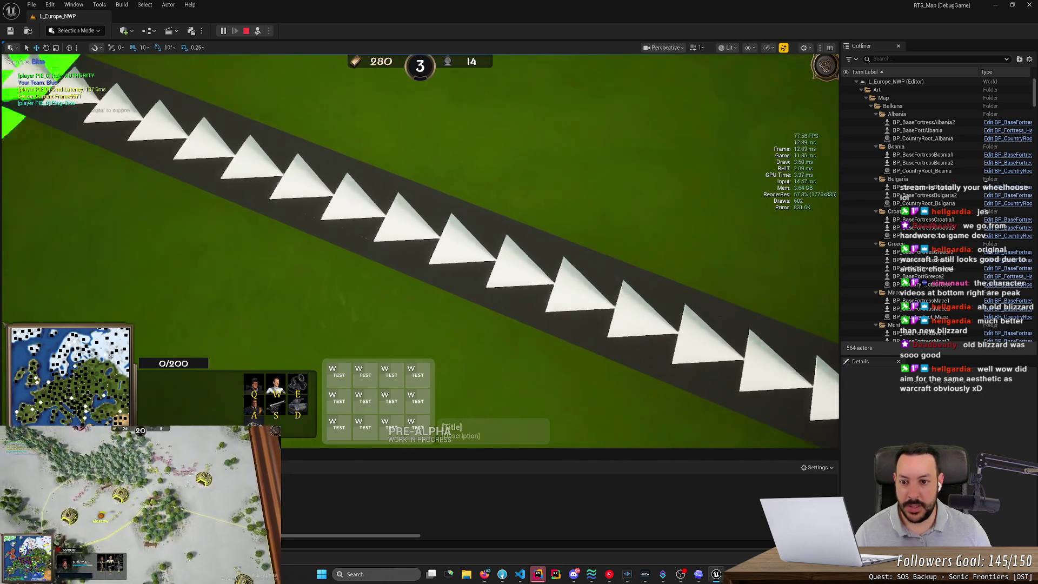
{"action": "scroll", "coordinate": [516, 233], "scroll_direction": "down", "scroll_amount": 5}
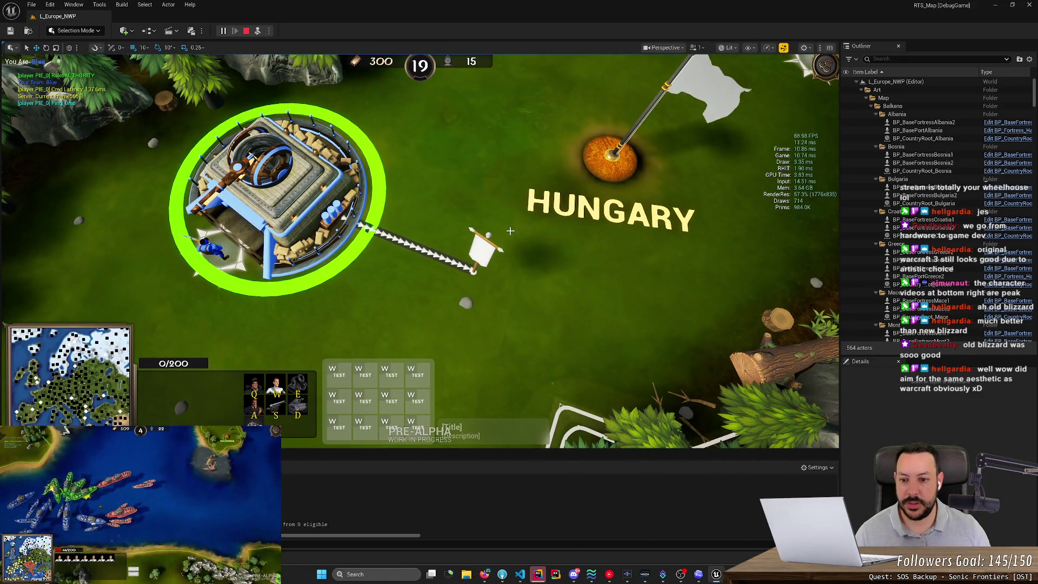
{"action": "scroll", "coordinate": [487, 247], "scroll_direction": "down", "scroll_amount": 1}
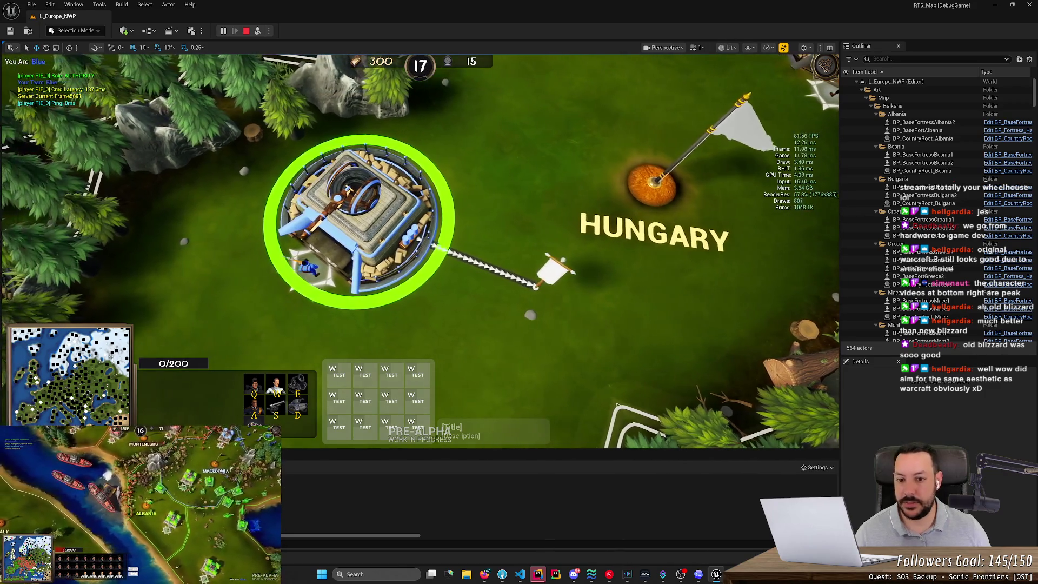
{"action": "scroll", "coordinate": [477, 278], "scroll_direction": "up", "scroll_amount": 5}
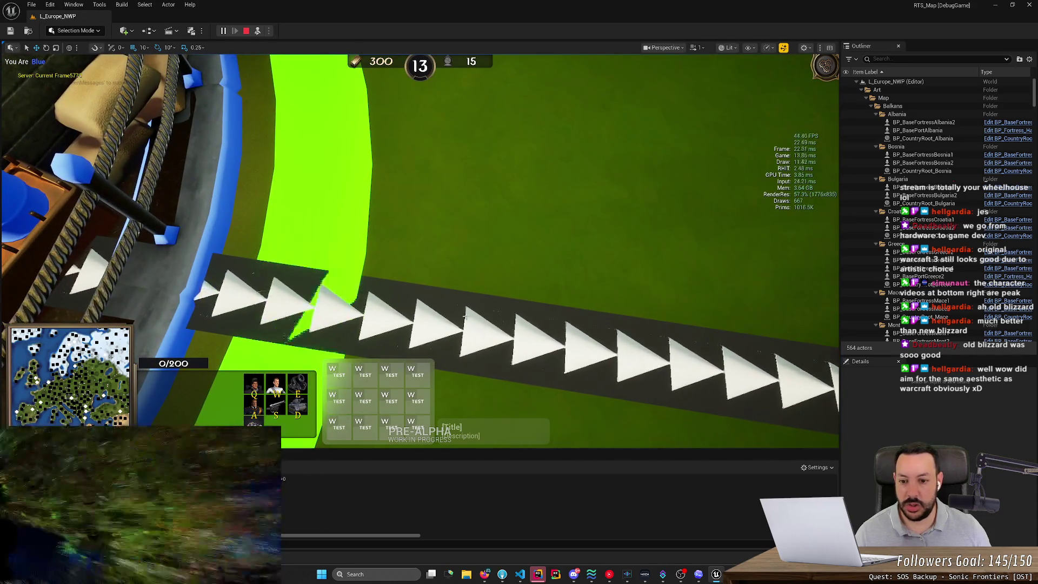
{"action": "scroll", "coordinate": [416, 302], "scroll_direction": "down", "scroll_amount": 2}
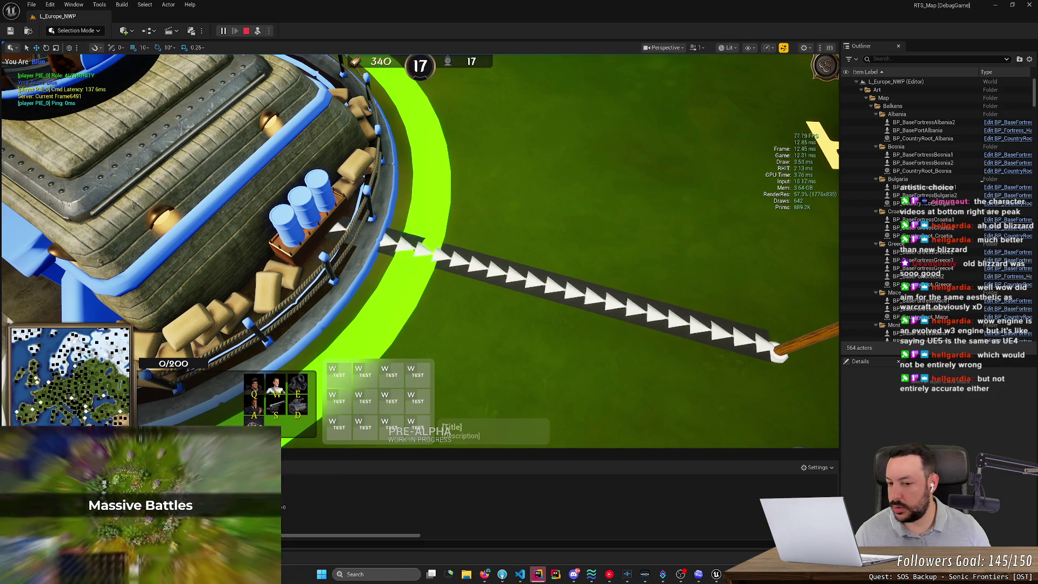
{"action": "scroll", "coordinate": [411, 211], "scroll_direction": "up", "scroll_amount": 5}
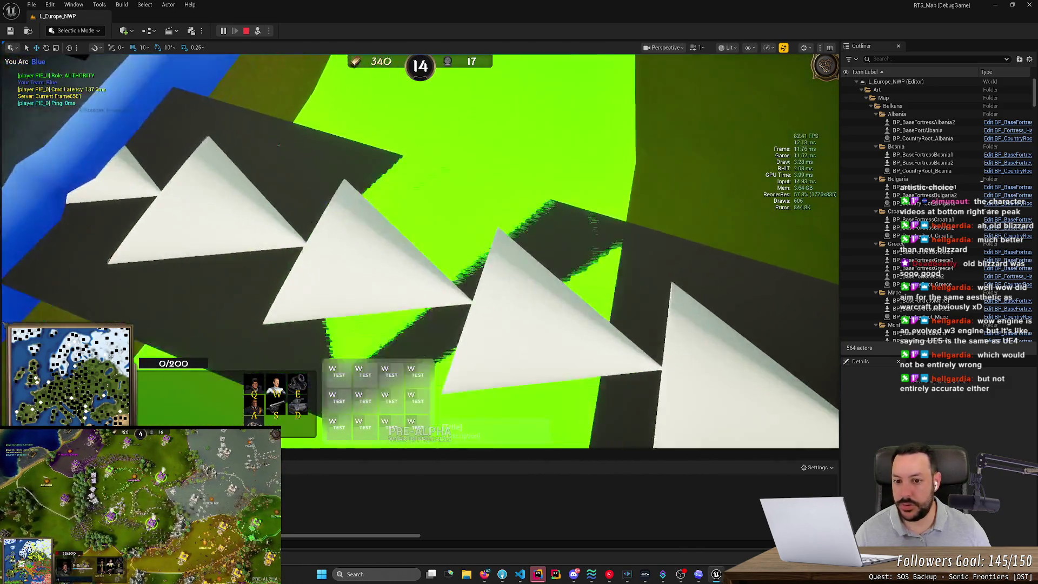
{"action": "scroll", "coordinate": [422, 231], "scroll_direction": "down", "scroll_amount": 5}
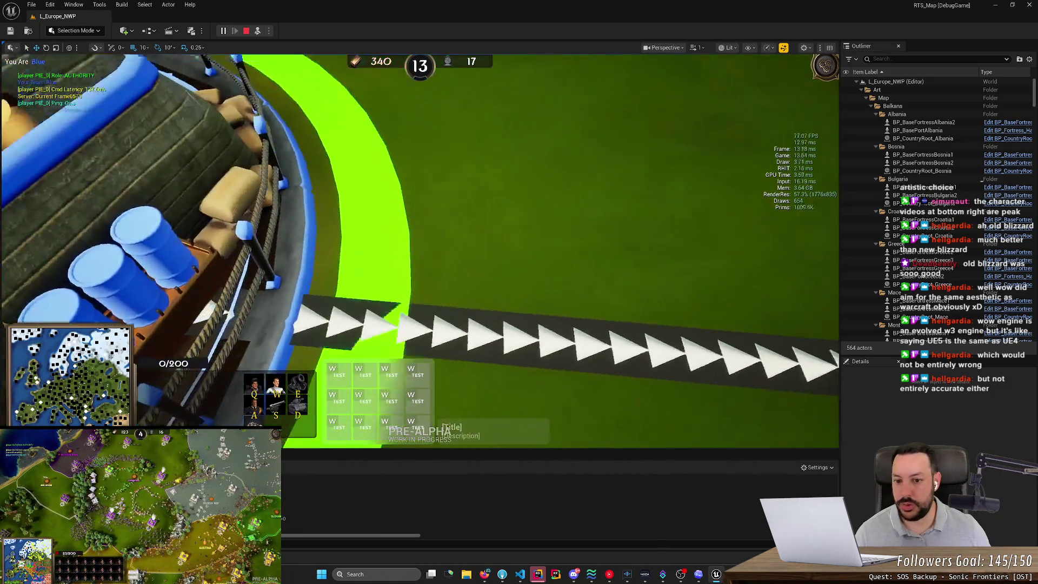
{"action": "scroll", "coordinate": [421, 231], "scroll_direction": "up", "scroll_amount": 3}
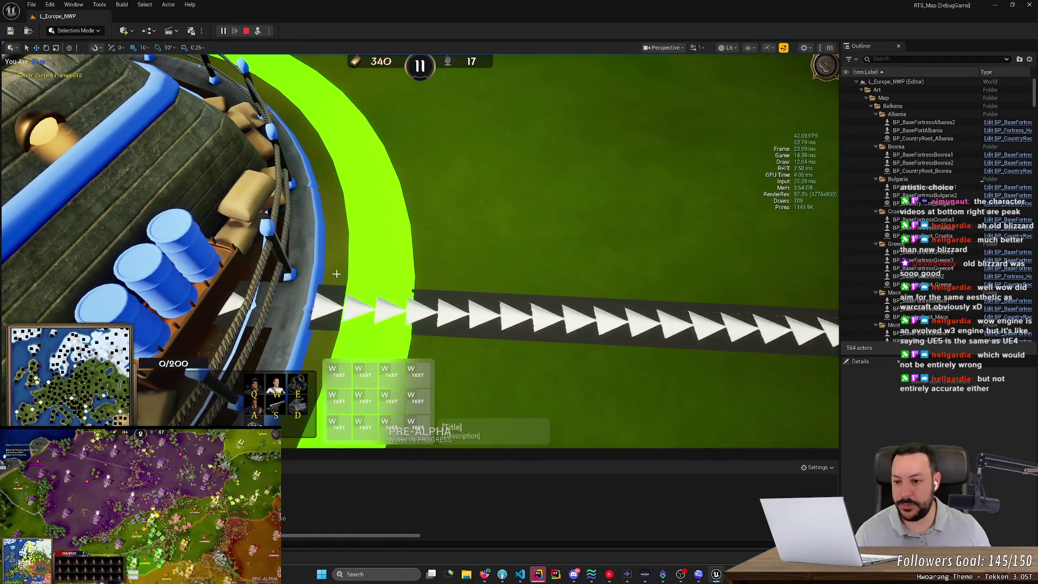
{"action": "scroll", "coordinate": [421, 231], "scroll_direction": "down", "scroll_amount": 5}
{"action": "scroll", "coordinate": [420, 251], "scroll_direction": "down", "scroll_amount": 5}
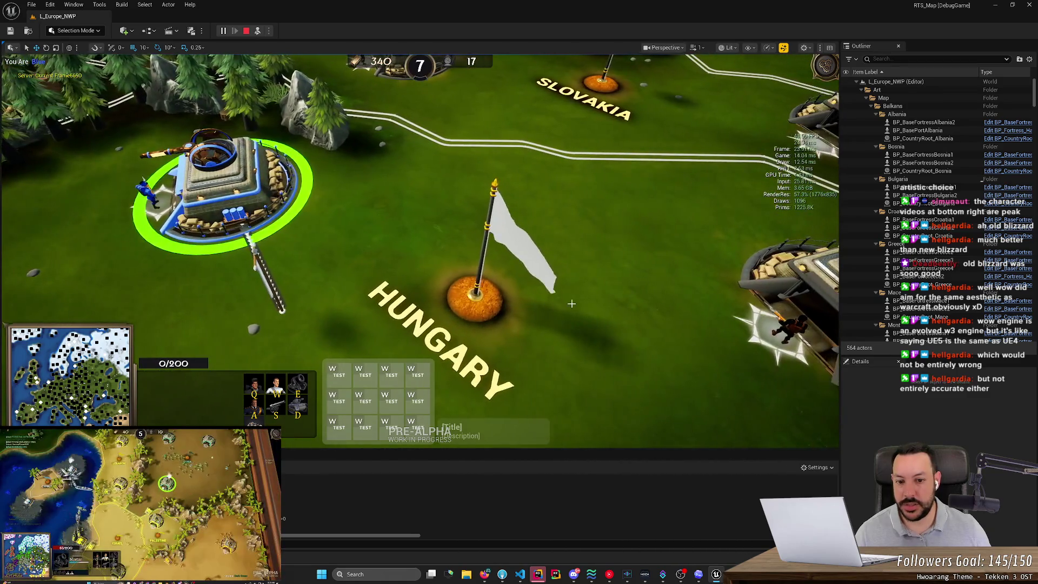
Possess the game view again, then eject and zoom in on the rally line near Hungary's flag.
{"action": "right_click", "coordinate": [570, 307]}
{"action": "left_click", "coordinate": [258, 31]}
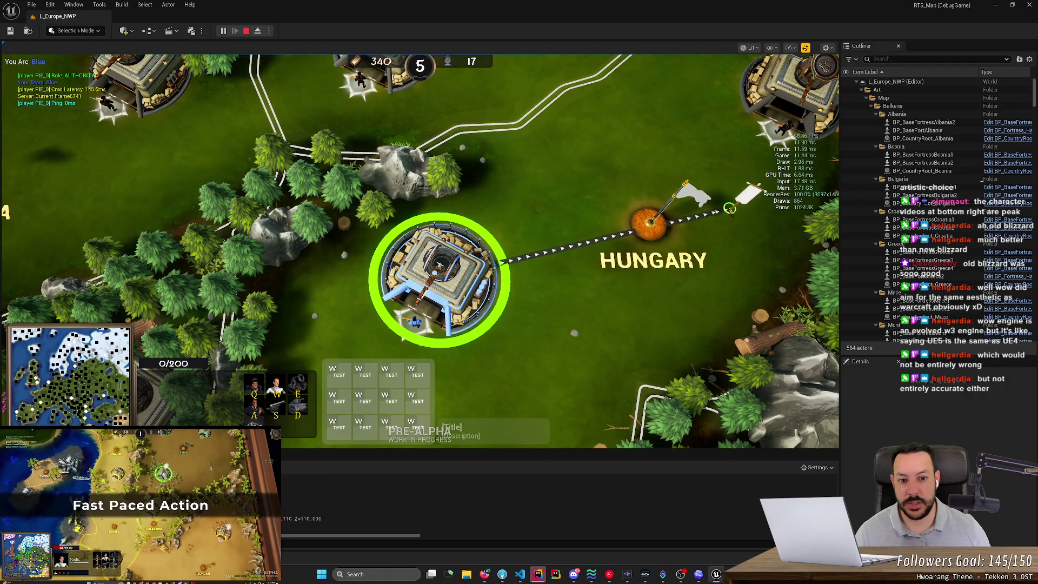
{"action": "left_click", "coordinate": [258, 31]}
{"action": "scroll", "coordinate": [541, 270], "scroll_direction": "up", "scroll_amount": 5}
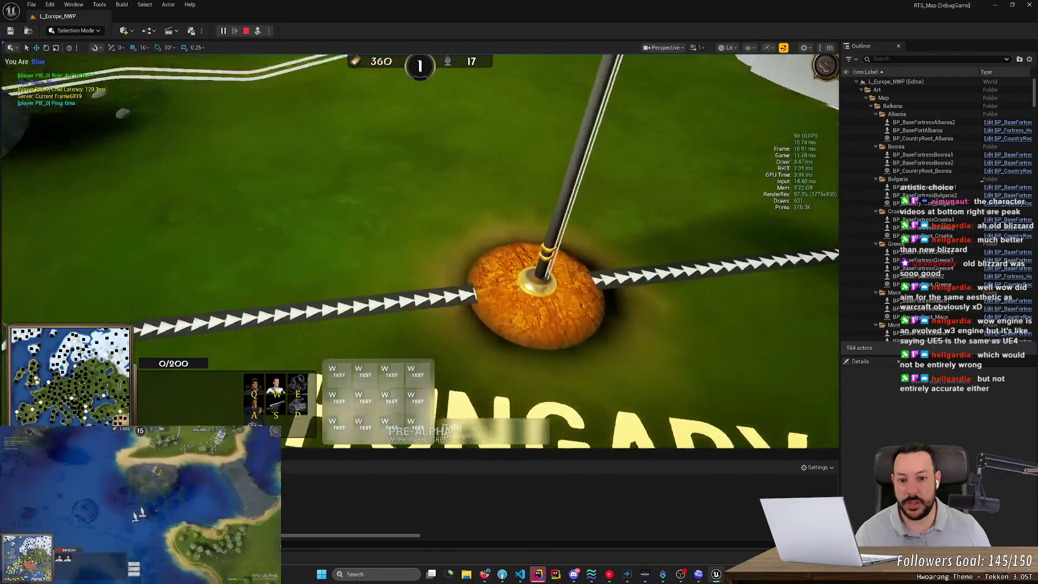
{"action": "scroll", "coordinate": [605, 212], "scroll_direction": "up", "scroll_amount": 5}
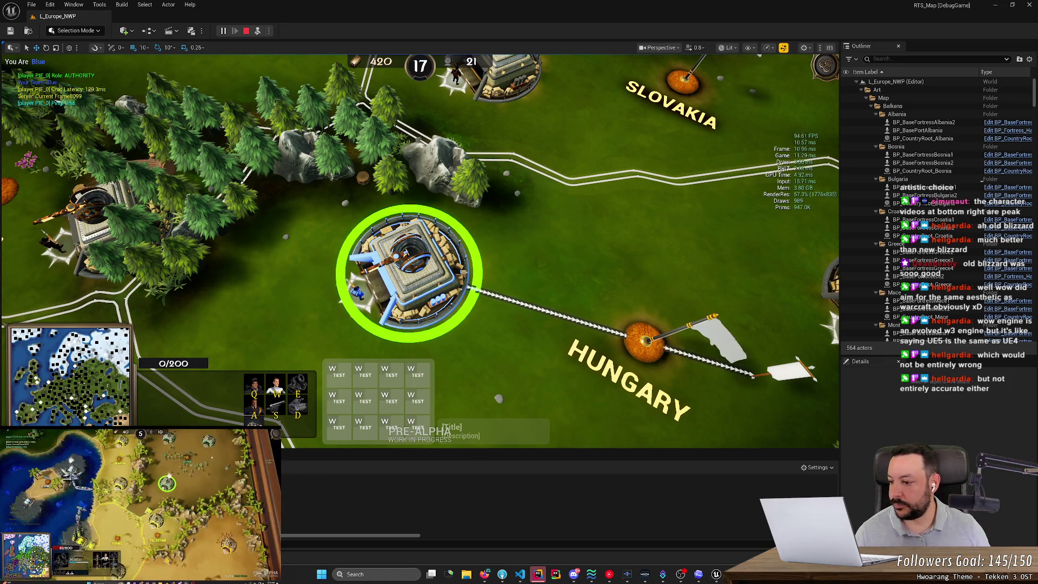
{"action": "scroll", "coordinate": [601, 170], "scroll_direction": "down", "scroll_amount": 2}
{"action": "scroll", "coordinate": [595, 189], "scroll_direction": "up", "scroll_amount": 6}
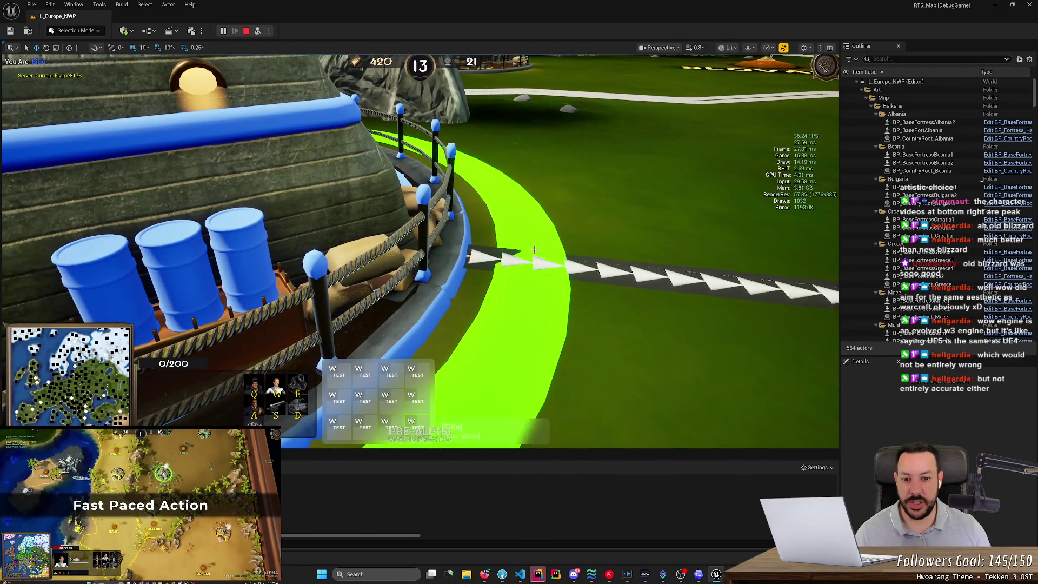
{"action": "scroll", "coordinate": [534, 249], "scroll_direction": "down", "scroll_amount": 3}
{"action": "scroll", "coordinate": [523, 326], "scroll_direction": "up", "scroll_amount": 4}
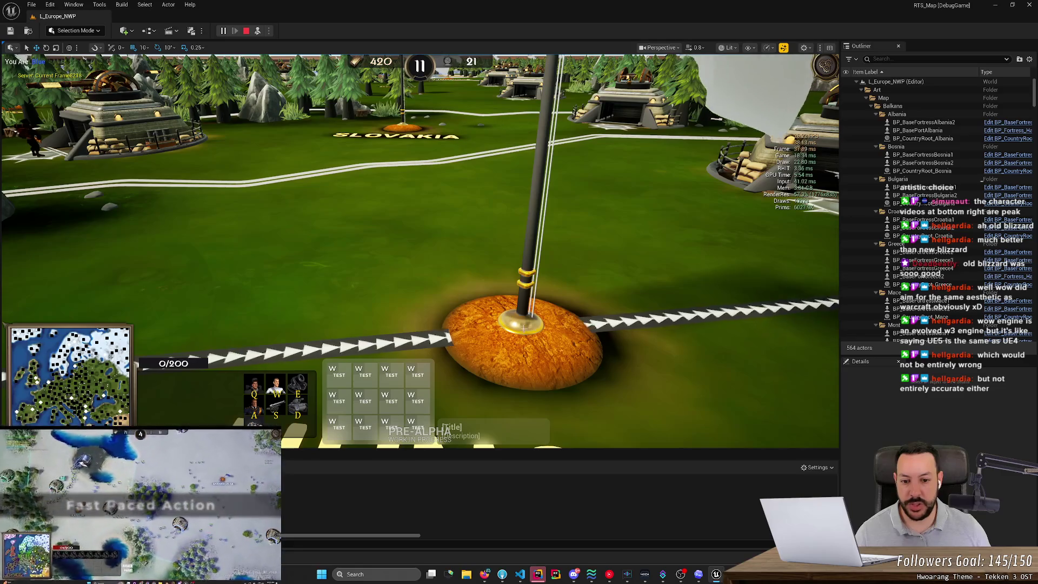
{"action": "scroll", "coordinate": [533, 319], "scroll_direction": "down", "scroll_amount": 3}
{"action": "scroll", "coordinate": [544, 308], "scroll_direction": "up", "scroll_amount": 4}
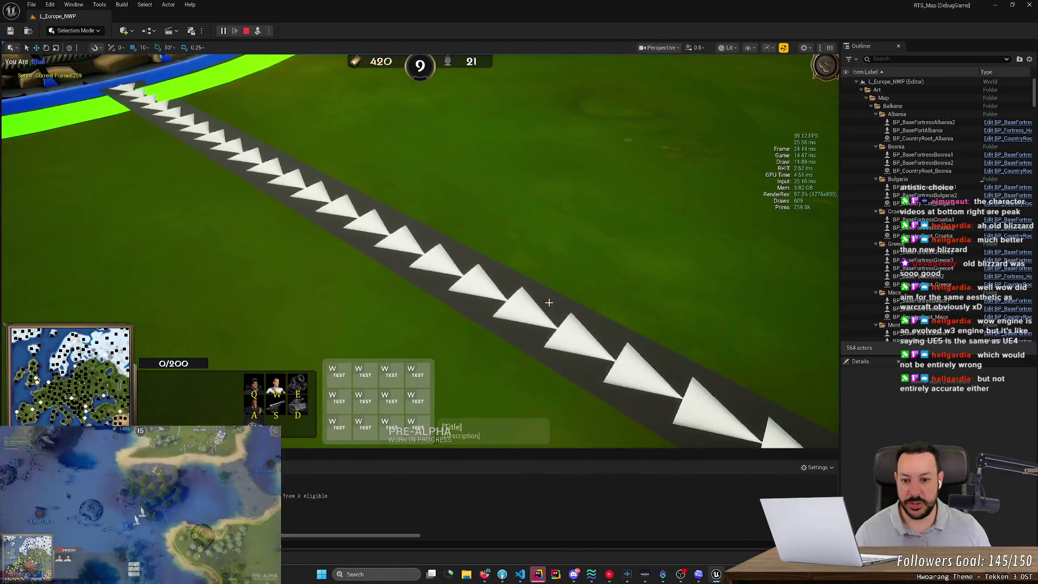
{"action": "scroll", "coordinate": [549, 303], "scroll_direction": "down", "scroll_amount": 3}
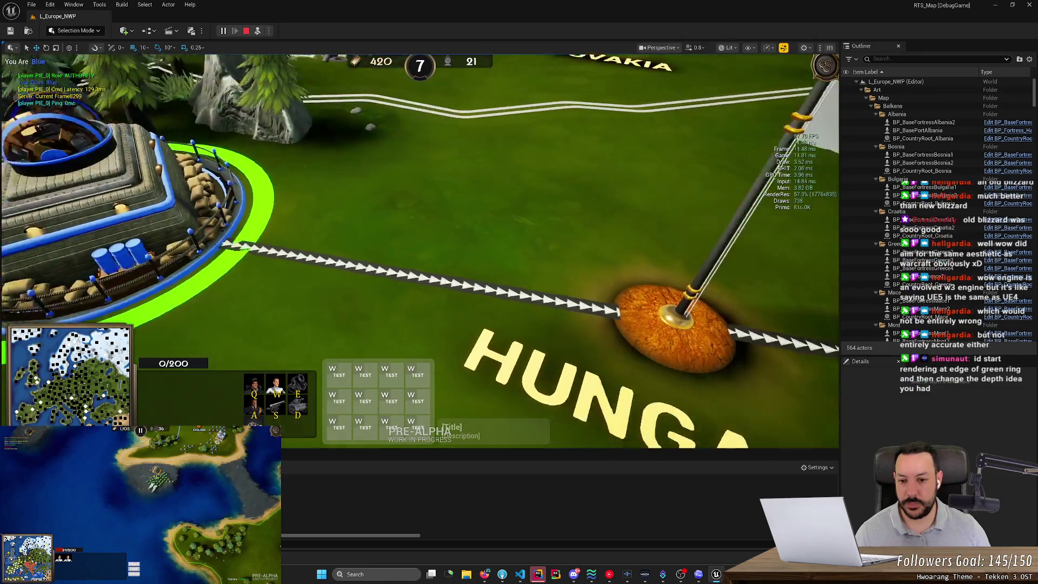
{"action": "scroll", "coordinate": [420, 243], "scroll_direction": "down", "scroll_amount": 2}
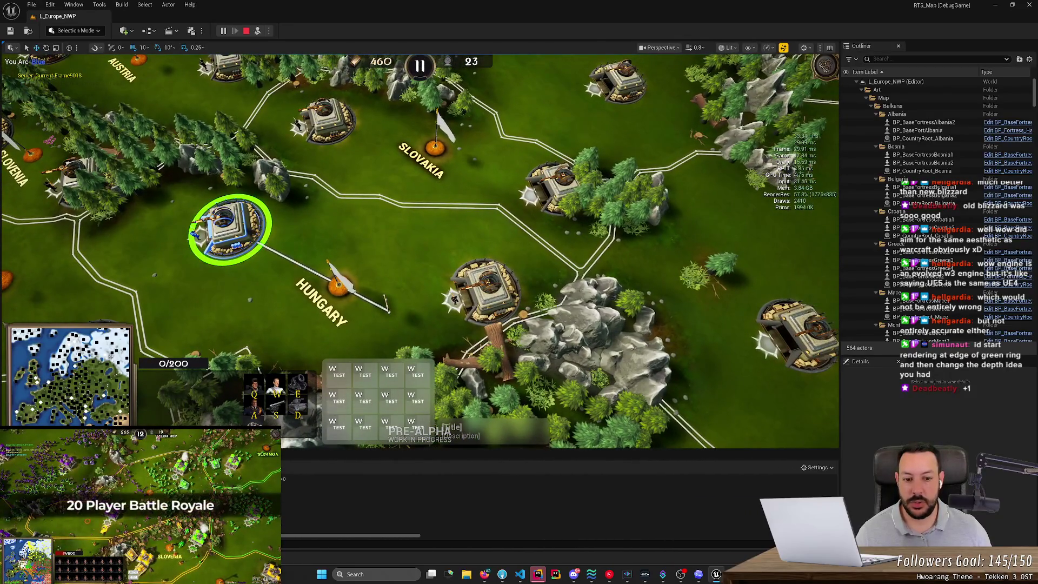
Possess the game and move the fortress's rally flag east of Hungary past the rocky hills.
{"action": "right_click", "coordinate": [734, 384]}
{"action": "left_click", "coordinate": [258, 30]}
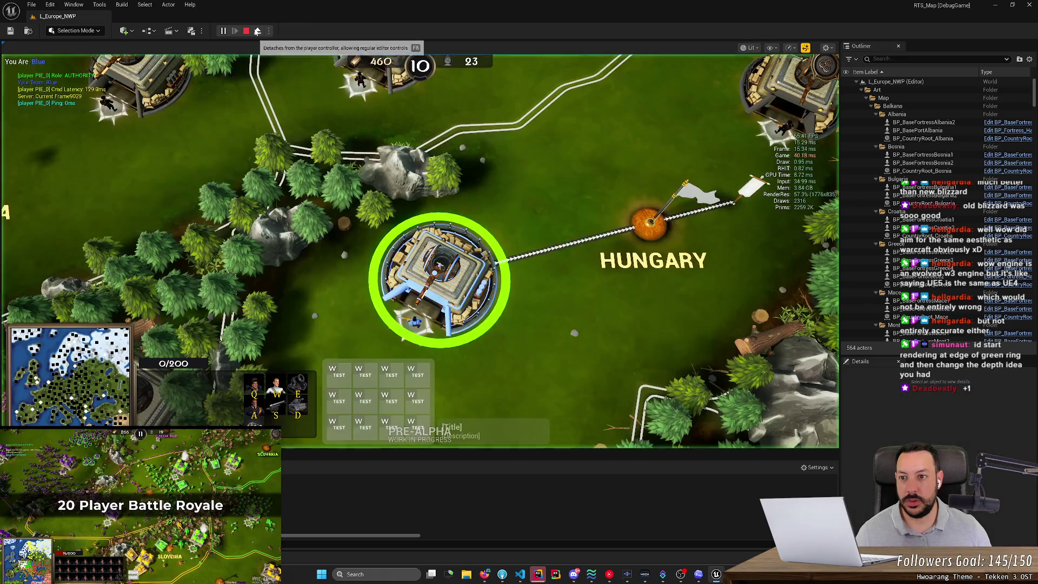
{"action": "right_click", "coordinate": [480, 166]}
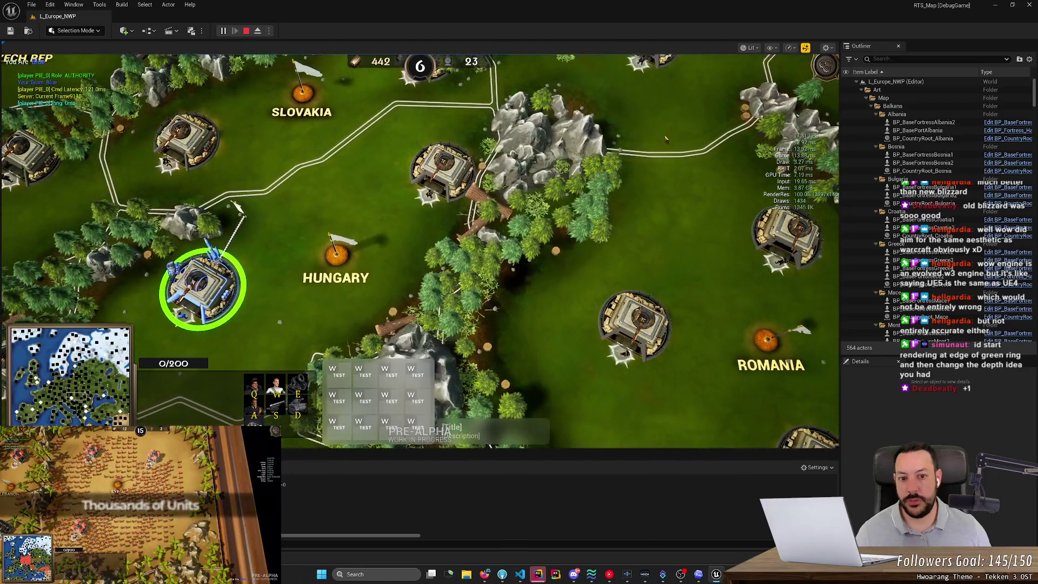
{"action": "right_click", "coordinate": [682, 113]}
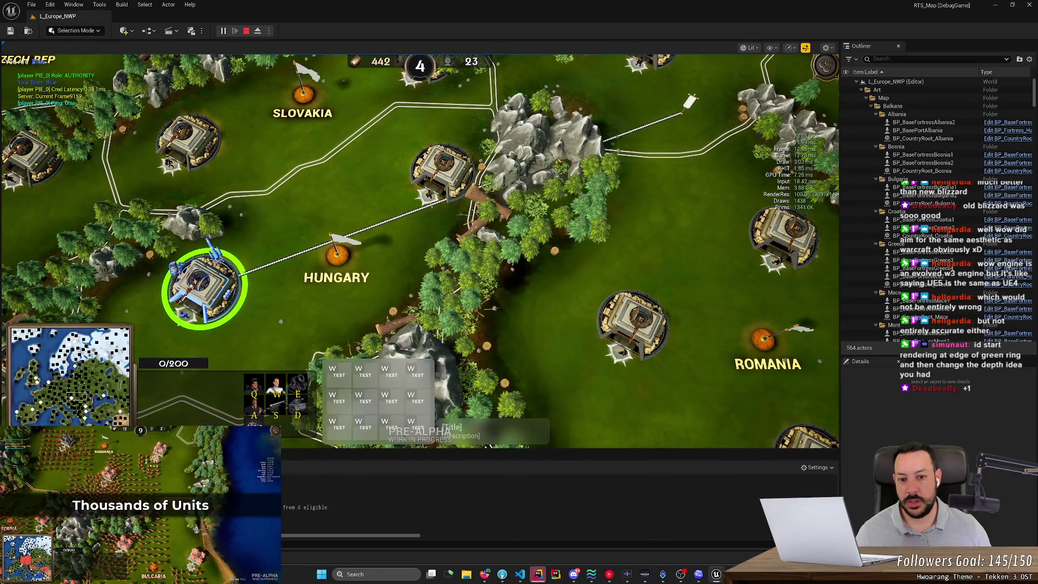
{"action": "scroll", "coordinate": [420, 251], "scroll_direction": "up", "scroll_amount": 2}
{"action": "right_click", "coordinate": [656, 81]}
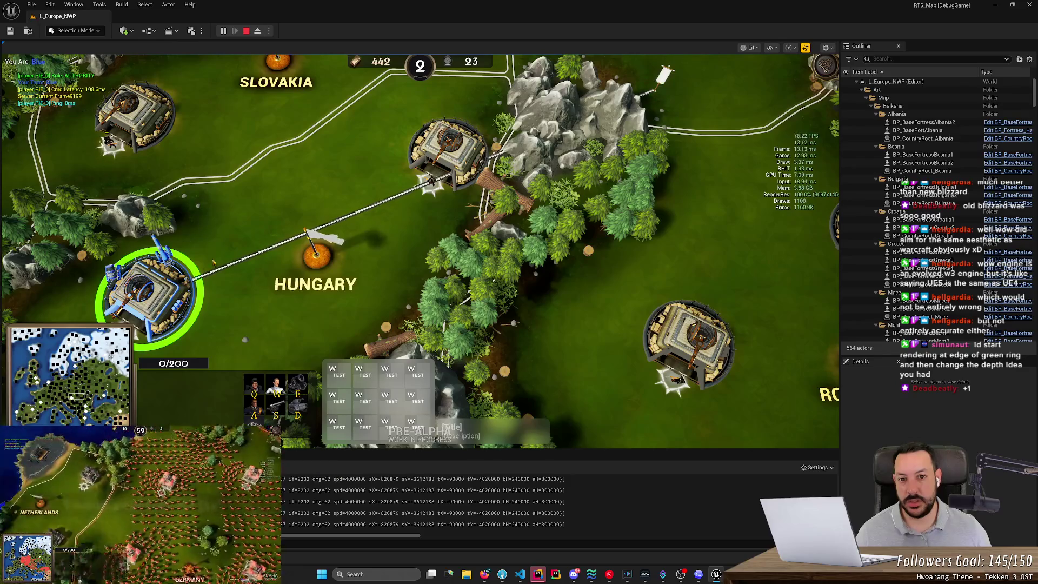
Pan and zoom the game camera along the rally line to view the flag.
{"action": "key", "text": "Up"}
{"action": "key", "text": "Right"}
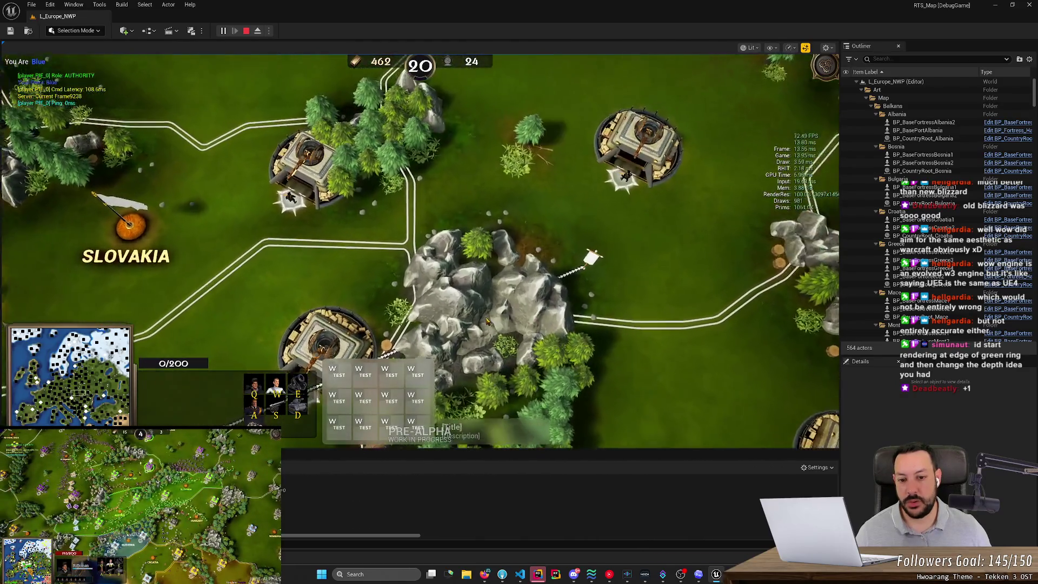
{"action": "scroll", "coordinate": [487, 321], "scroll_direction": "up", "scroll_amount": 2}
{"action": "key", "text": "Down"}
{"action": "key", "text": "Left"}
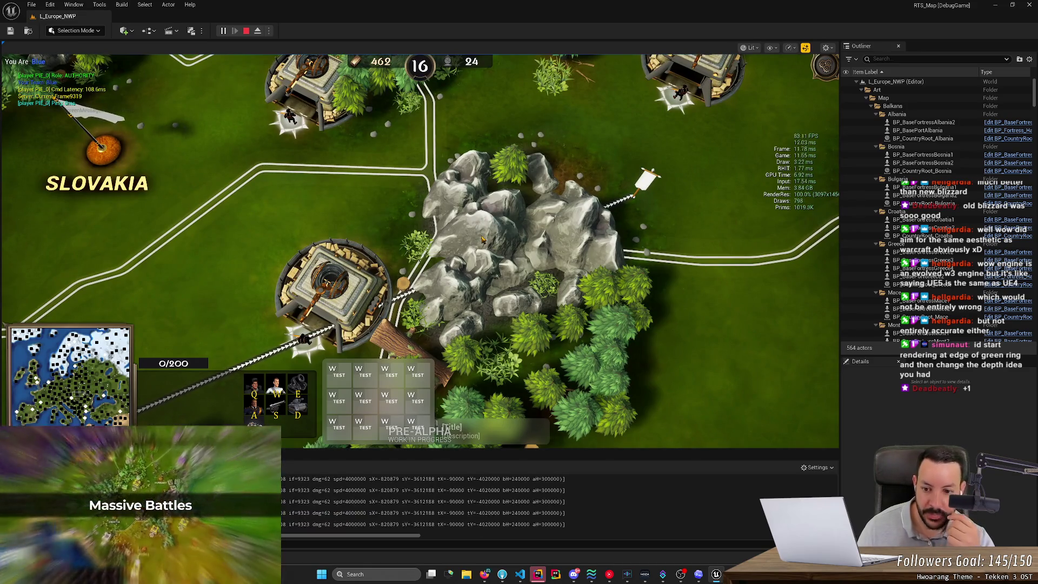
{"action": "scroll", "coordinate": [403, 250], "scroll_direction": "down", "scroll_amount": 1}
{"action": "scroll", "coordinate": [402, 249], "scroll_direction": "down", "scroll_amount": 2}
{"action": "scroll", "coordinate": [323, 327], "scroll_direction": "up", "scroll_amount": 2}
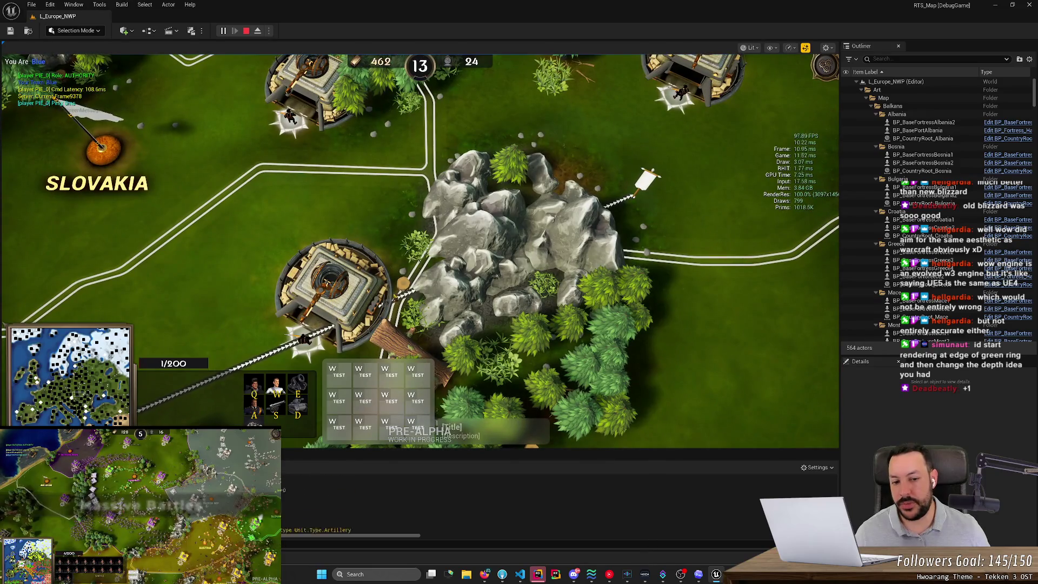
{"action": "scroll", "coordinate": [371, 244], "scroll_direction": "down", "scroll_amount": 5}
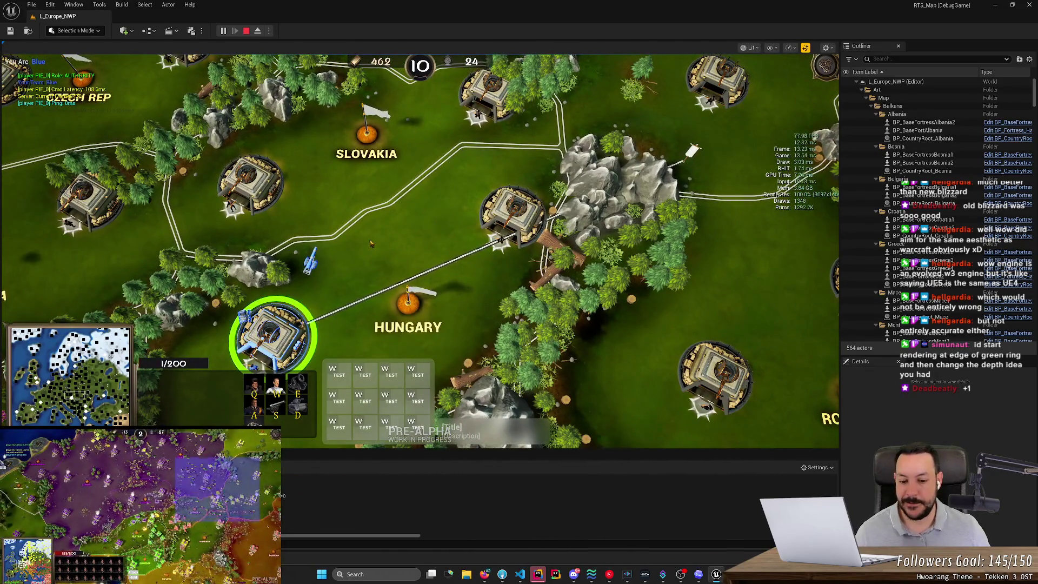
{"action": "left_click", "coordinate": [485, 575]}
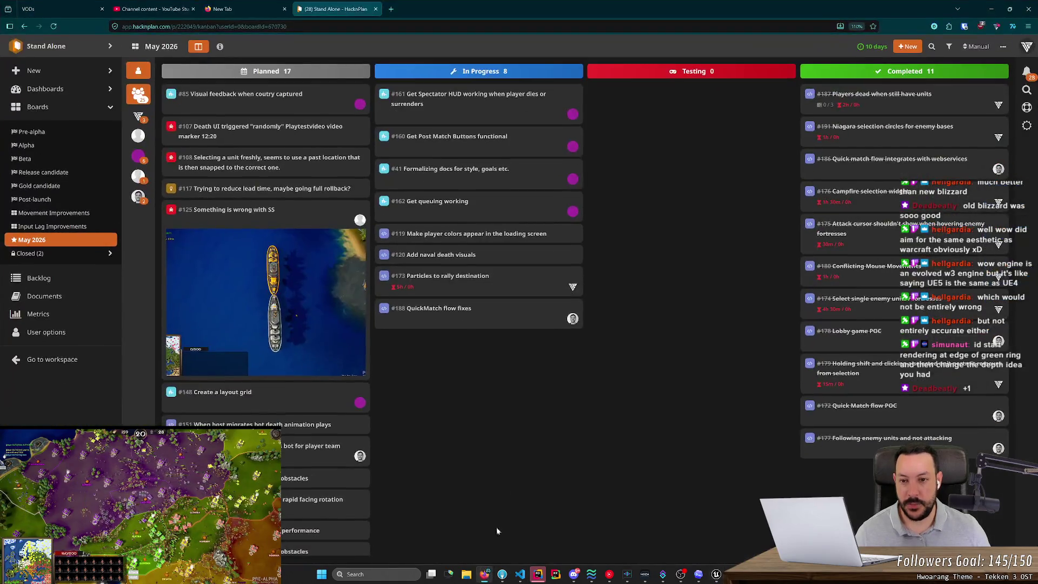
Google 'startcraft 2 rally points' in a new tab and open the WikiGameGuides basics video.
{"action": "key", "text": "ctrl+t"}
{"action": "type", "text": "startcra"}
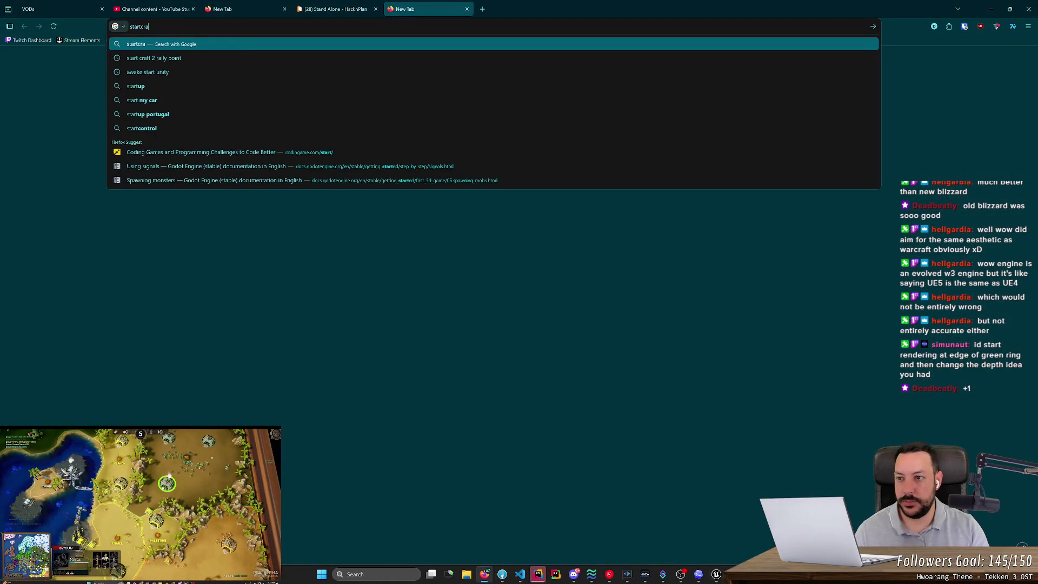
{"action": "type", "text": "ft 2 "}
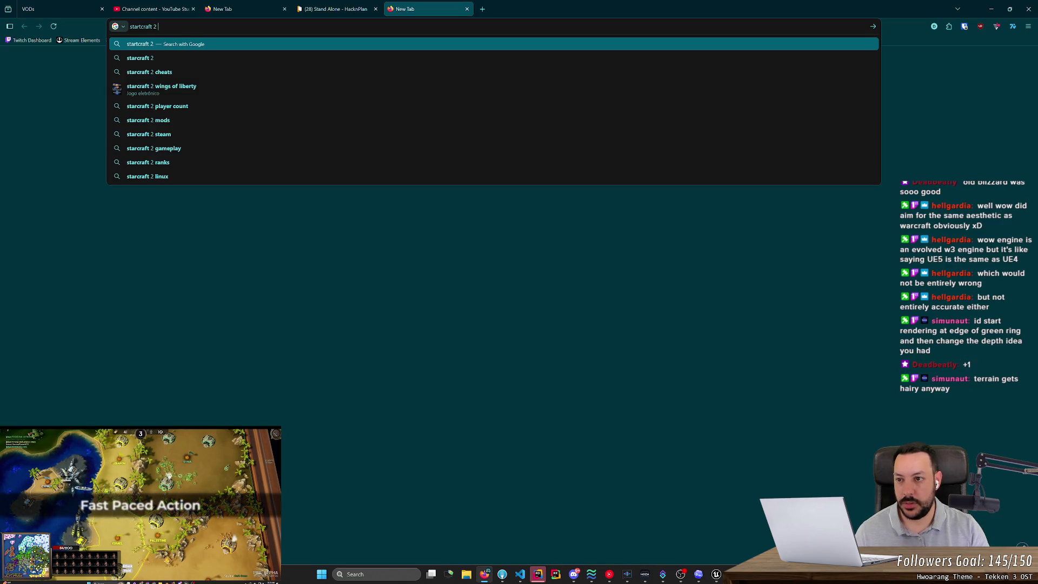
{"action": "type", "text": "rally"}
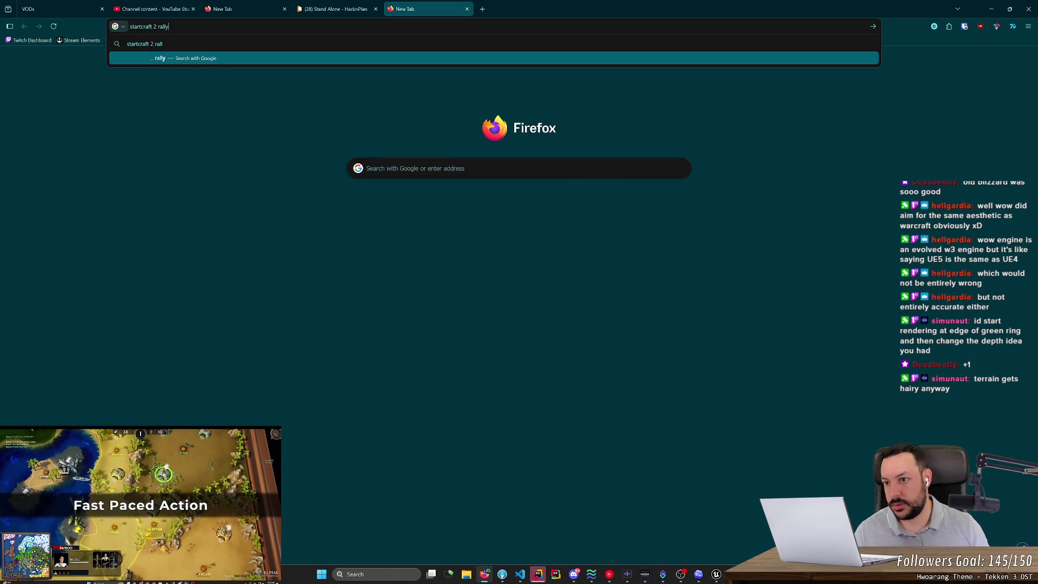
{"action": "type", "text": " points"}
{"action": "key", "text": "Return"}
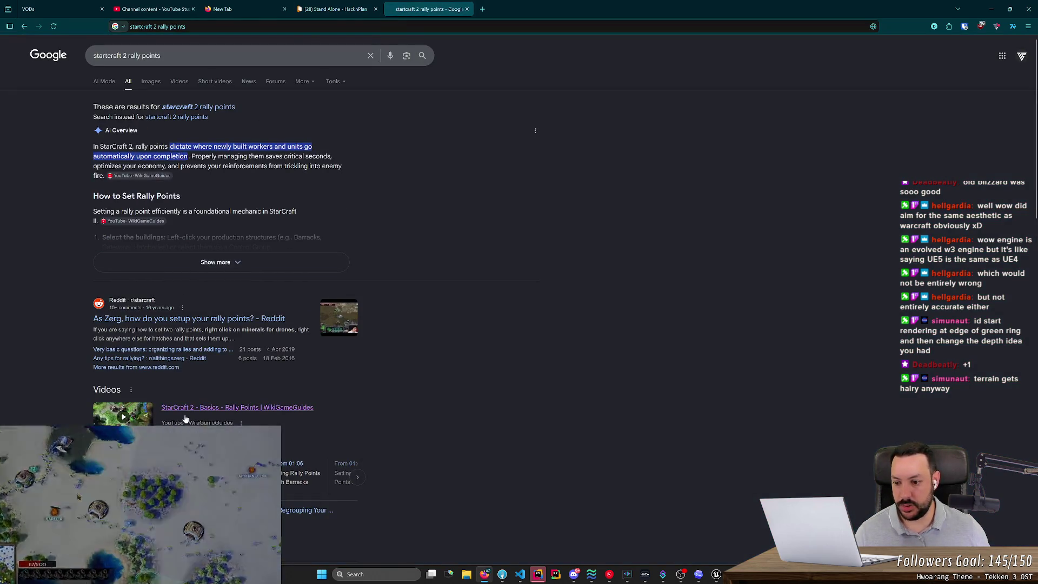
{"action": "left_click", "coordinate": [244, 266]}
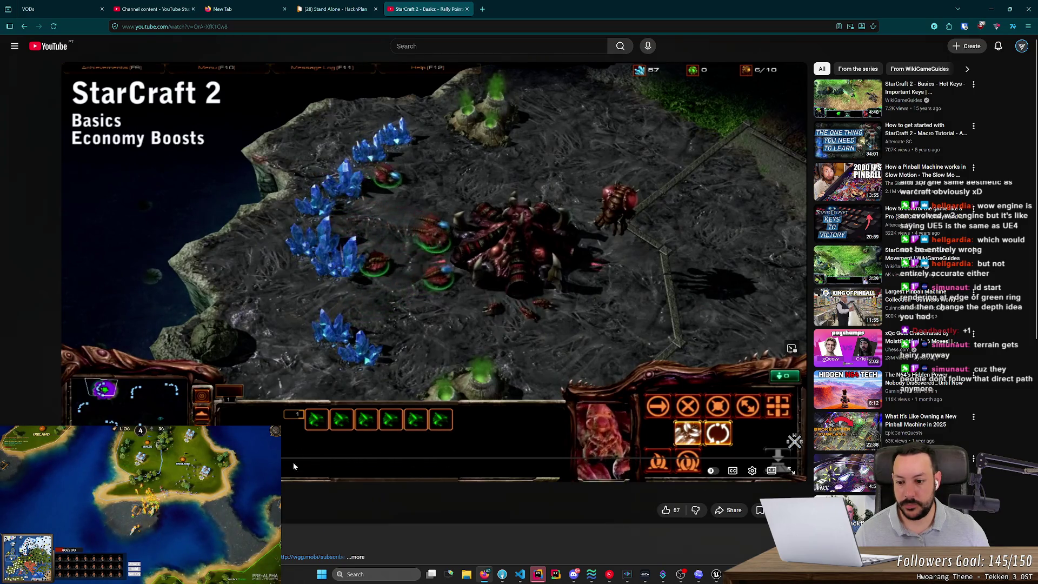
Scrub the rally points video back to the Terran Barracks scene where marines gather along rally lines.
{"action": "left_click", "coordinate": [631, 459]}
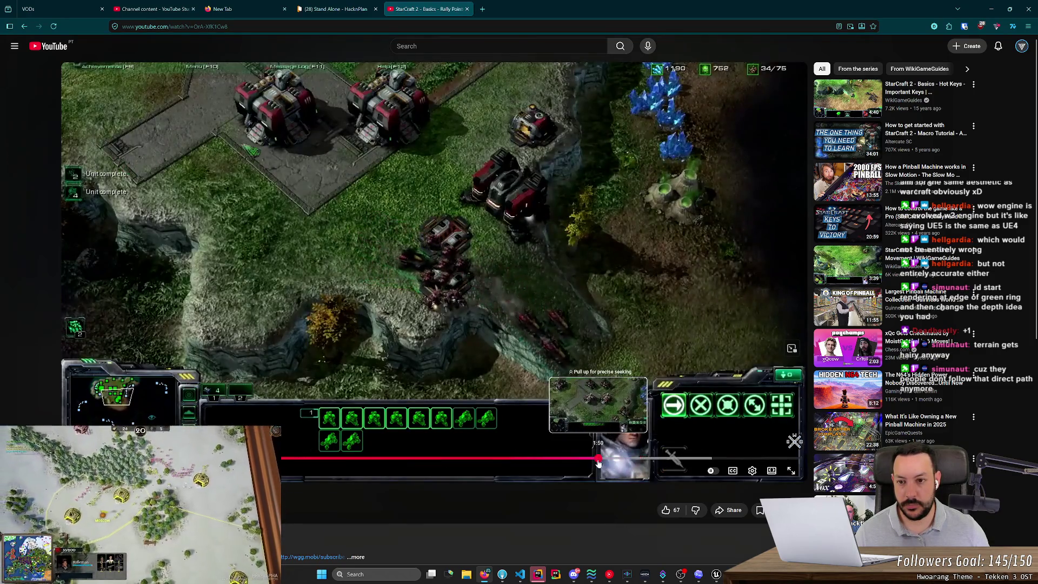
{"action": "left_click", "coordinate": [603, 459]}
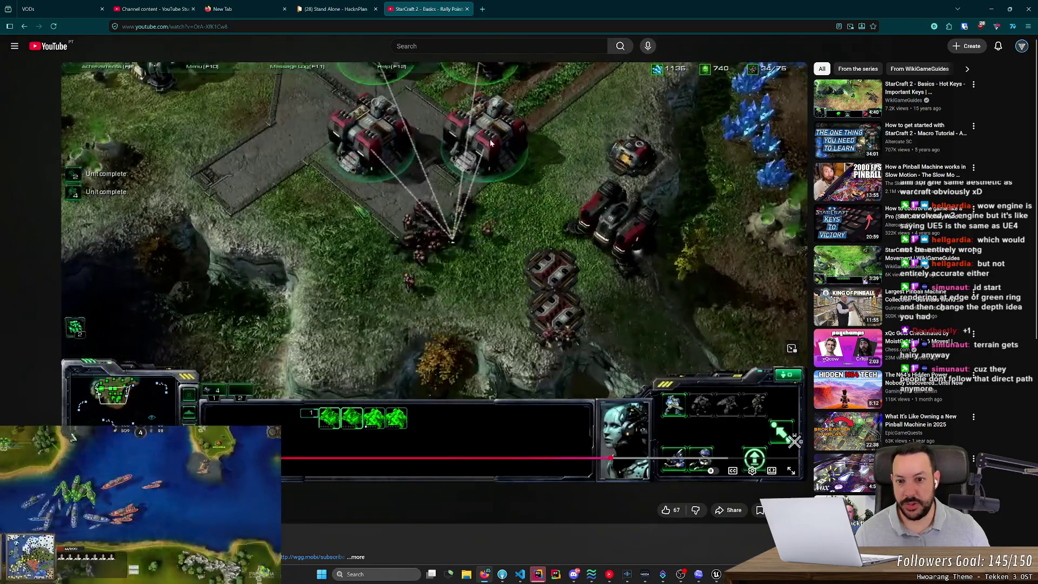
{"action": "left_click", "coordinate": [485, 156]}
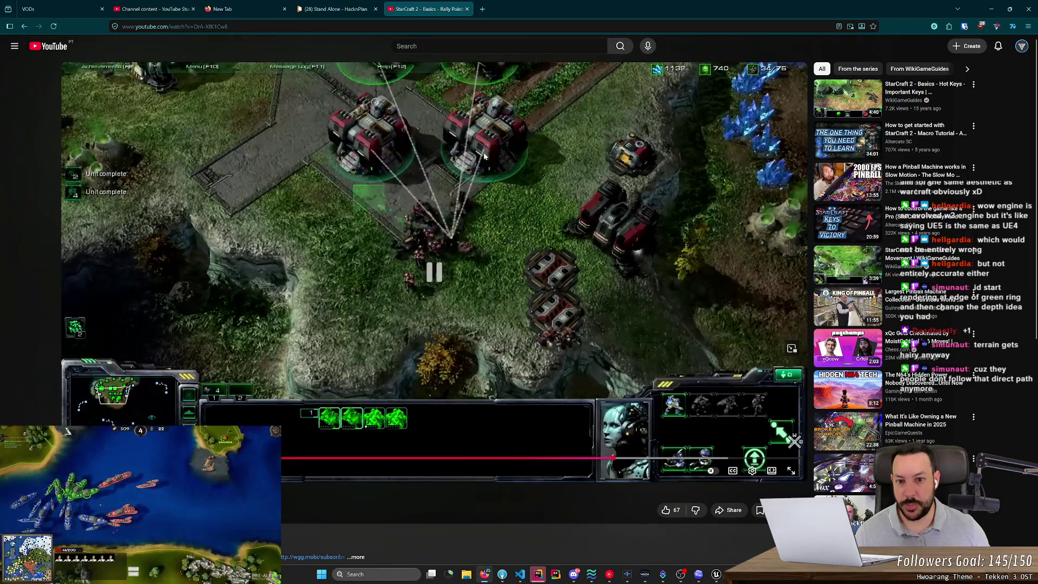
{"action": "left_click", "coordinate": [411, 168]}
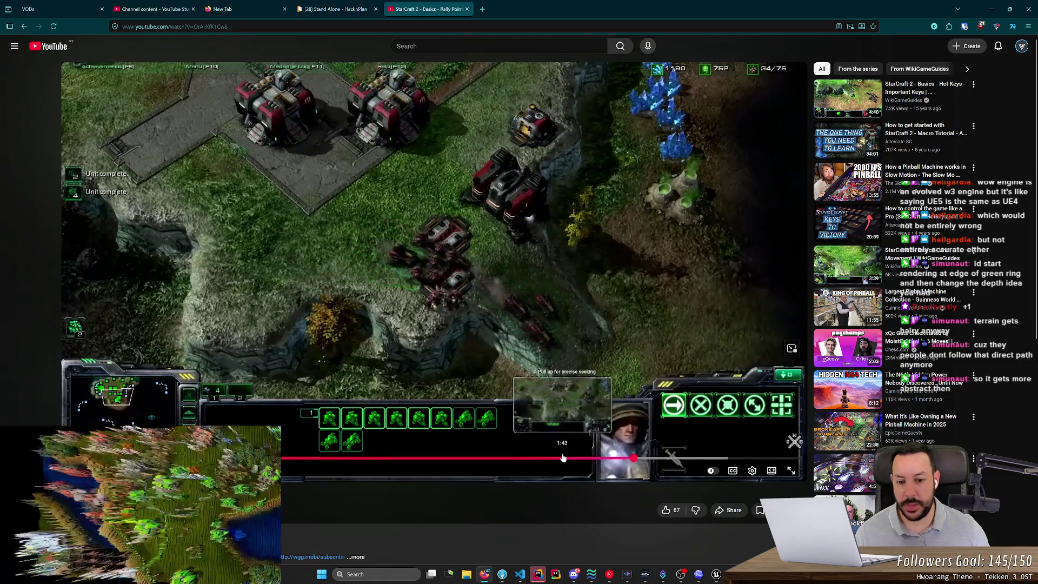
{"action": "left_click", "coordinate": [563, 458]}
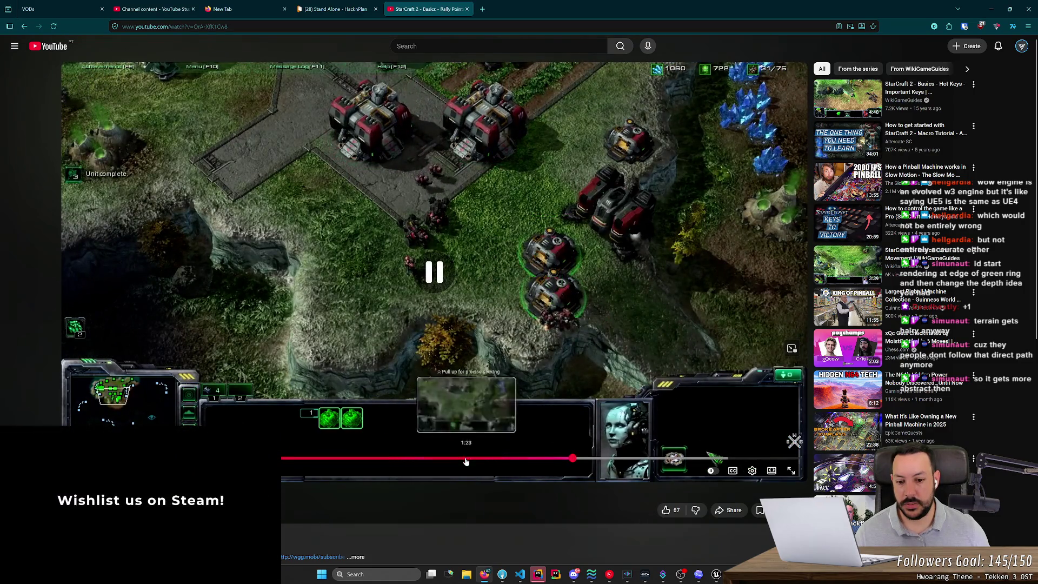
{"action": "left_click", "coordinate": [466, 458]}
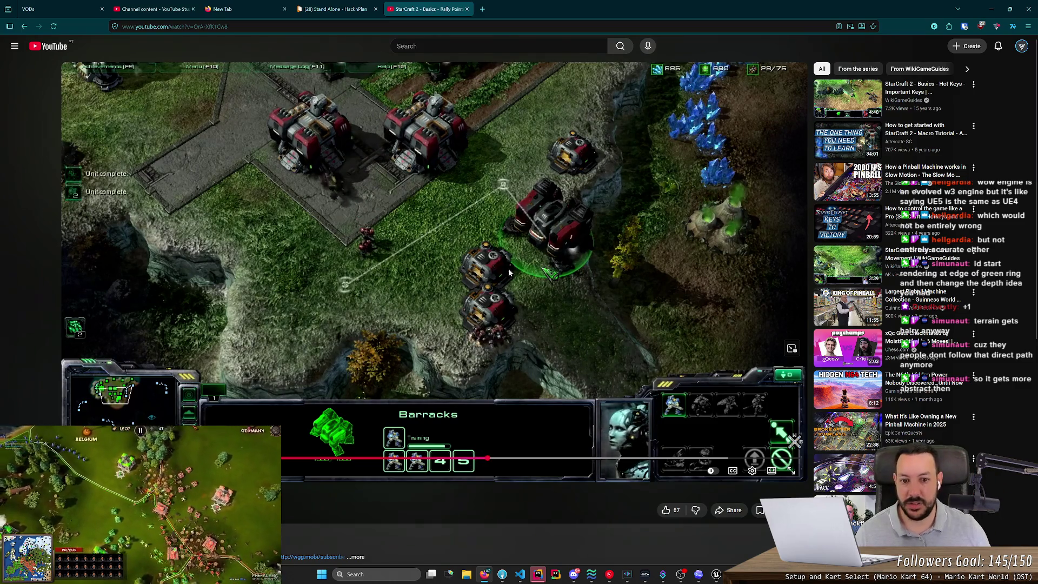
{"action": "mouse_move", "coordinate": [384, 458]}
{"action": "left_mouse_down"}
{"action": "mouse_move", "coordinate": [348, 461]}
{"action": "mouse_move", "coordinate": [492, 461]}
{"action": "left_mouse_up"}
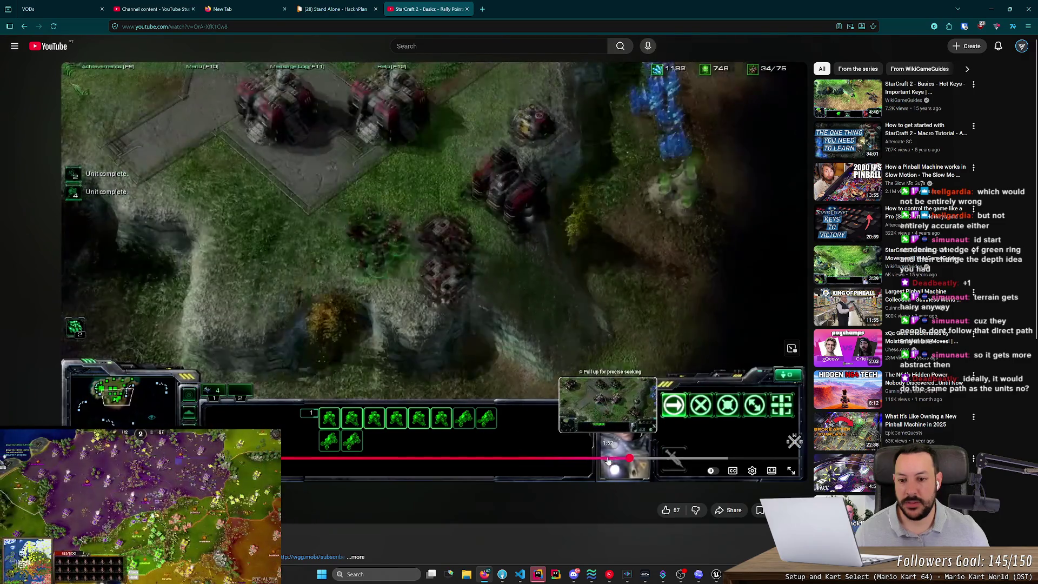
Pause the StarCraft 2 video on the barracks rally-line shot, then switch back to the running RTS map.
{"action": "left_click", "coordinate": [597, 460]}
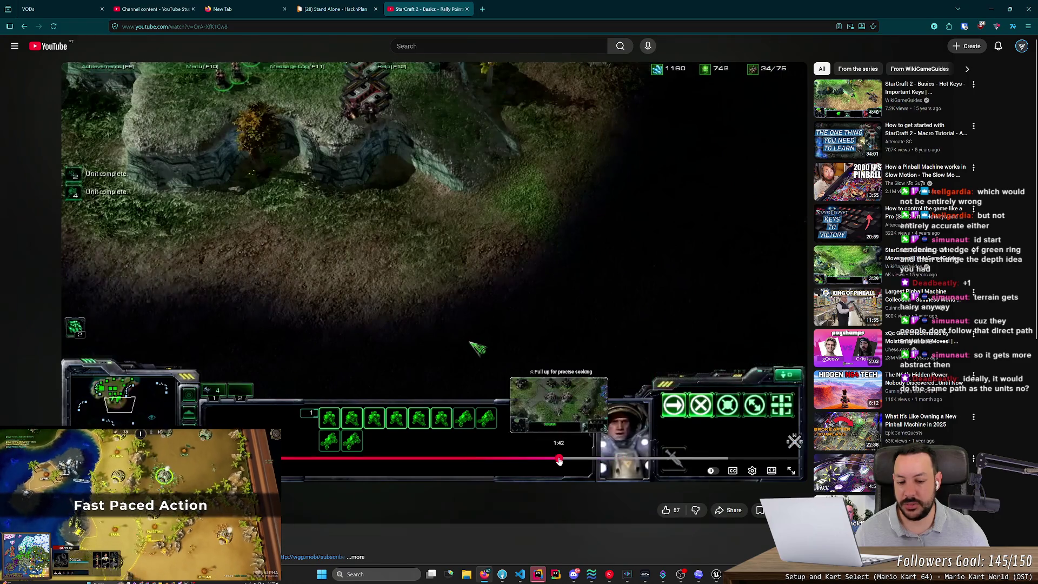
{"action": "left_click", "coordinate": [564, 459]}
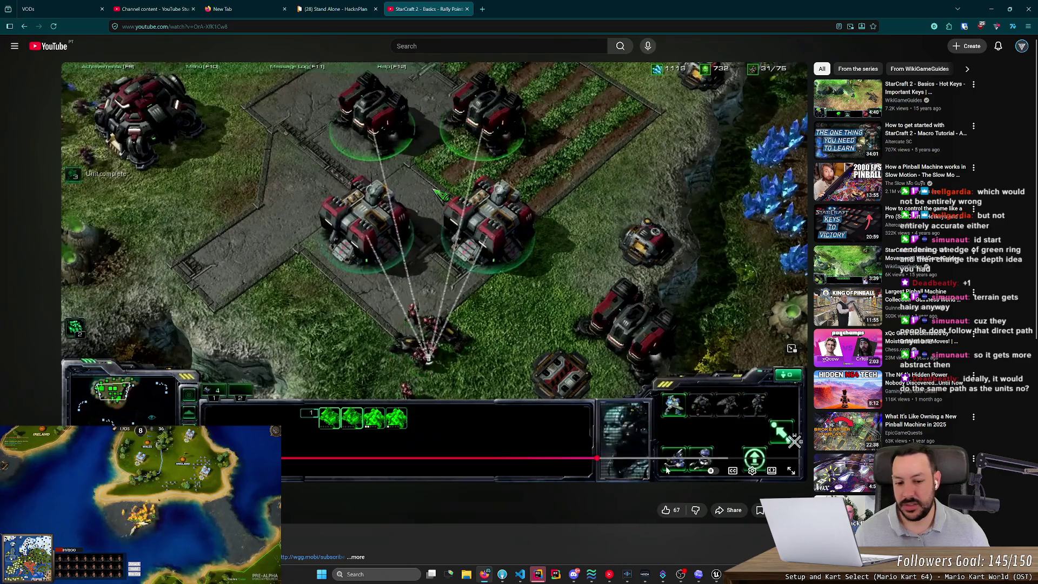
{"action": "key", "text": "space"}
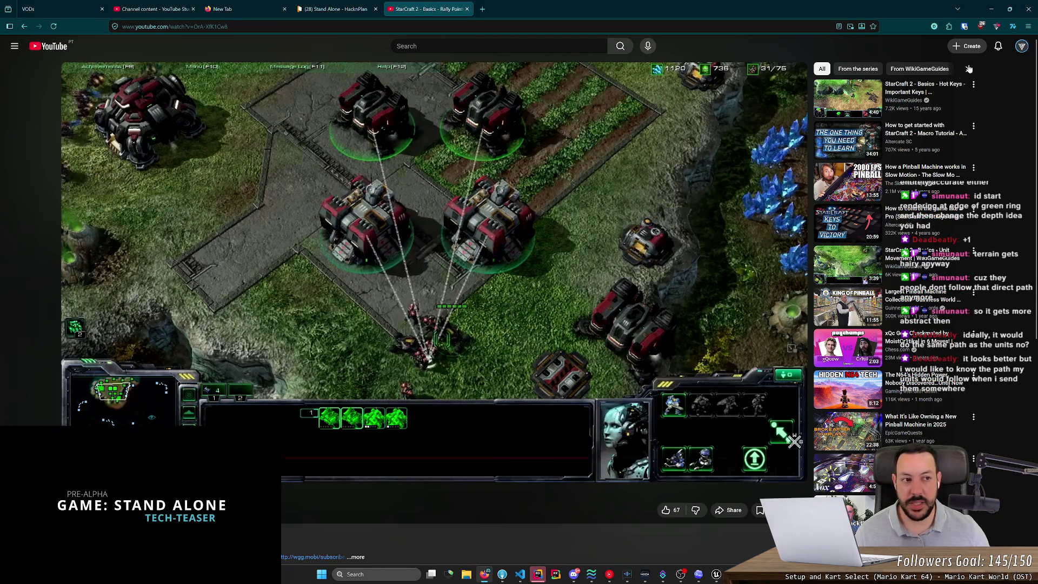
{"action": "key", "text": "alt+Tab"}
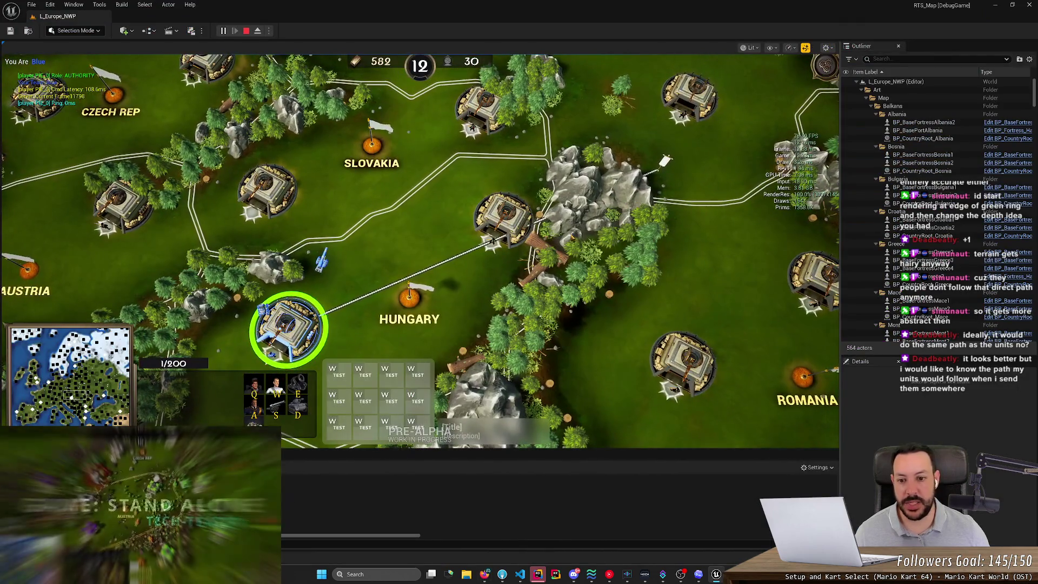
Move the fortress's rally flag to a new spot north-east on the map.
{"action": "scroll", "coordinate": [357, 346], "scroll_direction": "up", "scroll_amount": 3}
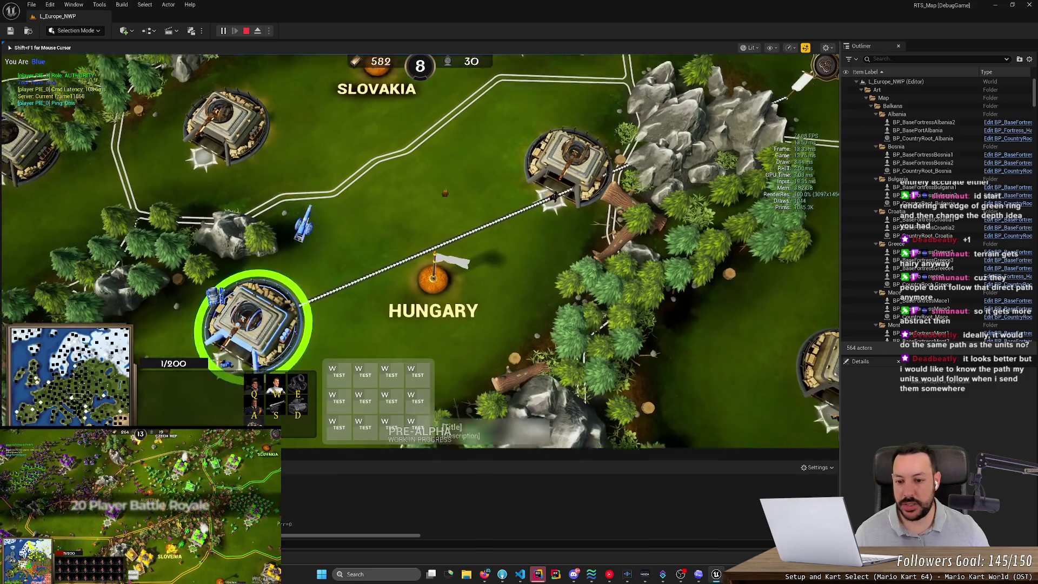
{"action": "scroll", "coordinate": [420, 251], "scroll_direction": "up", "scroll_amount": 3}
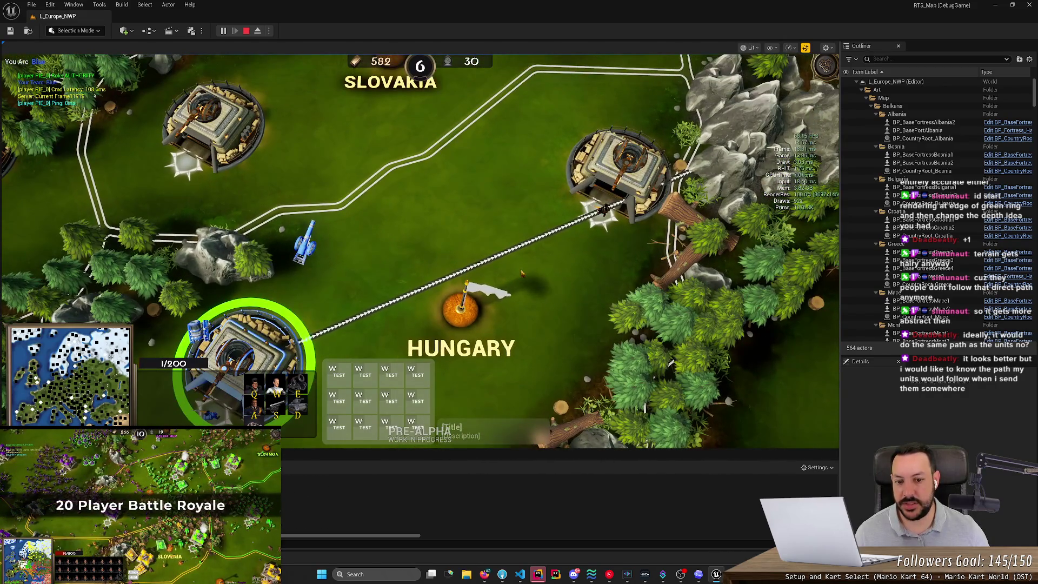
{"action": "scroll", "coordinate": [420, 251], "scroll_direction": "down", "scroll_amount": 3}
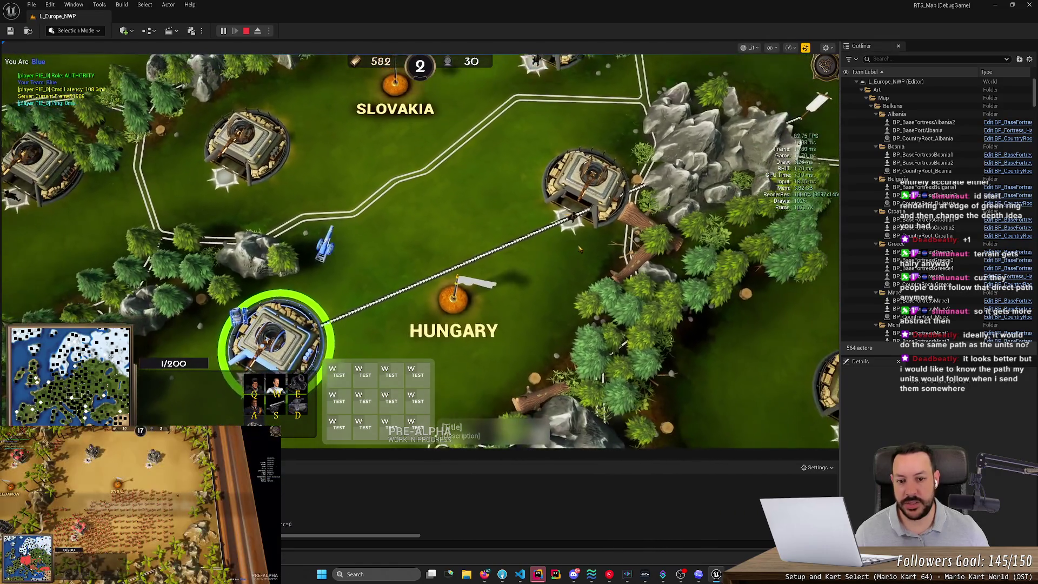
{"action": "key", "text": "Up"}
{"action": "key", "text": "Right"}
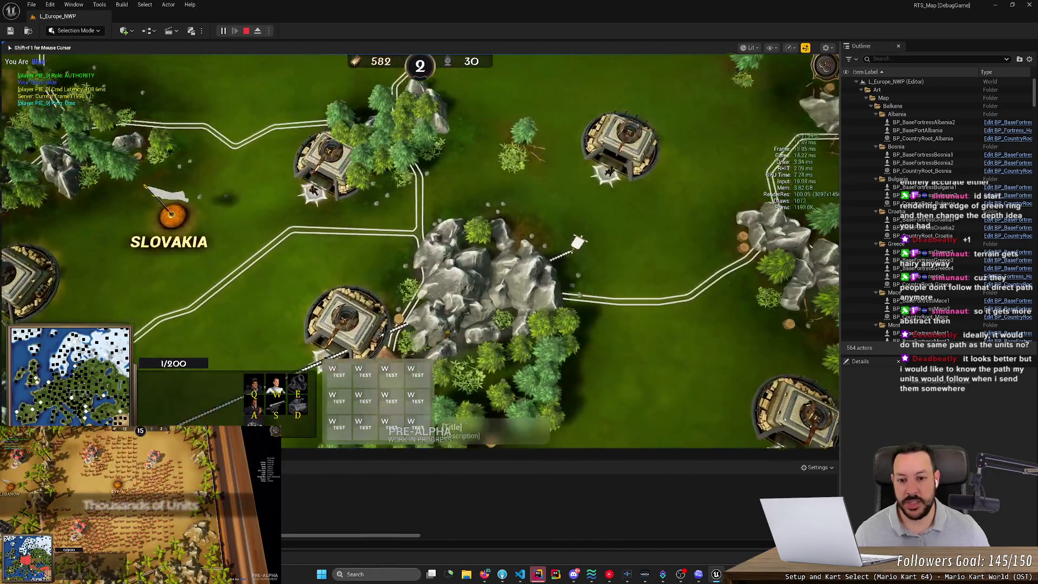
{"action": "right_click", "coordinate": [557, 93]}
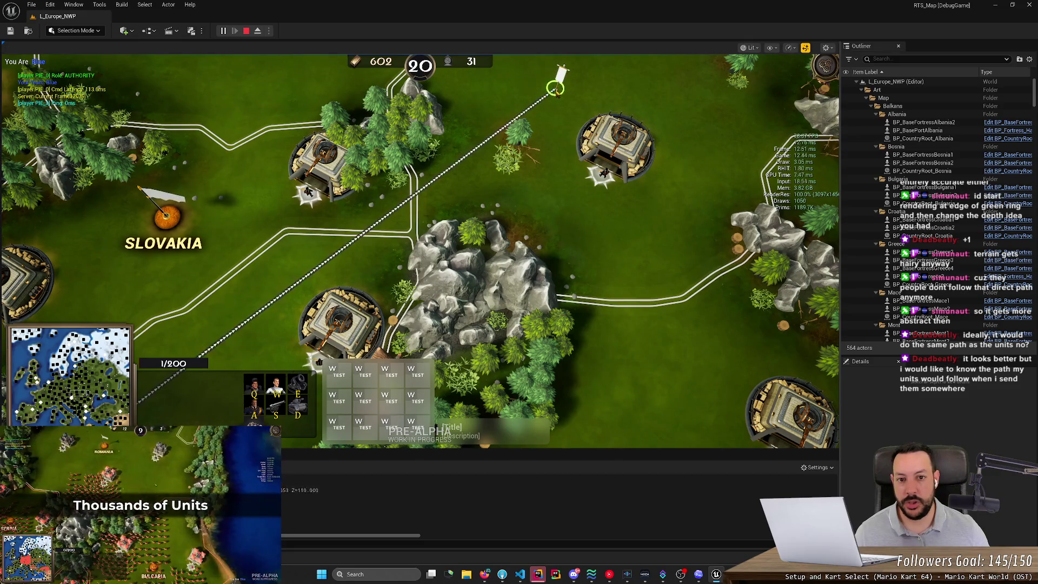
Pan back toward Hungary and reselect its fortress to show the dotted rally line.
{"action": "scroll", "coordinate": [557, 93], "scroll_direction": "up", "scroll_amount": 5}
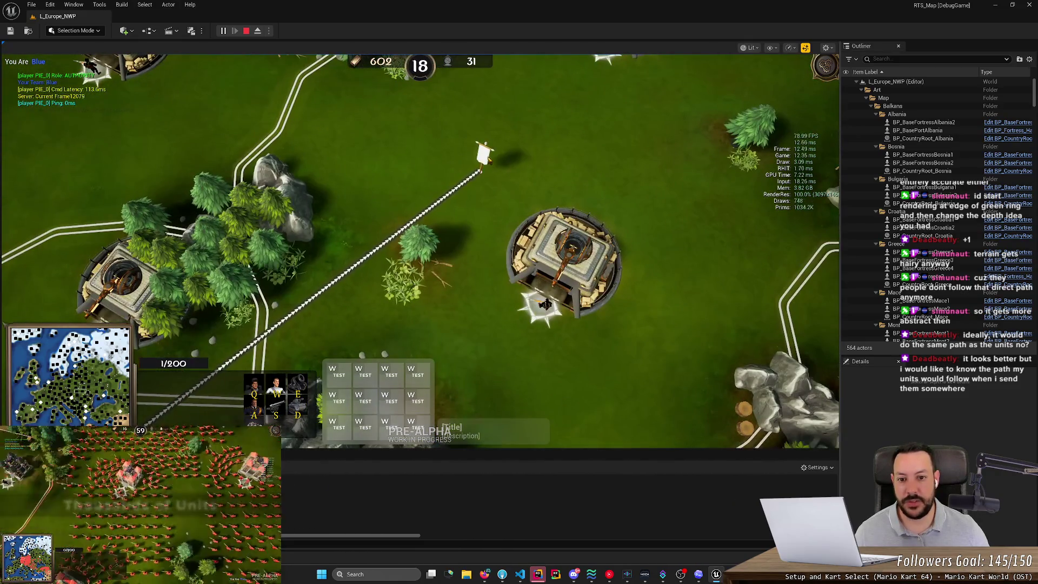
{"action": "key", "text": "Down"}
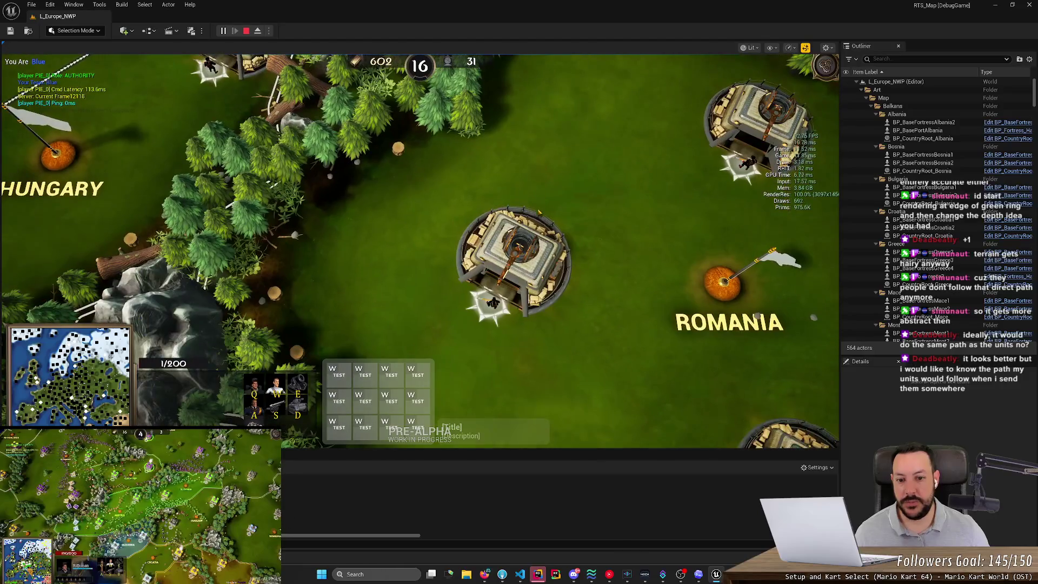
{"action": "key", "text": "Left"}
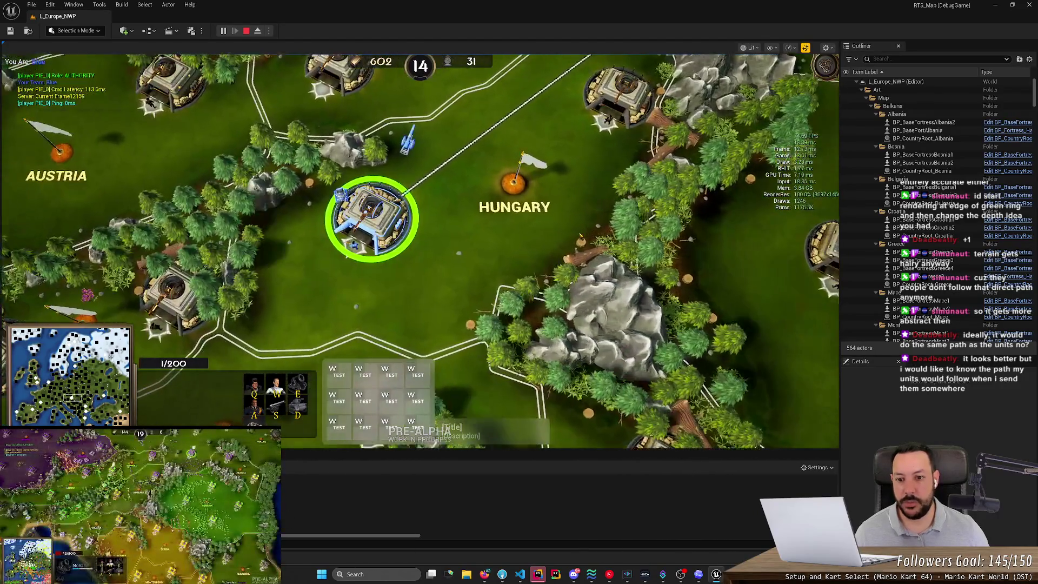
{"action": "left_click", "coordinate": [468, 228]}
{"action": "scroll", "coordinate": [487, 238], "scroll_direction": "up", "scroll_amount": 2}
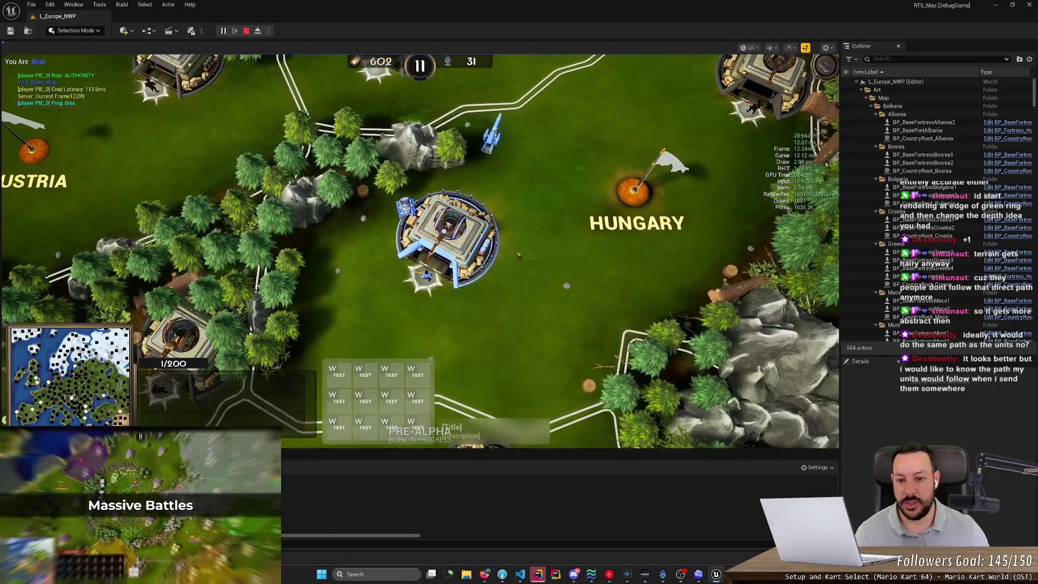
{"action": "left_click", "coordinate": [490, 246]}
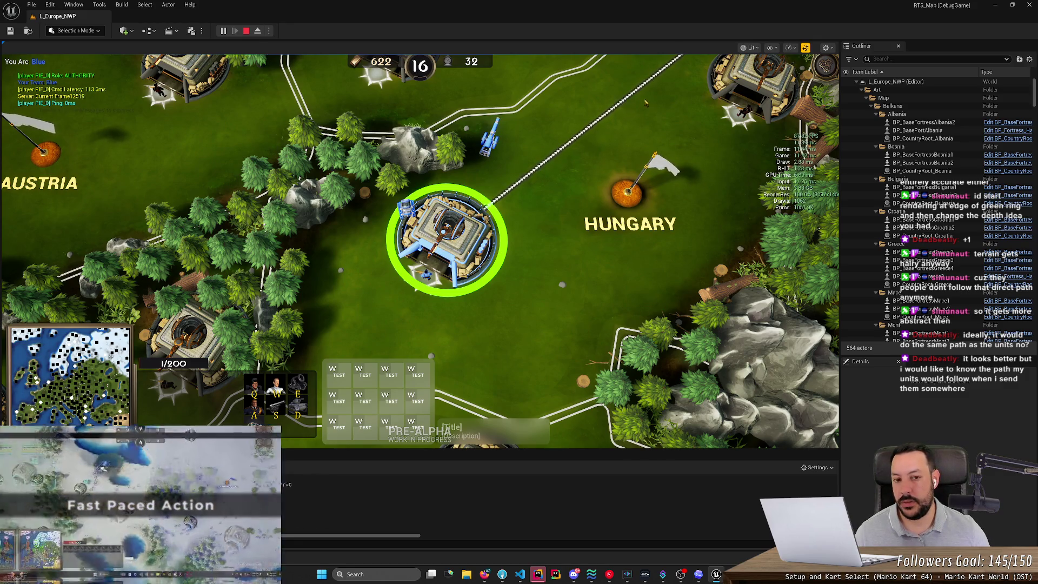
{"action": "left_click", "coordinate": [645, 101]}
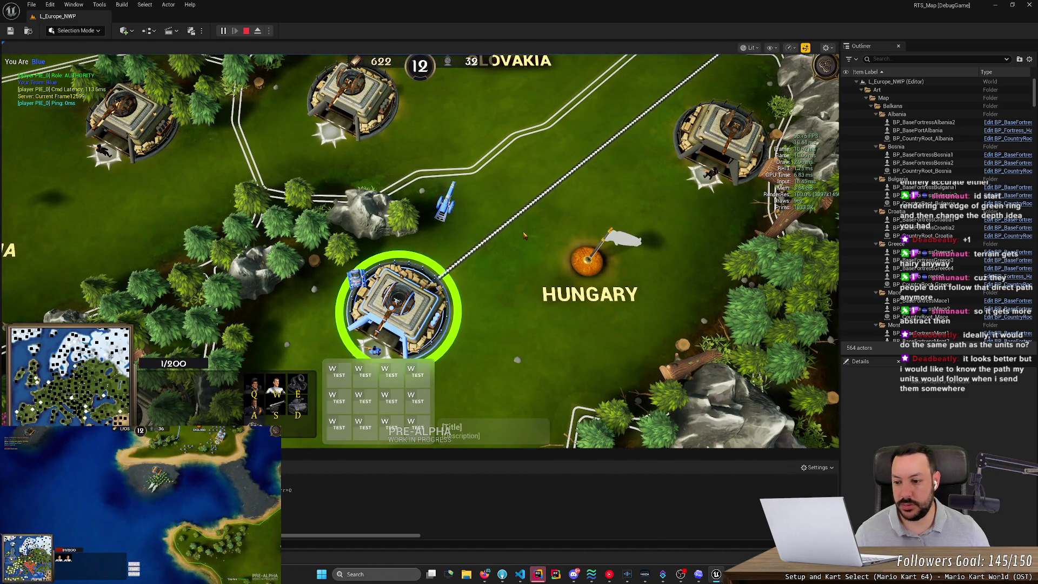
{"action": "scroll", "coordinate": [523, 235], "scroll_direction": "up", "scroll_amount": 1}
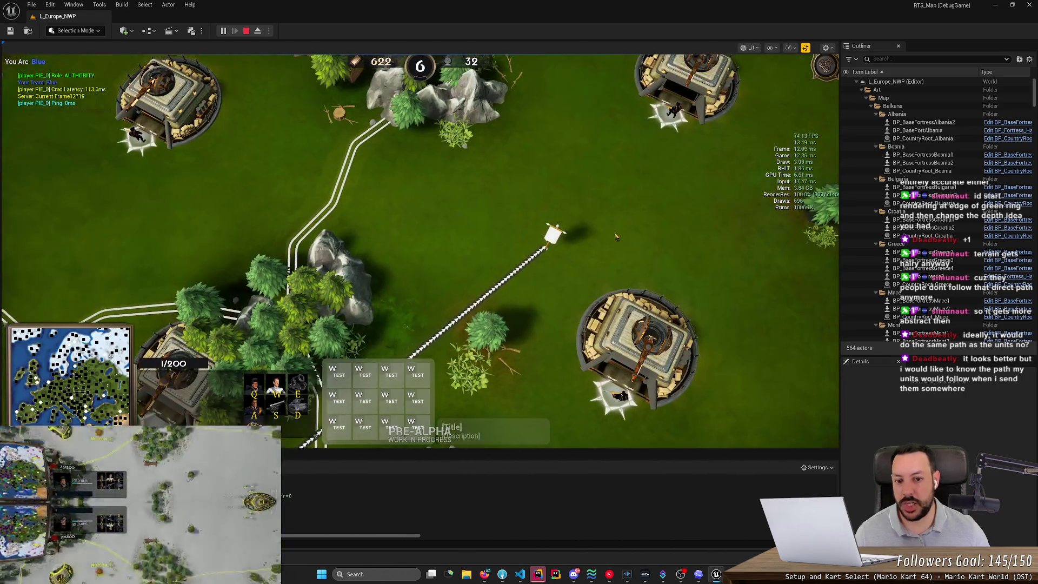
{"action": "left_click_drag", "start_coordinate": [545, 212], "coordinate": [625, 250]}
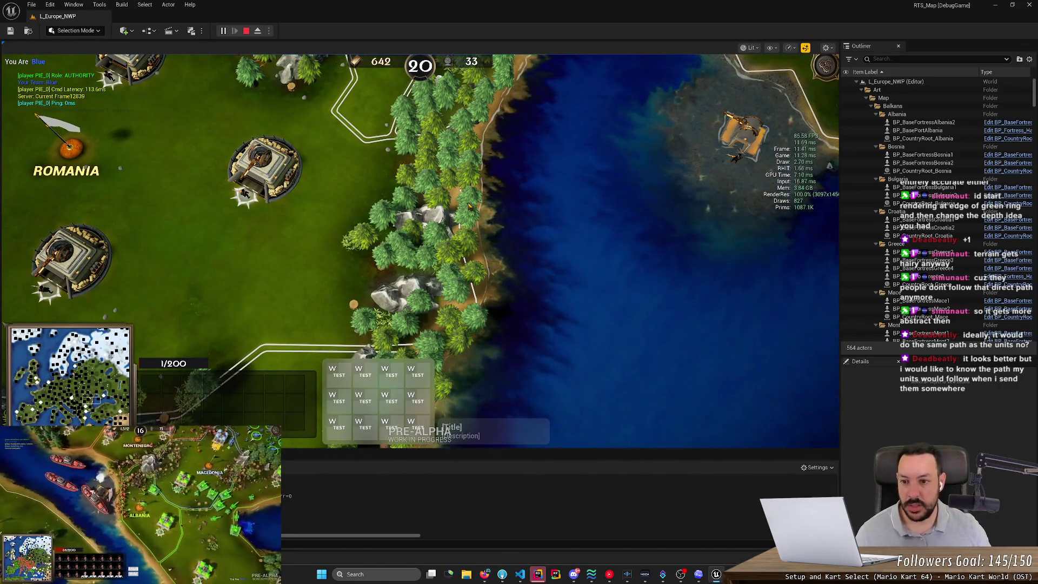
{"action": "key", "text": "Tab"}
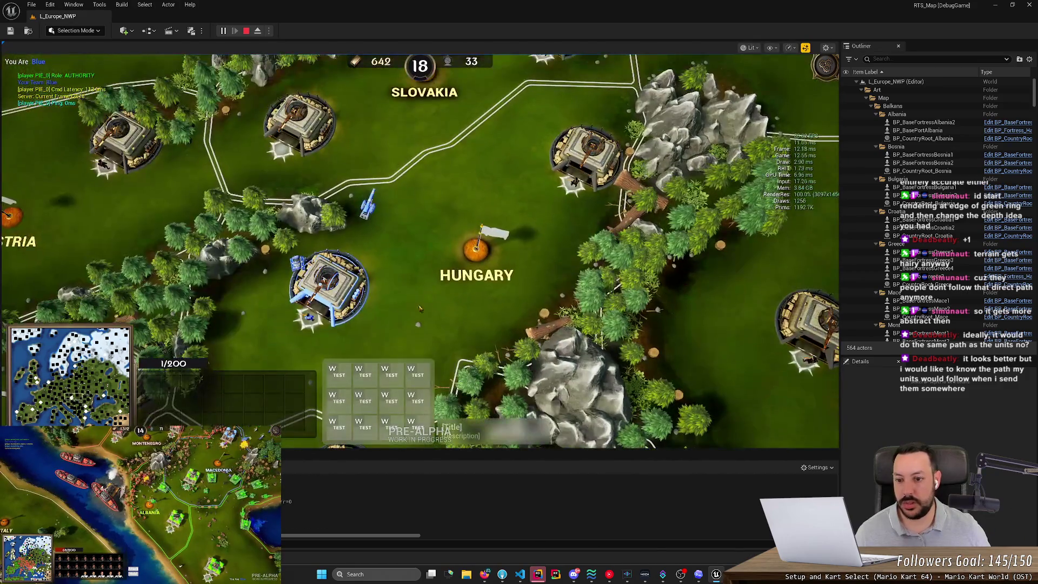
{"action": "scroll", "coordinate": [401, 220], "scroll_direction": "up", "scroll_amount": 3}
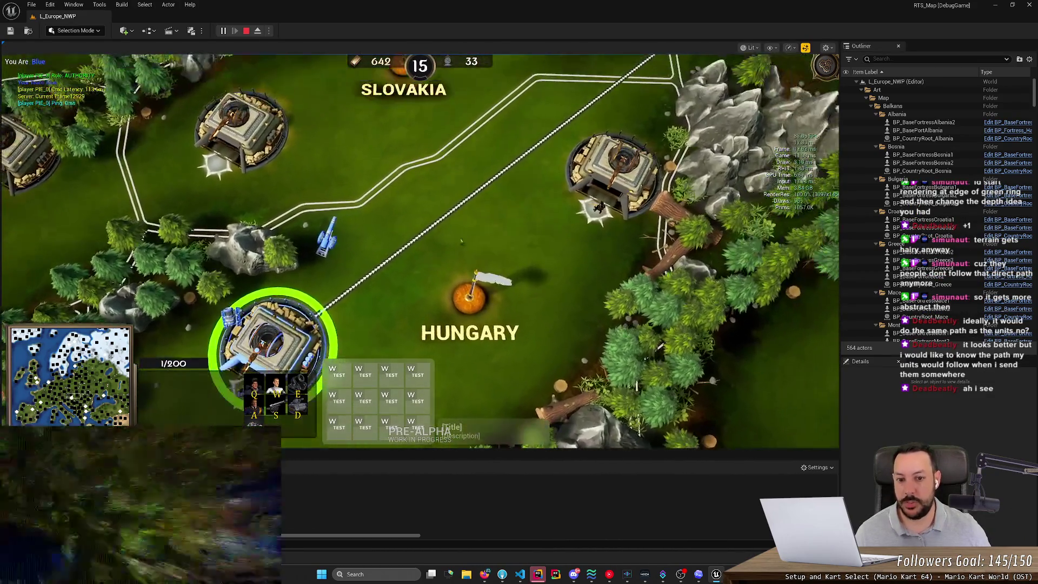
{"action": "key", "text": "Up"}
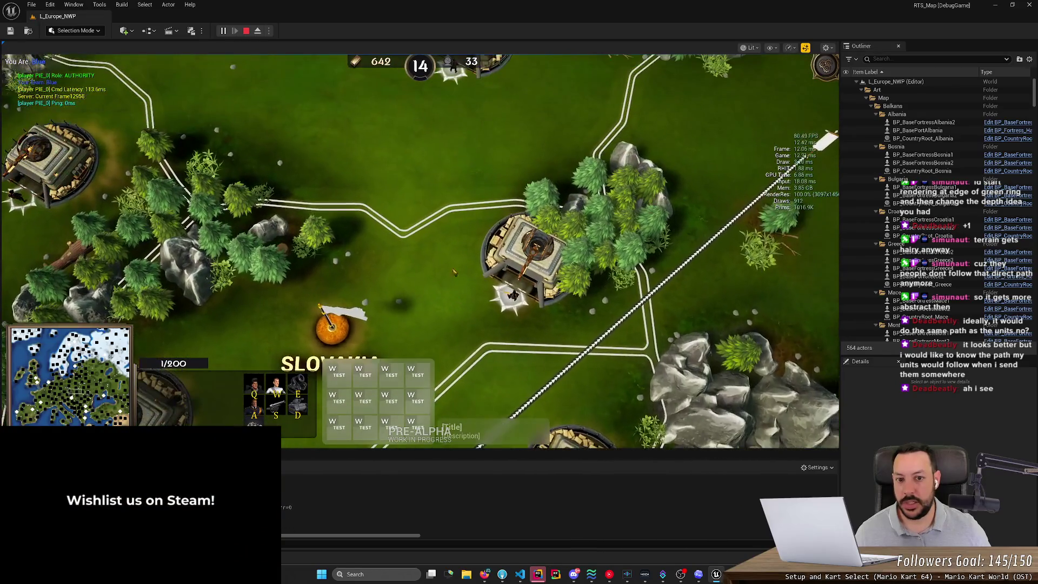
{"action": "key", "text": "Down"}
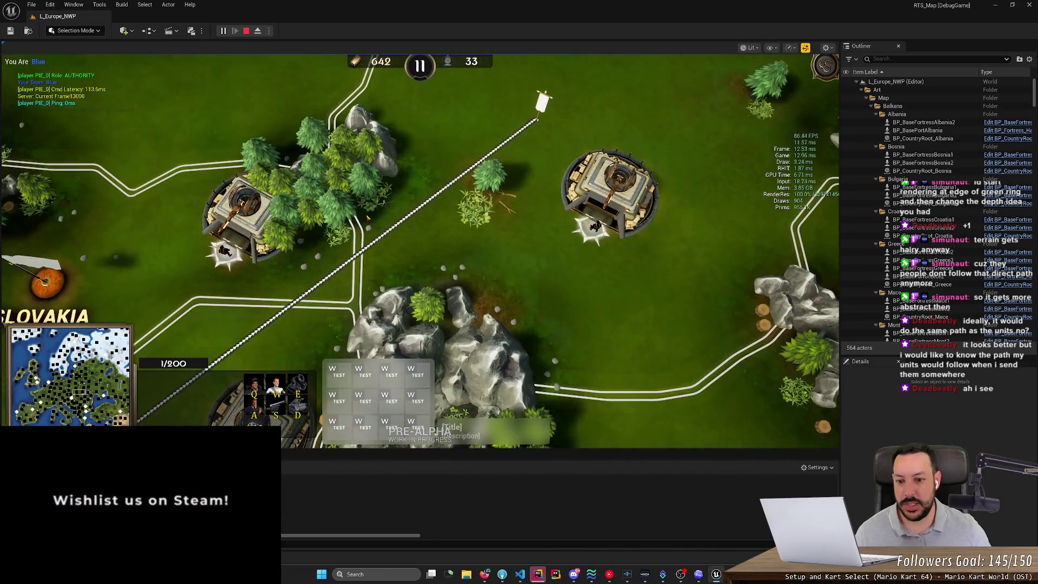
{"action": "left_click", "coordinate": [368, 217]}
{"action": "key", "text": "Down"}
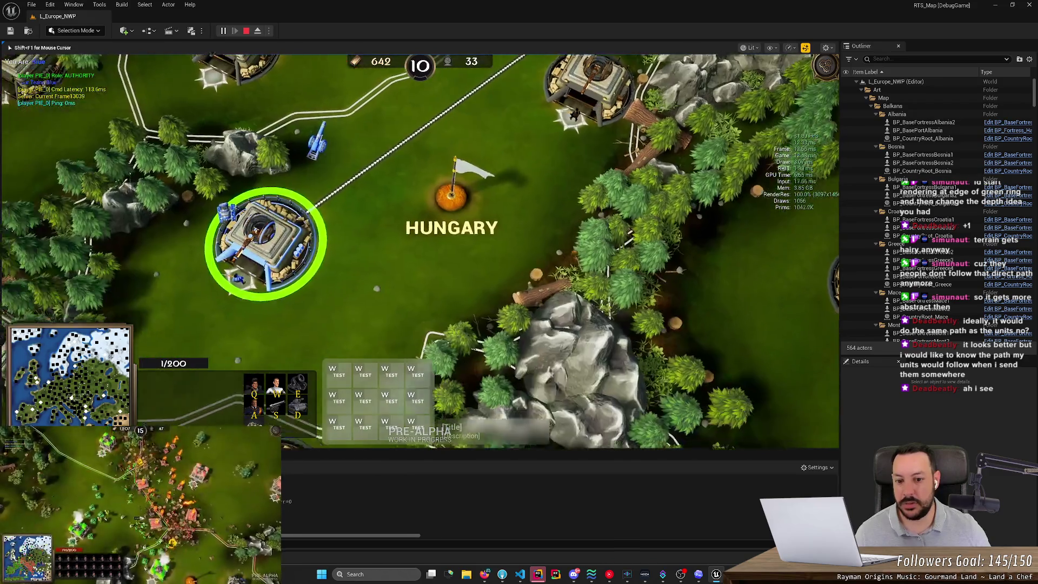
{"action": "key", "text": "Right"}
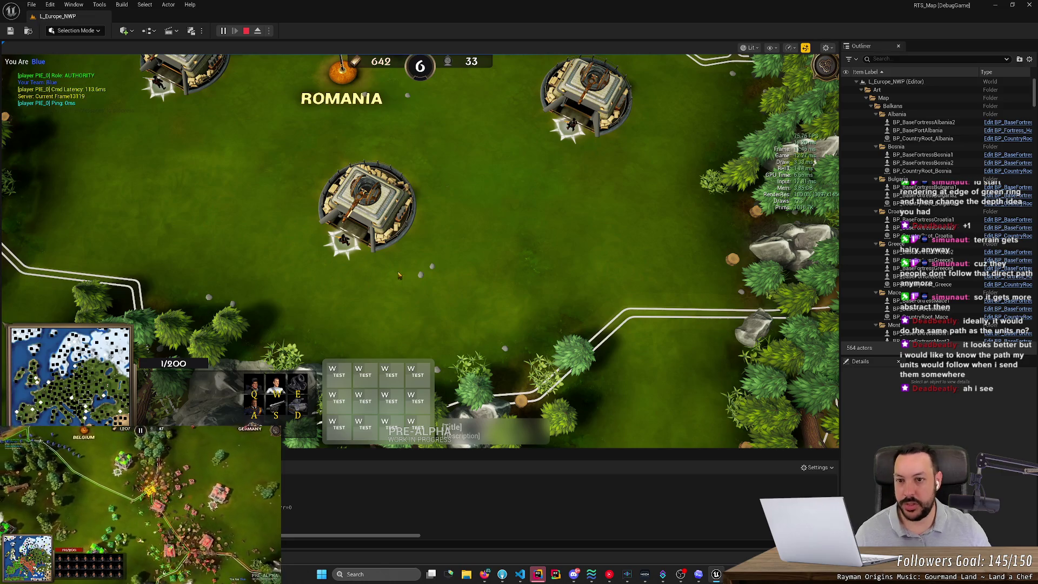
{"action": "key", "text": "Left"}
{"action": "key", "text": "Up"}
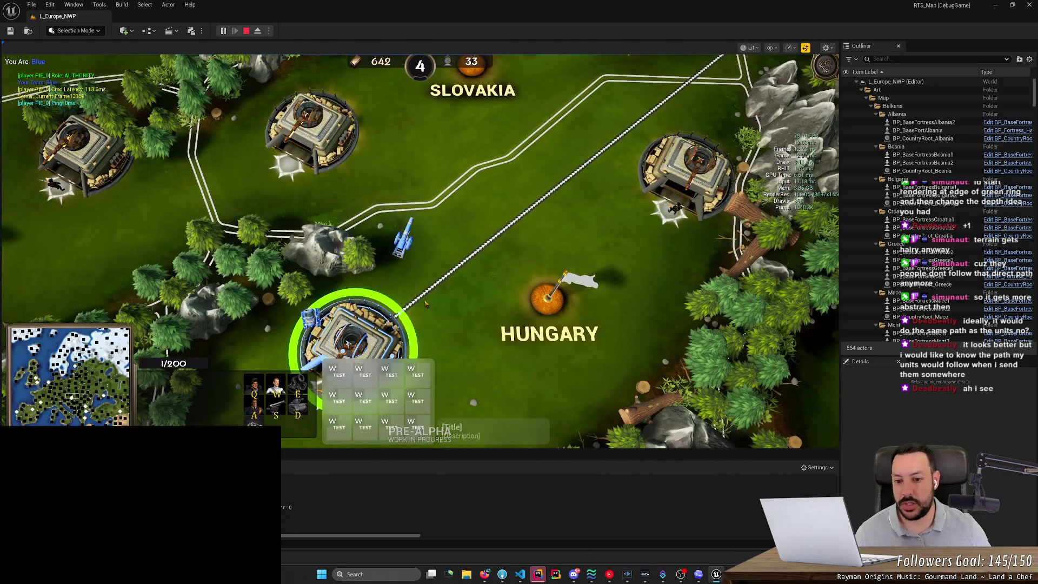
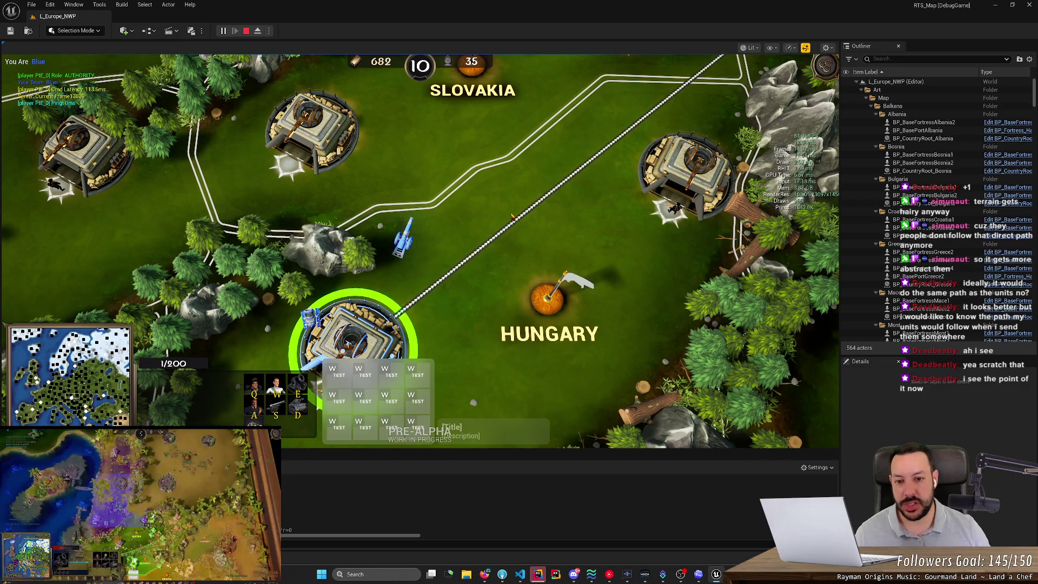
Select the artillery, send it to two spots, and show the passability hex grid.
{"action": "left_click", "coordinate": [403, 242]}
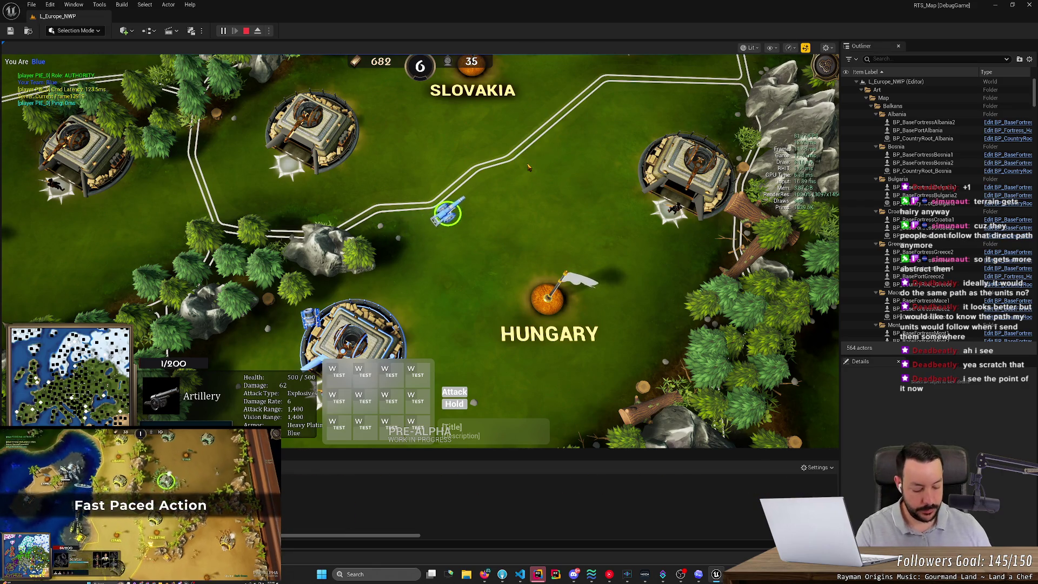
{"action": "right_click", "coordinate": [463, 215]}
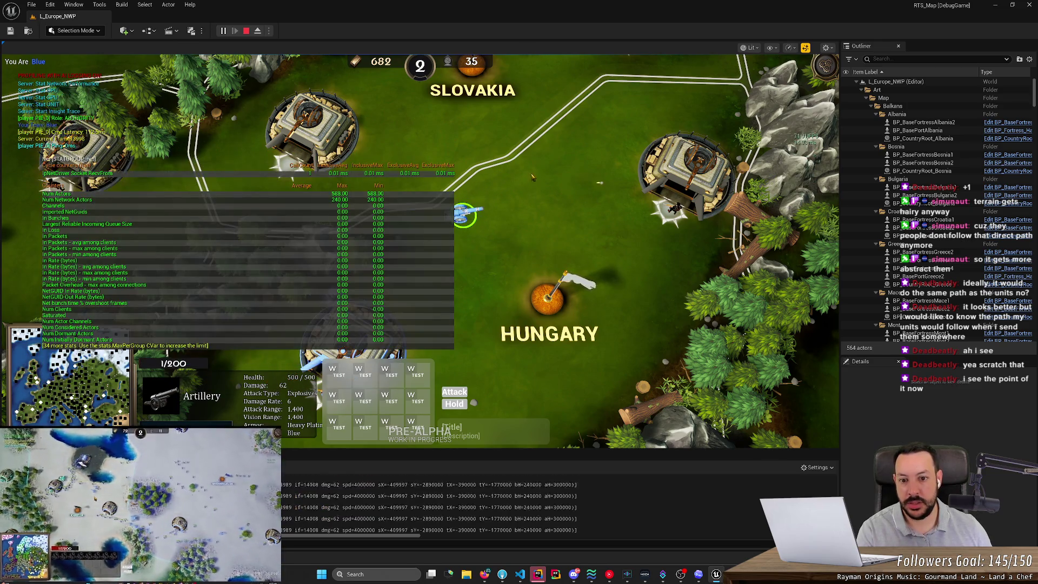
{"action": "right_click", "coordinate": [539, 169]}
{"action": "key", "text": "g"}
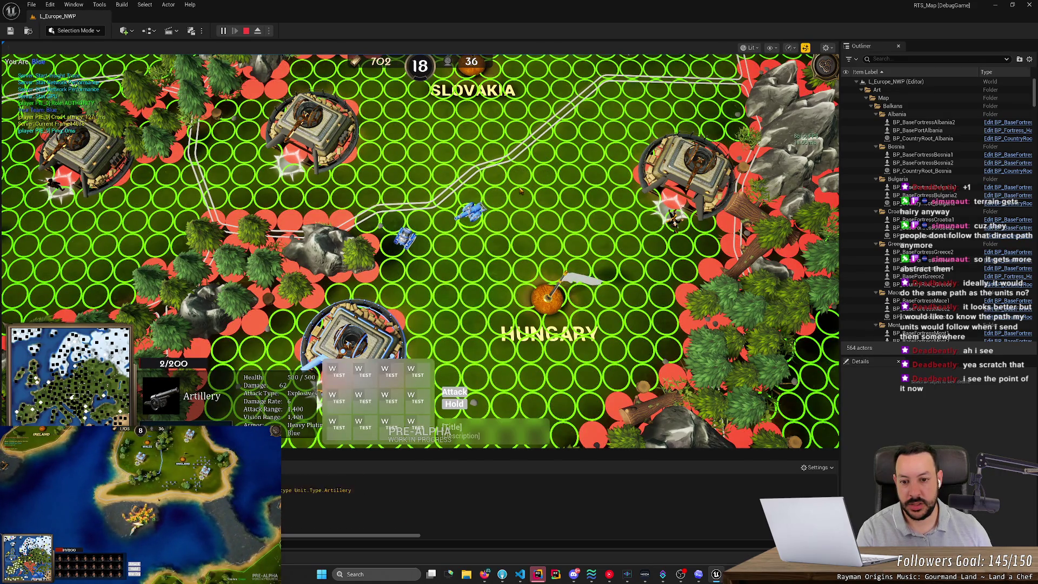
Redirect the artillery to six more destinations across the map to watch its routes.
{"action": "right_click", "coordinate": [428, 294]}
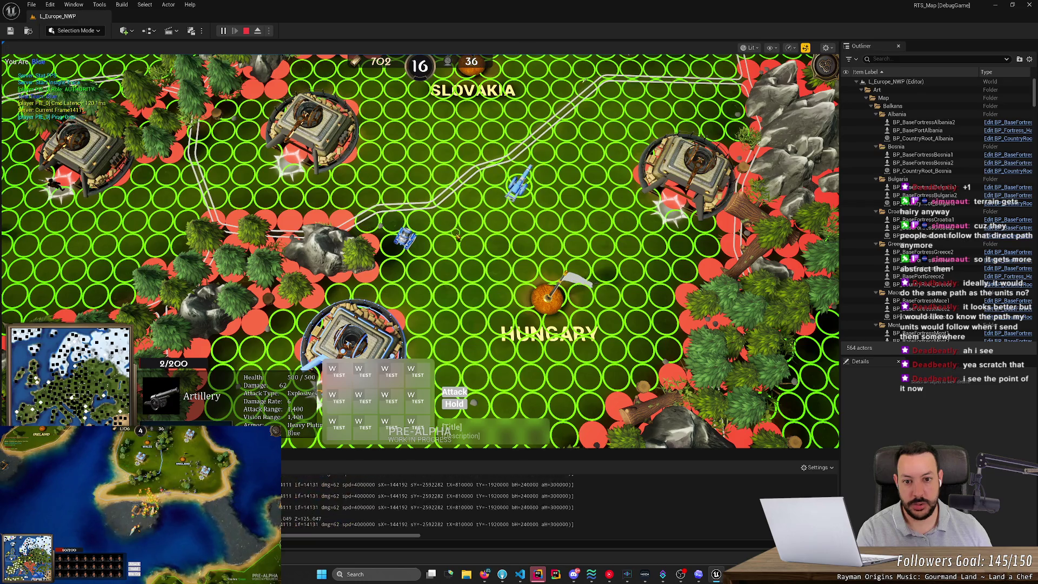
{"action": "right_click", "coordinate": [562, 128]}
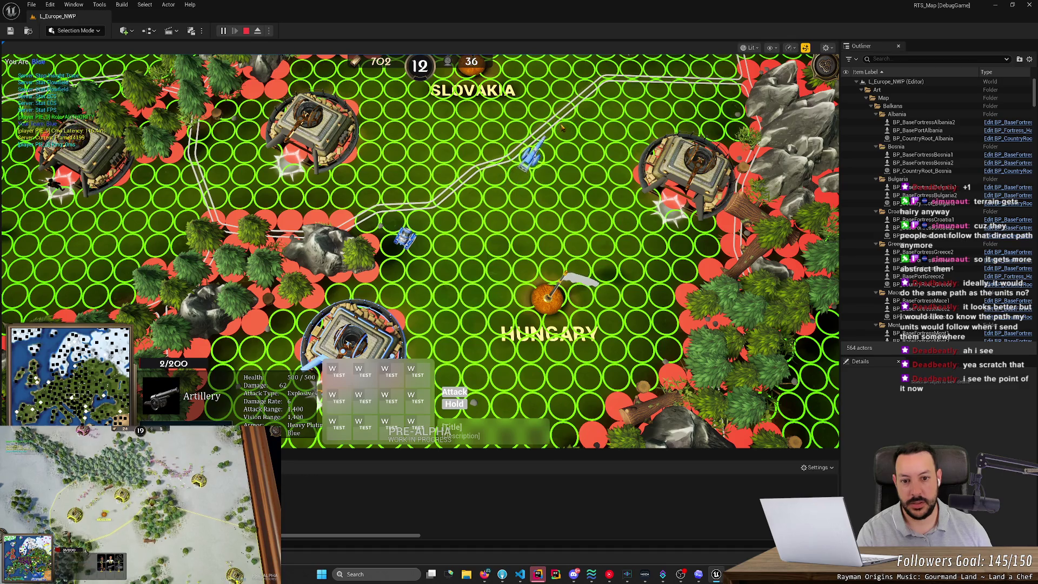
{"action": "right_click", "coordinate": [537, 175]}
{"action": "right_click", "coordinate": [481, 238]}
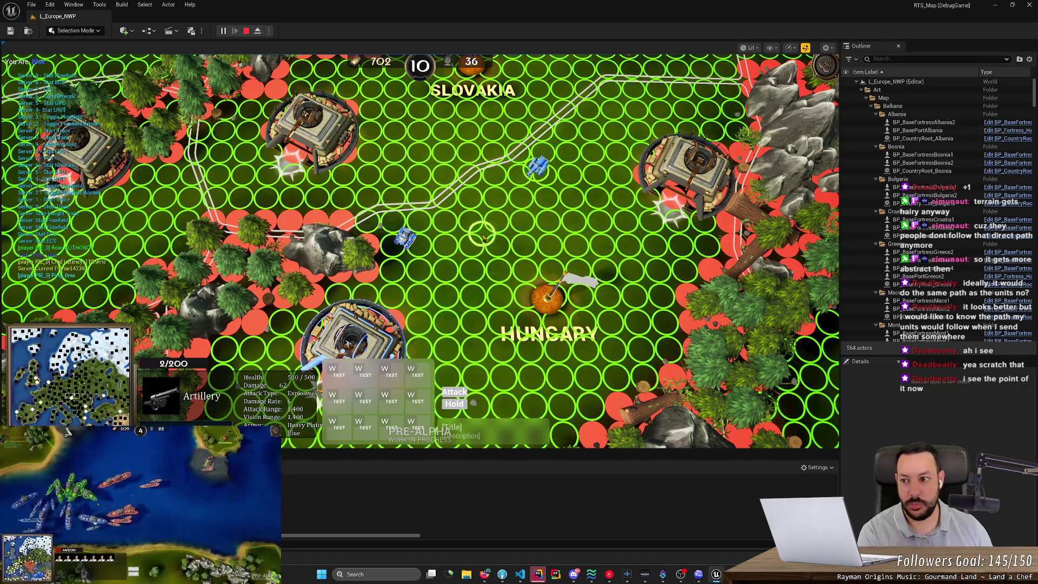
{"action": "right_click", "coordinate": [581, 128]}
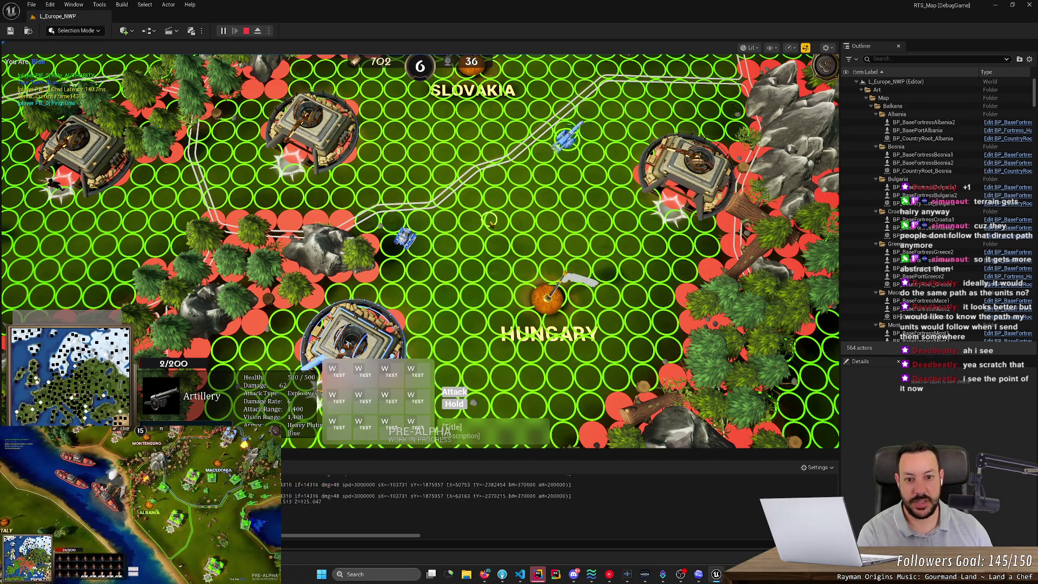
{"action": "right_click", "coordinate": [465, 239]}
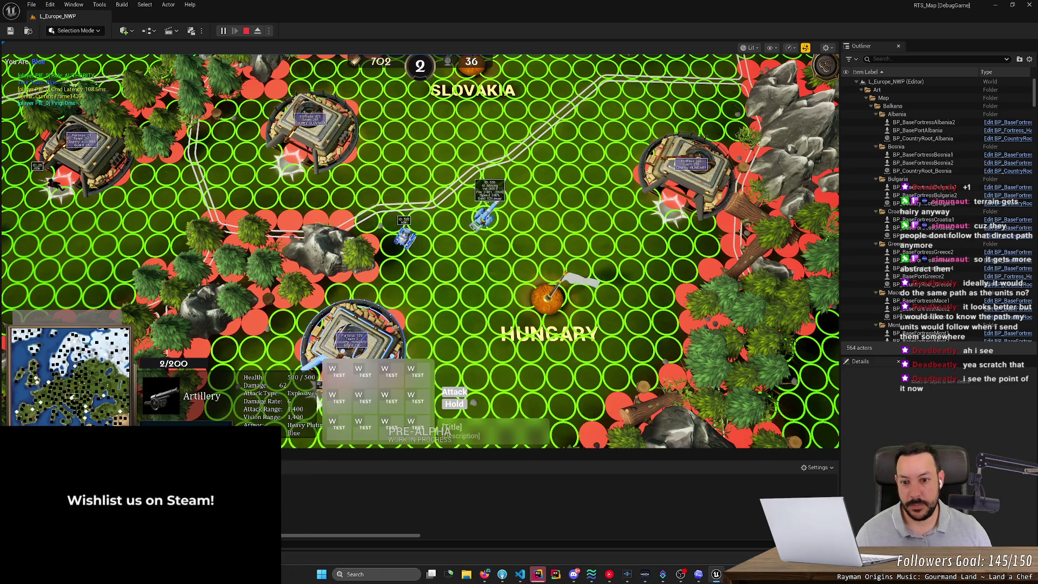
Stop the play session and zoom out to a wide oblique overview of the map.
{"action": "left_click", "coordinate": [246, 31]}
{"action": "scroll", "coordinate": [422, 181], "scroll_direction": "down", "scroll_amount": 5}
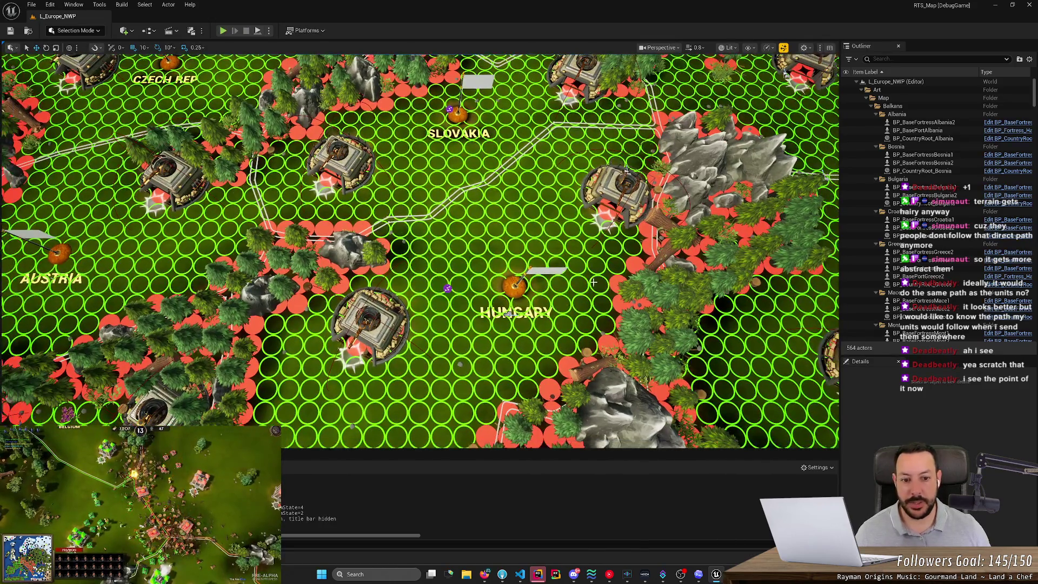
{"action": "scroll", "coordinate": [667, 268], "scroll_direction": "down", "scroll_amount": 5}
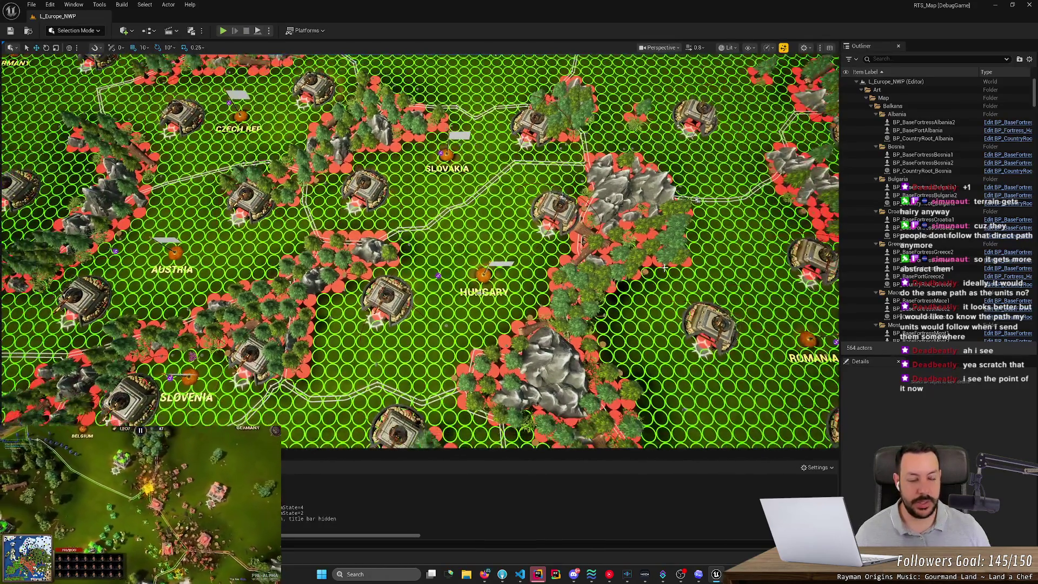
{"action": "left_click_drag", "start_coordinate": [666, 268], "coordinate": [667, 216]}
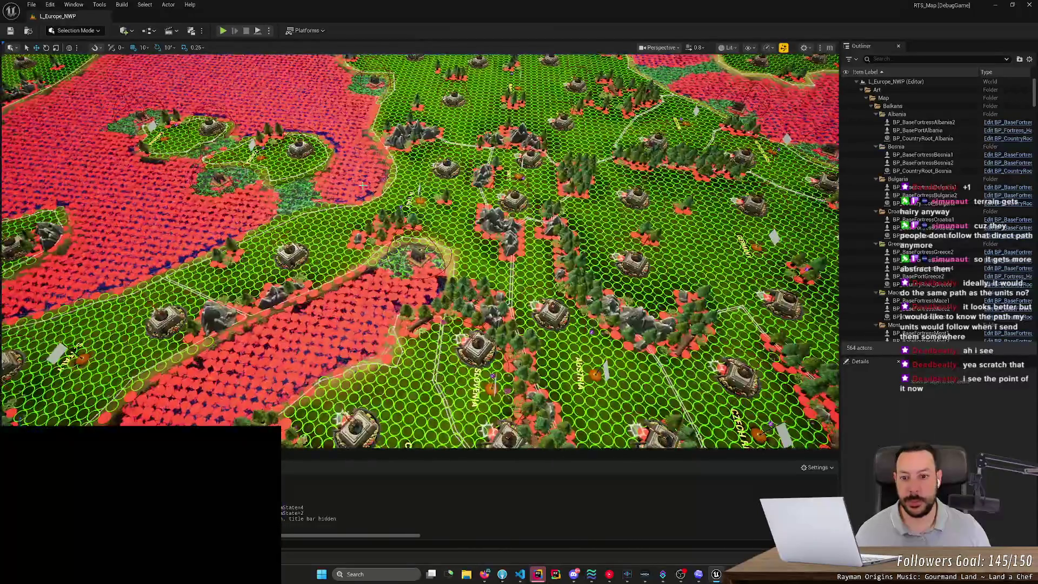
Hide the BP_FlowField hex grid in the Outliner and move the view north toward Poland.
{"action": "left_click", "coordinate": [860, 230]}
{"action": "left_click", "coordinate": [846, 238]}
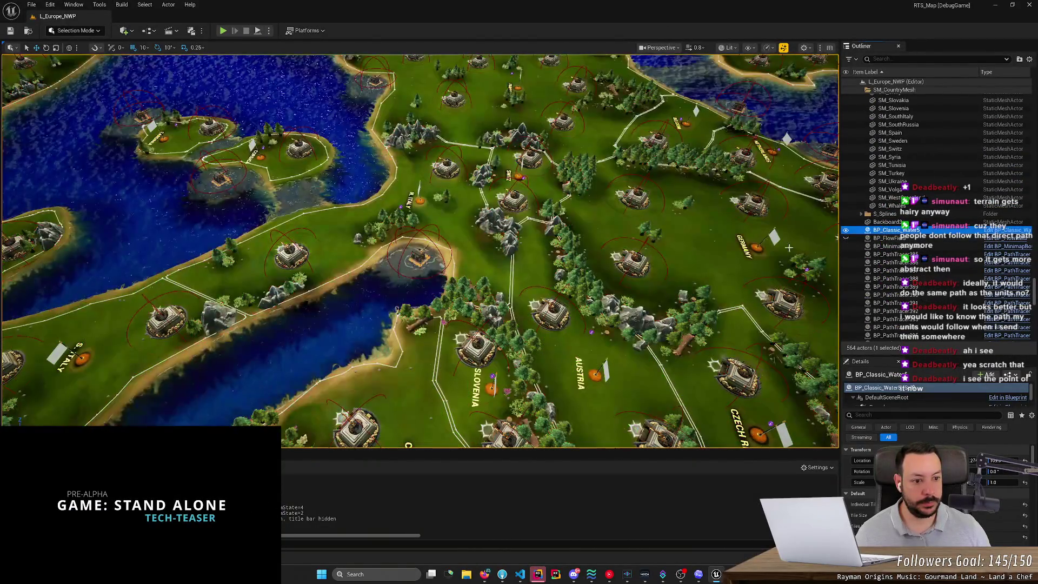
{"action": "scroll", "coordinate": [514, 236], "scroll_direction": "up", "scroll_amount": 5}
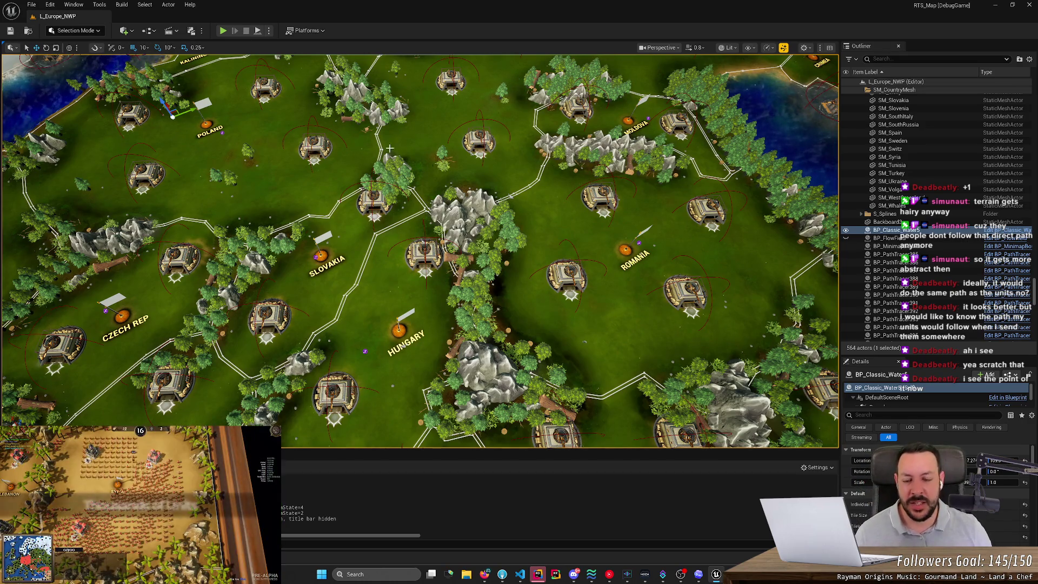
{"action": "scroll", "coordinate": [389, 148], "scroll_direction": "up", "scroll_amount": 5}
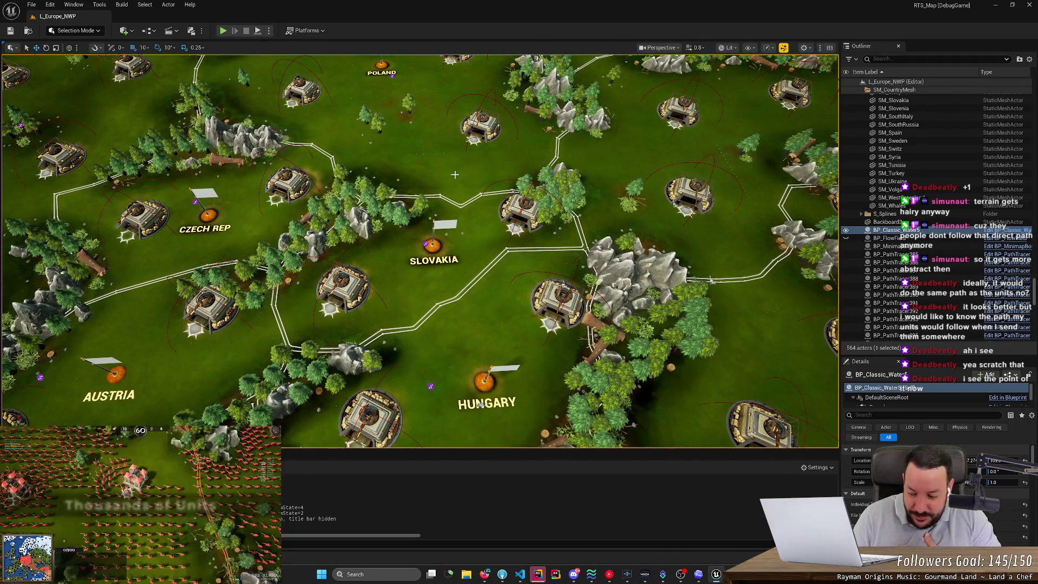
{"action": "left_click_drag", "start_coordinate": [454, 174], "coordinate": [455, 154]}
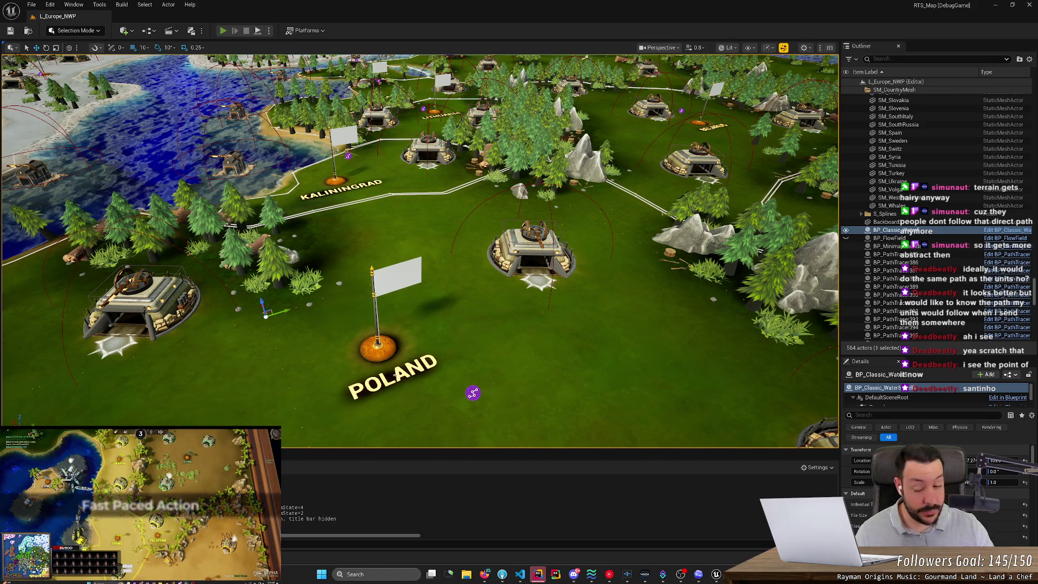
Search the content assets for 'ns_' and open NS_FortressToRallyPoint in the Niagara editor.
{"action": "key", "text": "alt+p"}
{"action": "key", "text": "ctrl+space"}
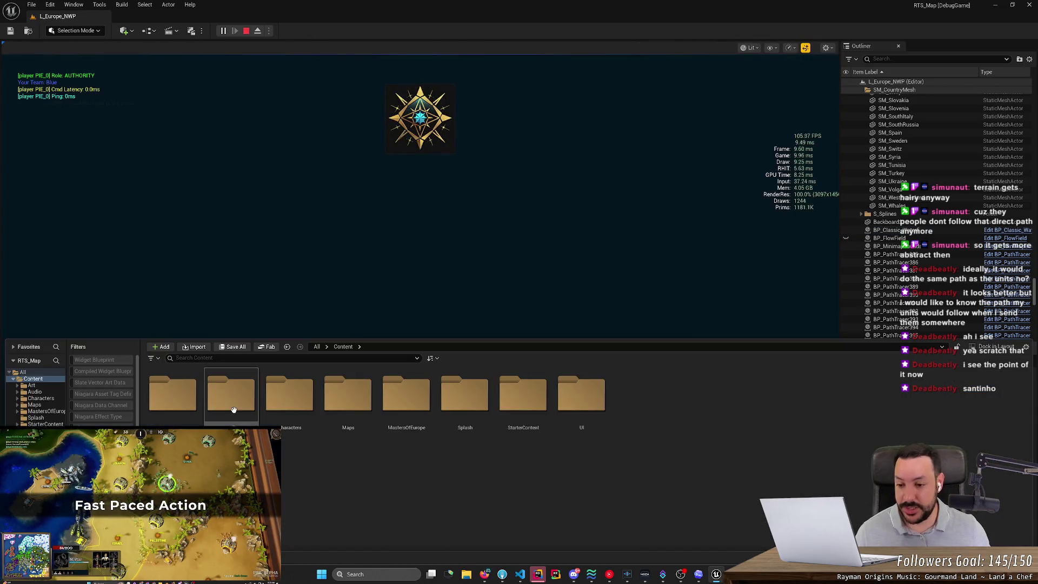
{"action": "type", "text": "_"}
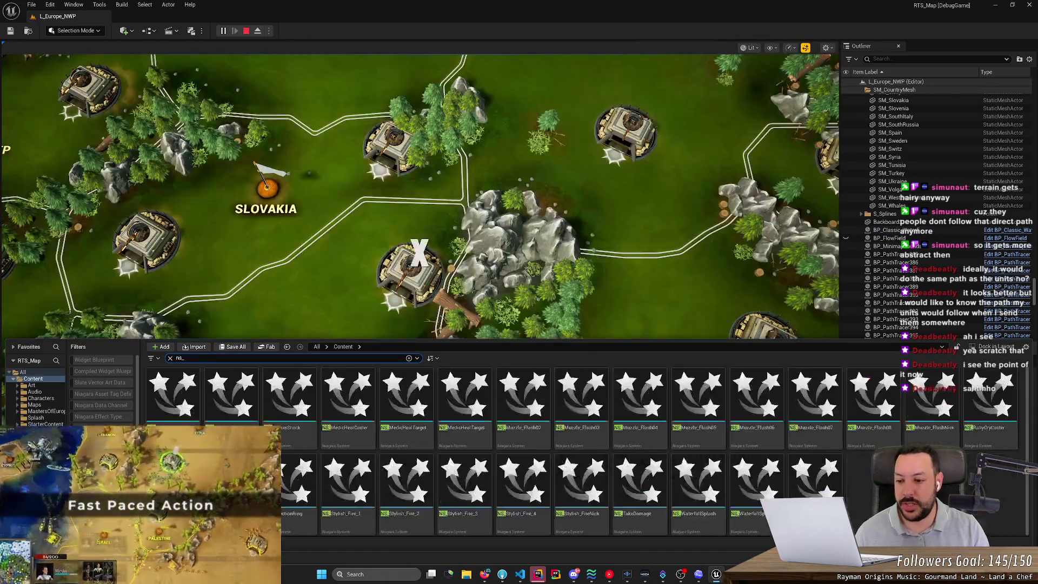
{"action": "double_click", "coordinate": [189, 394]}
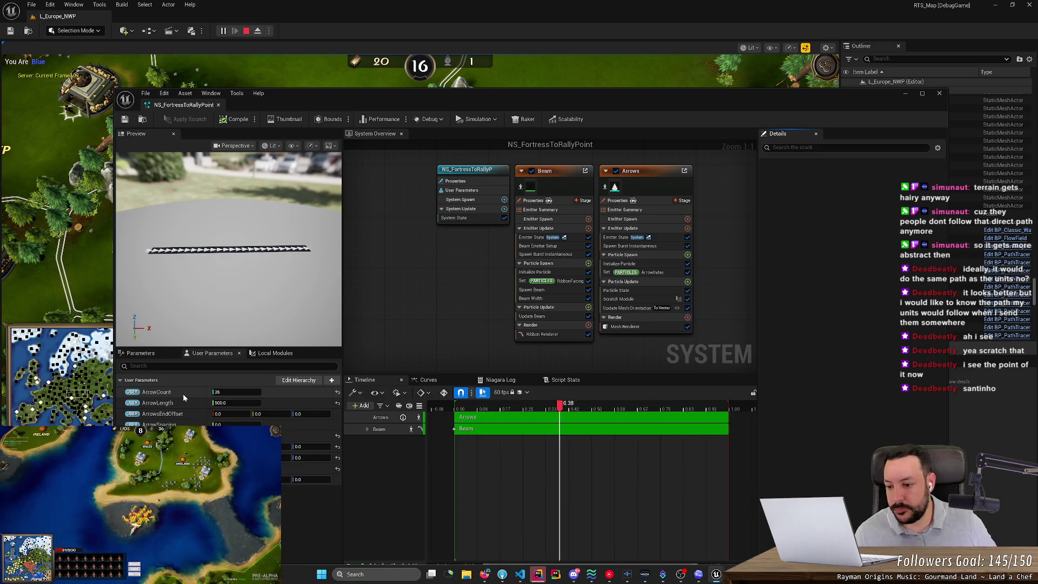
{"action": "left_click_drag", "start_coordinate": [311, 109], "coordinate": [311, 117]}
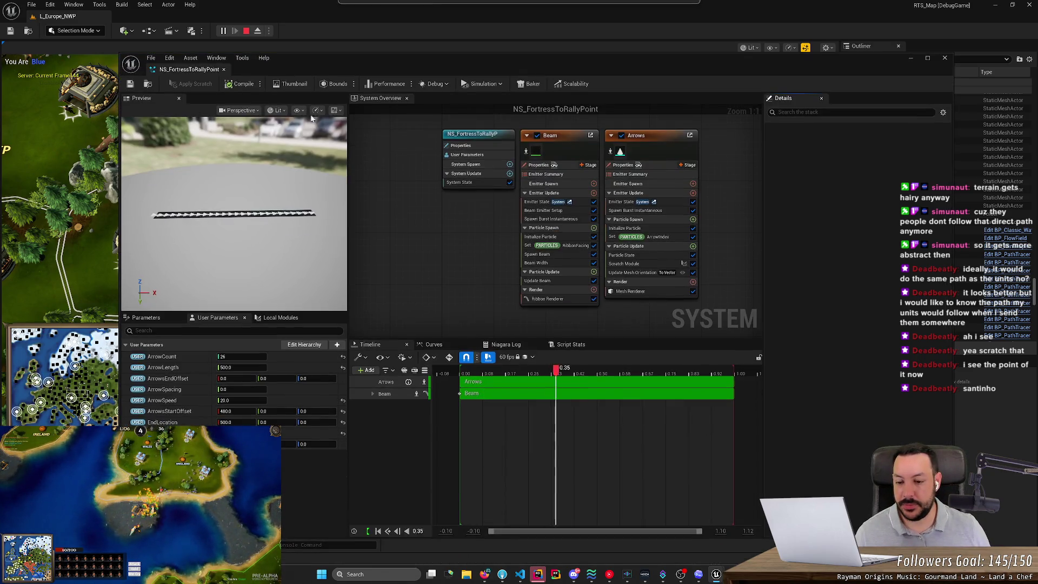
Add a new colour-type user parameter found by searching 'color'.
{"action": "left_click", "coordinate": [358, 358]}
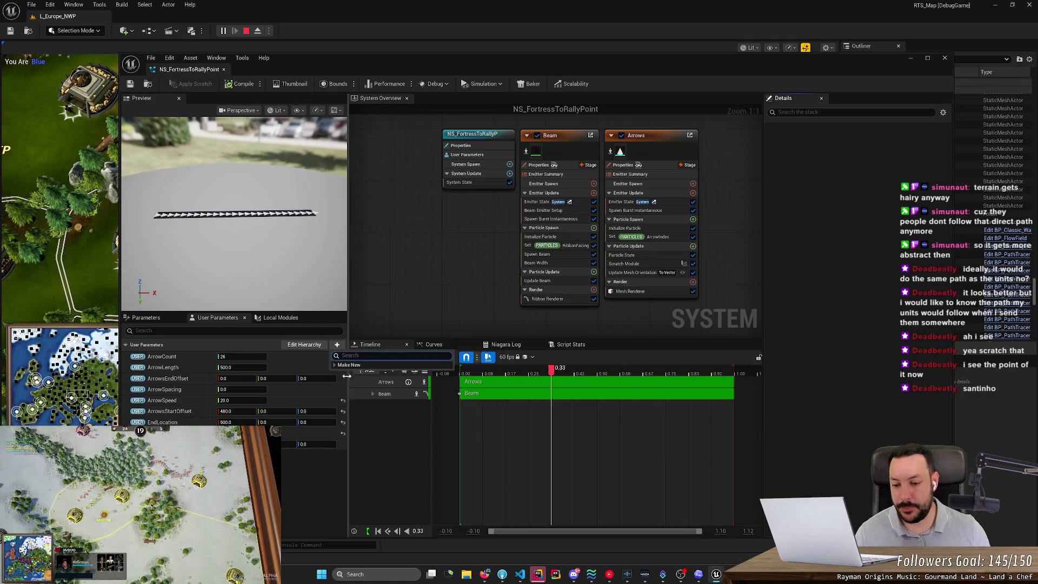
{"action": "type", "text": "co"}
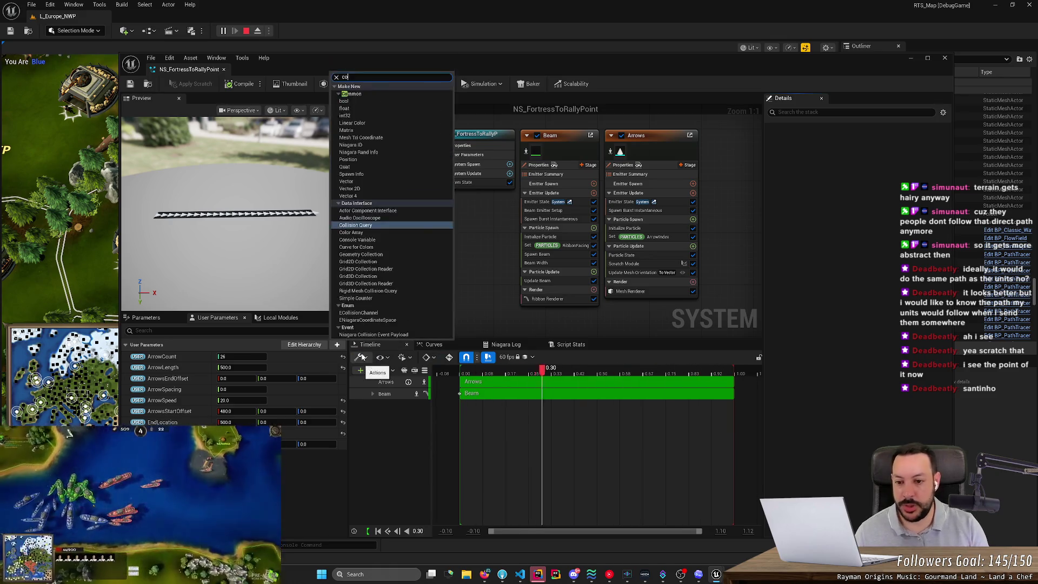
{"action": "type", "text": "lor"}
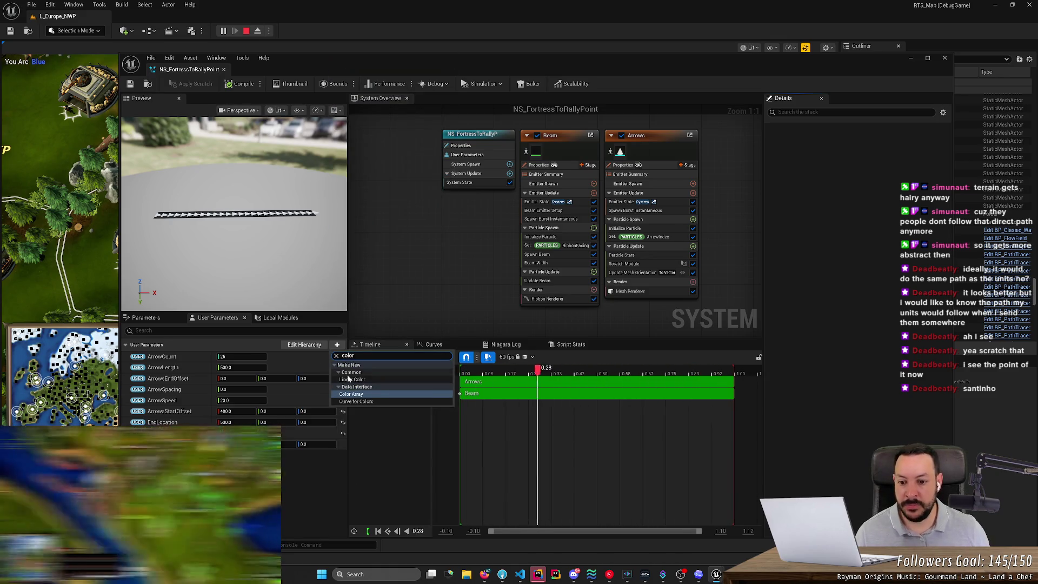
{"action": "left_click", "coordinate": [352, 379]}
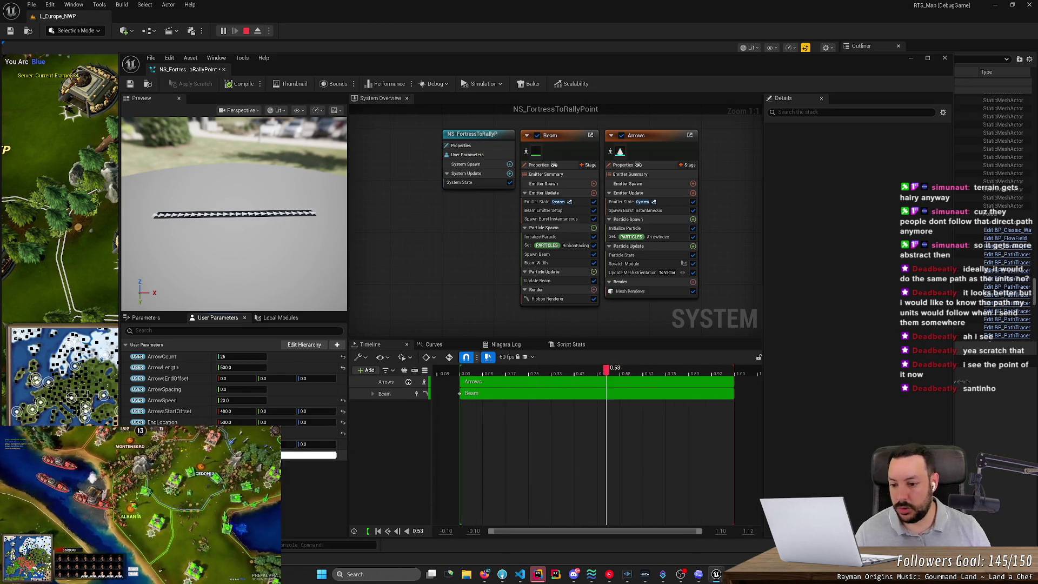
{"action": "double_click", "coordinate": [608, 63]}
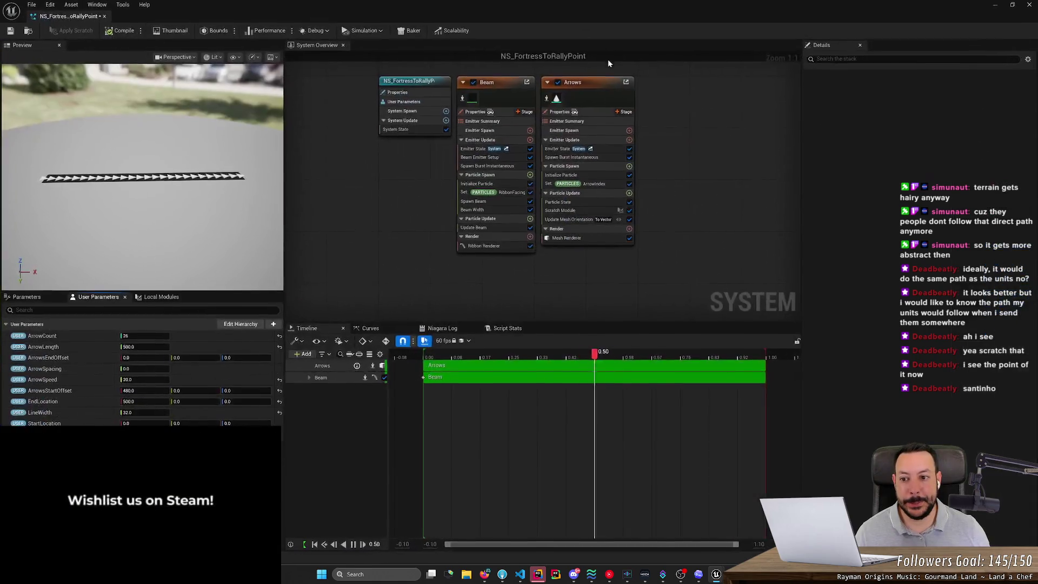
Inspect the Arrows Mesh Renderer's Shape_Cone mesh and its M_Basic_Wall material, then return to the system.
{"action": "left_click", "coordinate": [562, 238]}
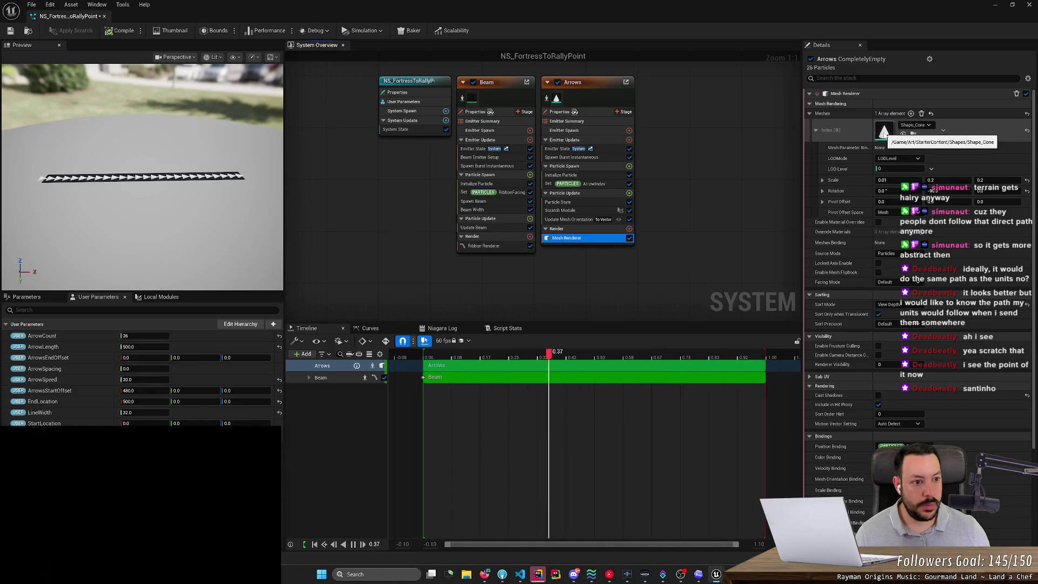
{"action": "left_click", "coordinate": [884, 132]}
{"action": "double_click", "coordinate": [885, 133]}
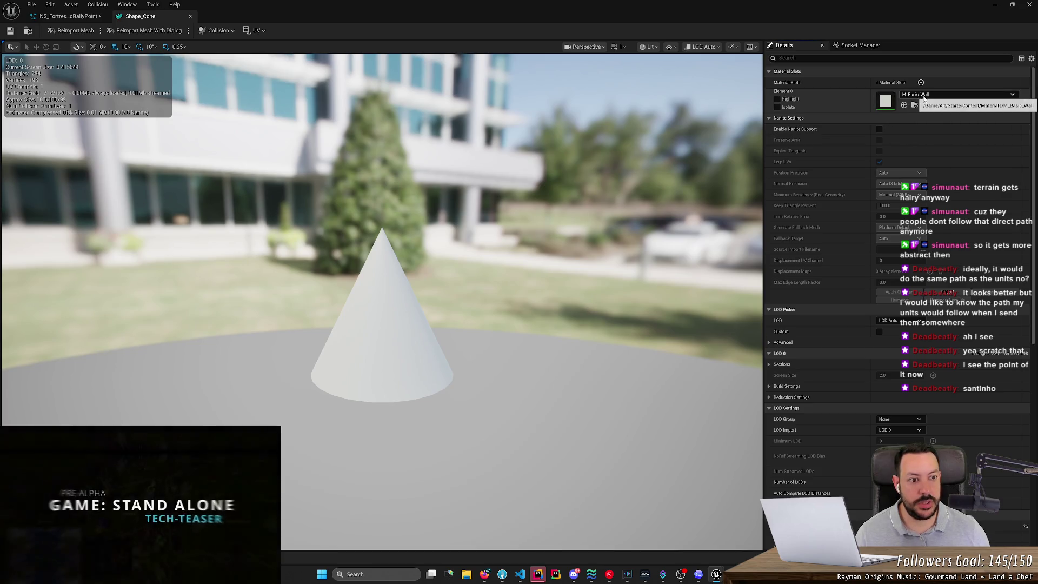
{"action": "double_click", "coordinate": [887, 103]}
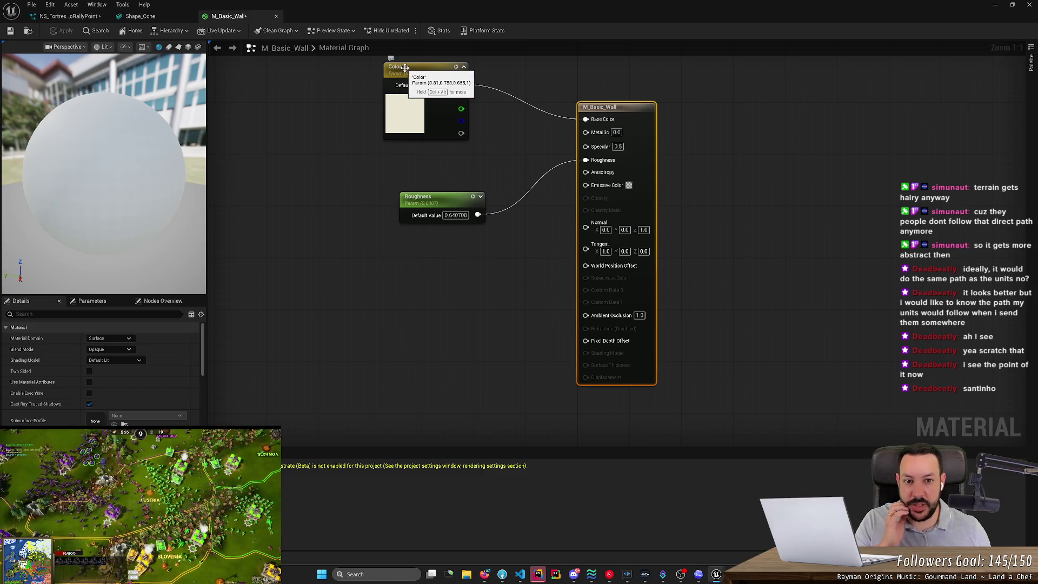
{"action": "left_click", "coordinate": [276, 15]}
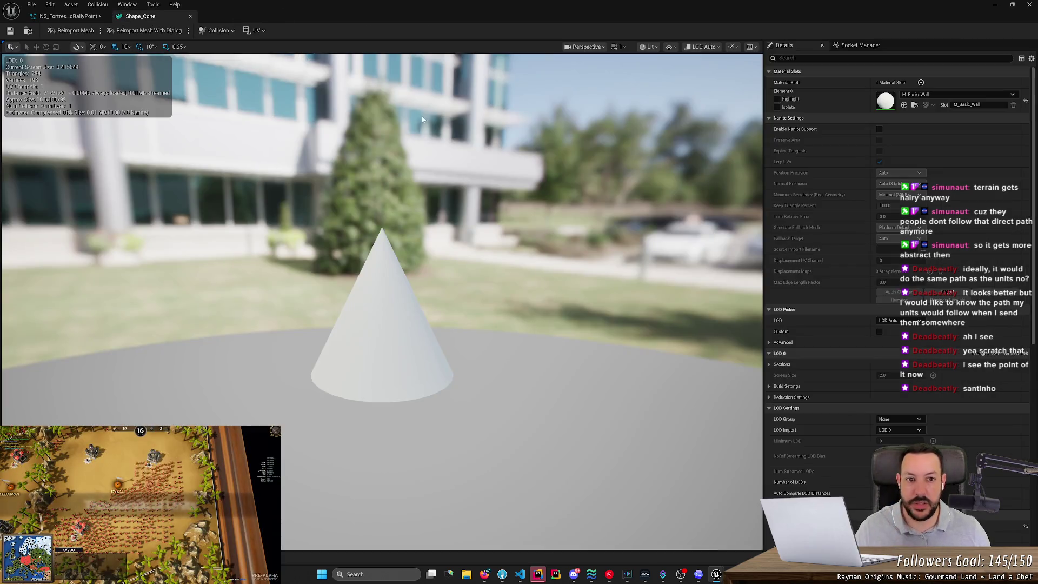
{"action": "left_click", "coordinate": [82, 15]}
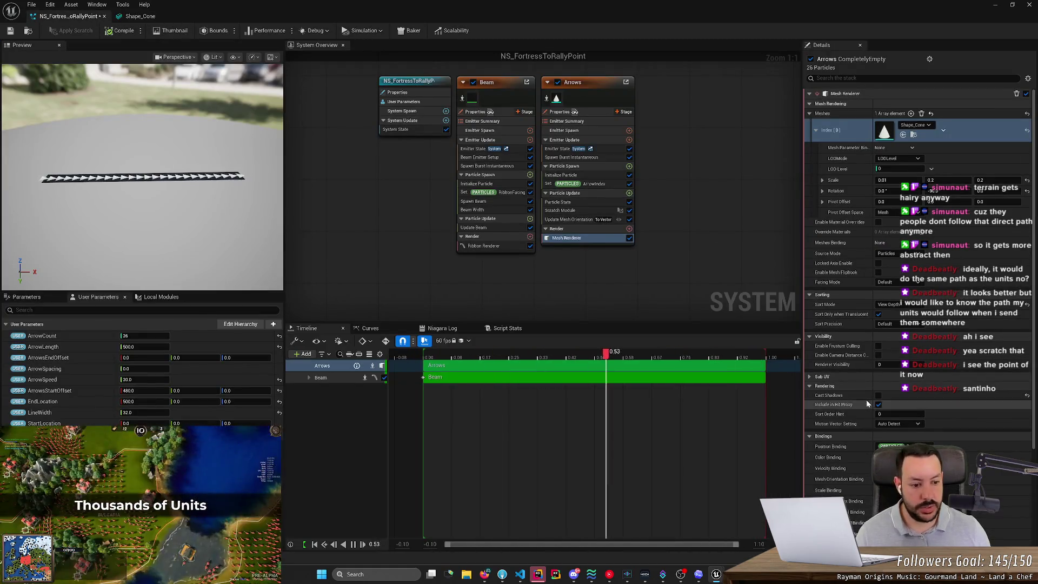
Bind the arrows' material colour parameter under Attribute Bindings, set it to pink, and save.
{"action": "scroll", "coordinate": [878, 415], "scroll_direction": "down", "scroll_amount": 5}
{"action": "scroll", "coordinate": [879, 415], "scroll_direction": "down", "scroll_amount": 2}
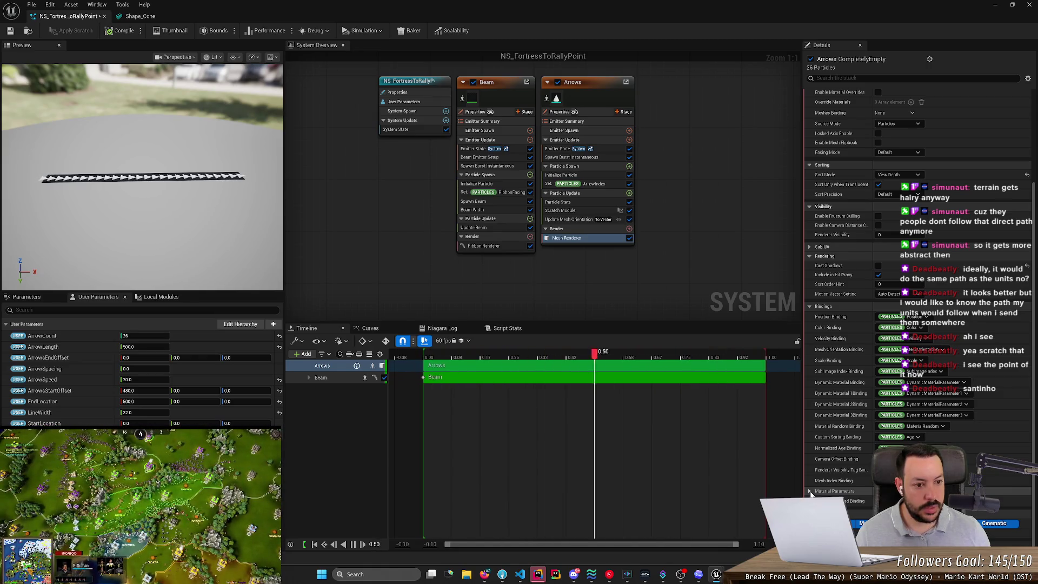
{"action": "scroll", "coordinate": [811, 493], "scroll_direction": "down", "scroll_amount": 2}
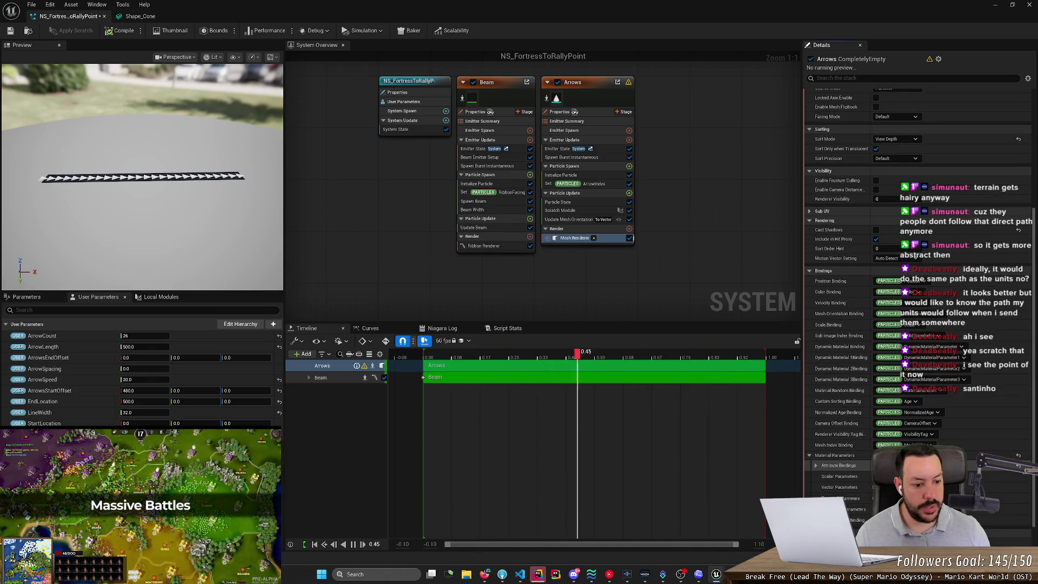
{"action": "left_click", "coordinate": [815, 466]}
{"action": "left_click", "coordinate": [833, 477]}
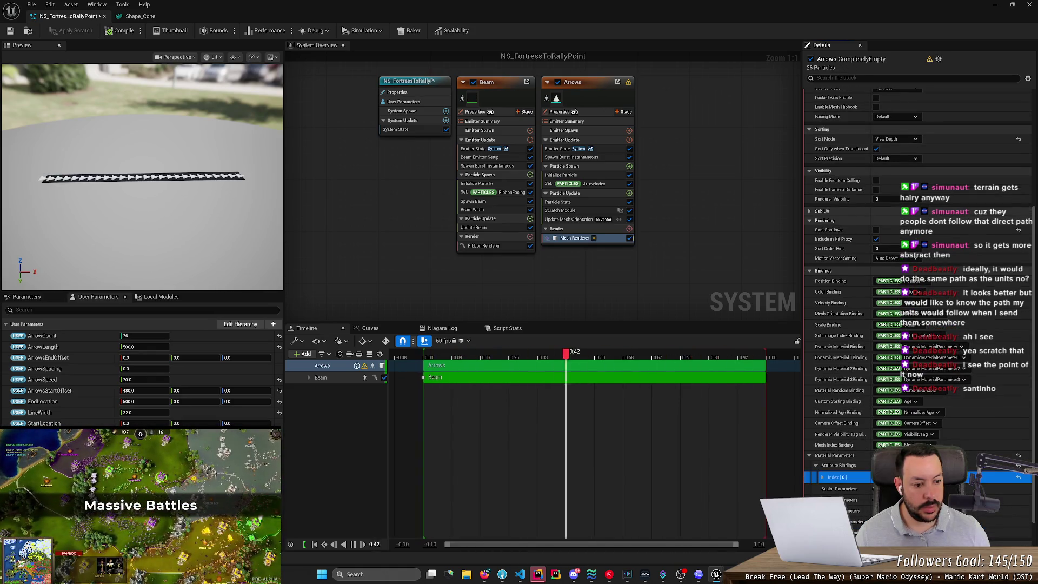
{"action": "left_click", "coordinate": [849, 488]}
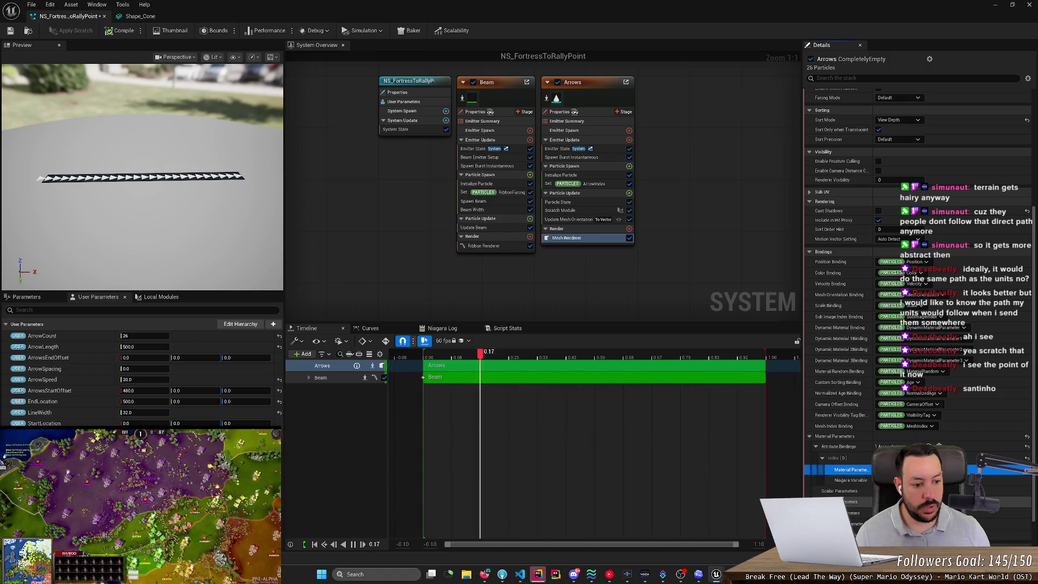
{"action": "left_click", "coordinate": [892, 469]}
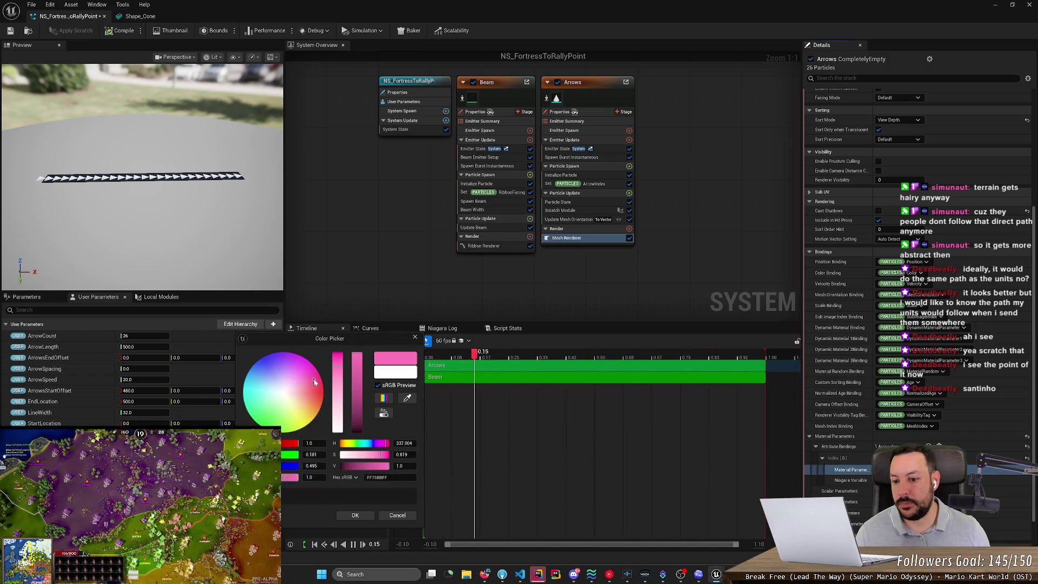
{"action": "left_click_drag", "start_coordinate": [314, 379], "coordinate": [322, 381]}
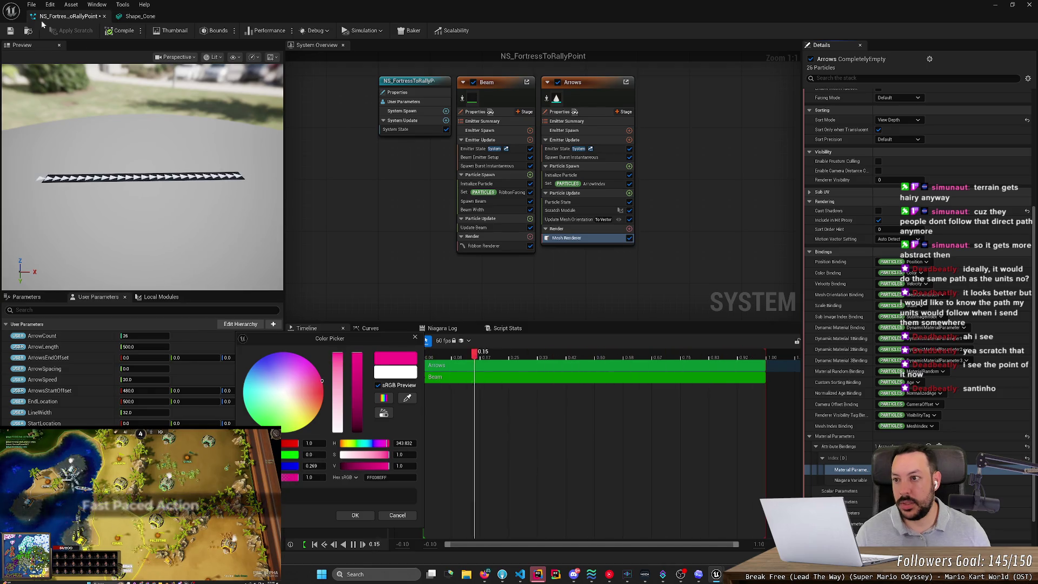
{"action": "left_click", "coordinate": [10, 32]}
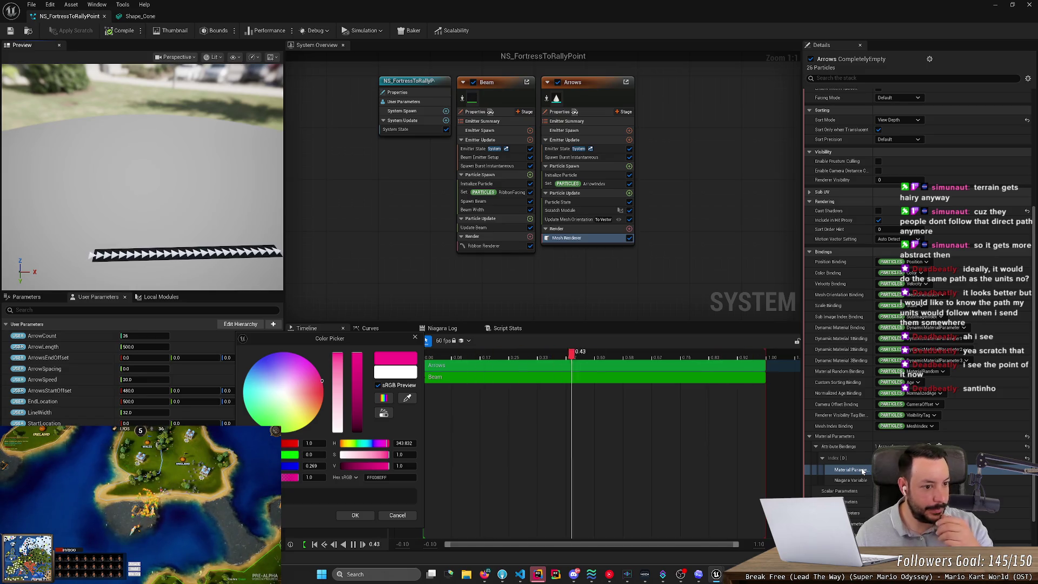
Apply pink to the arrows, try green instead, then switch back to pink.
{"action": "scroll", "coordinate": [874, 447], "scroll_direction": "up", "scroll_amount": 6}
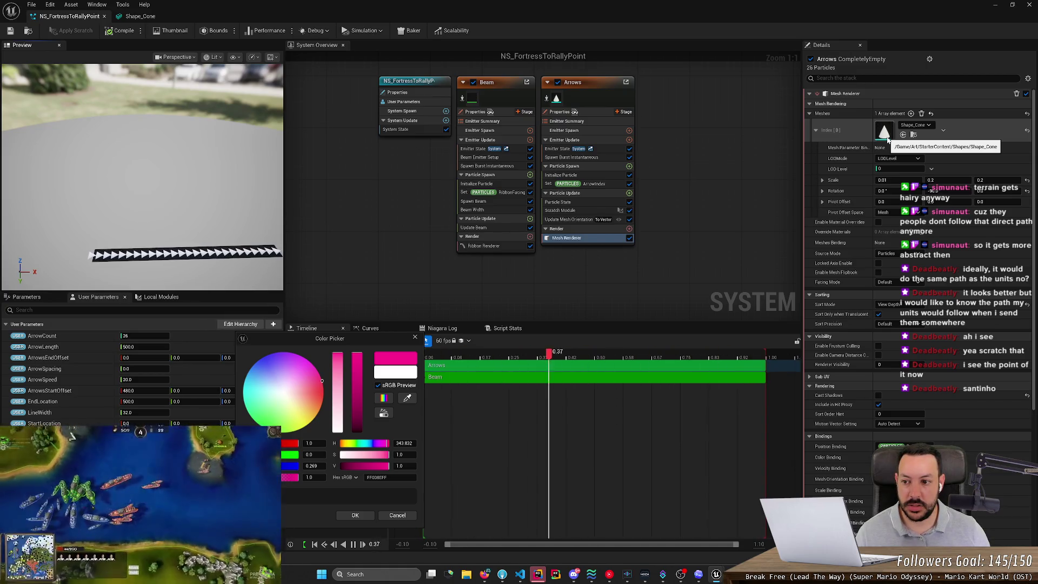
{"action": "left_click", "coordinate": [357, 514]}
{"action": "left_click", "coordinate": [184, 336]}
{"action": "left_click_drag", "start_coordinate": [217, 400], "coordinate": [209, 419]}
{"action": "left_click", "coordinate": [296, 516]}
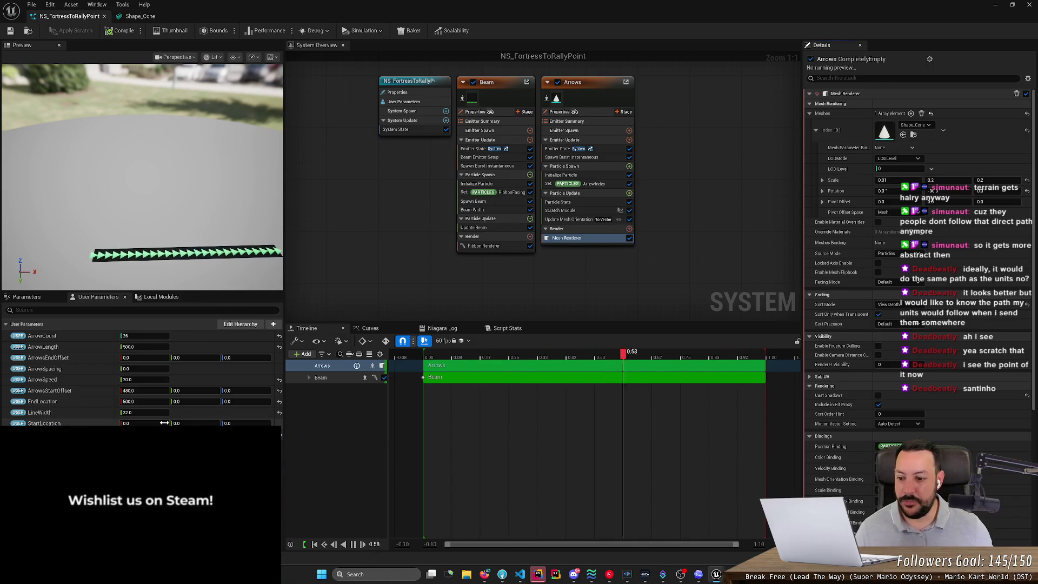
{"action": "left_click", "coordinate": [178, 335]}
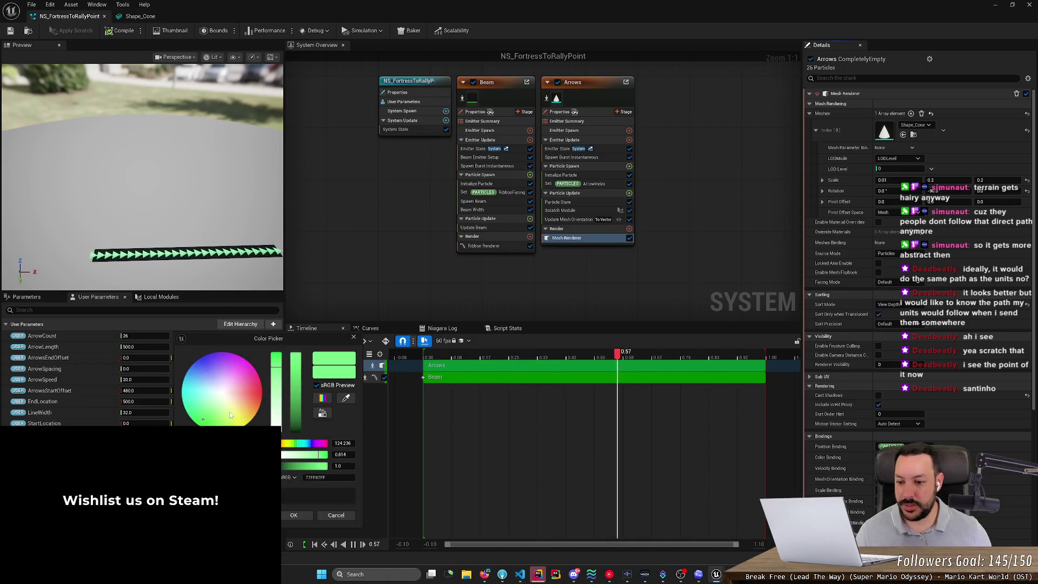
{"action": "left_click", "coordinate": [295, 516]}
Fine-tune the arrow pink from a lighter tone to a more saturated hue and check the preview.
{"action": "left_click", "coordinate": [211, 336]}
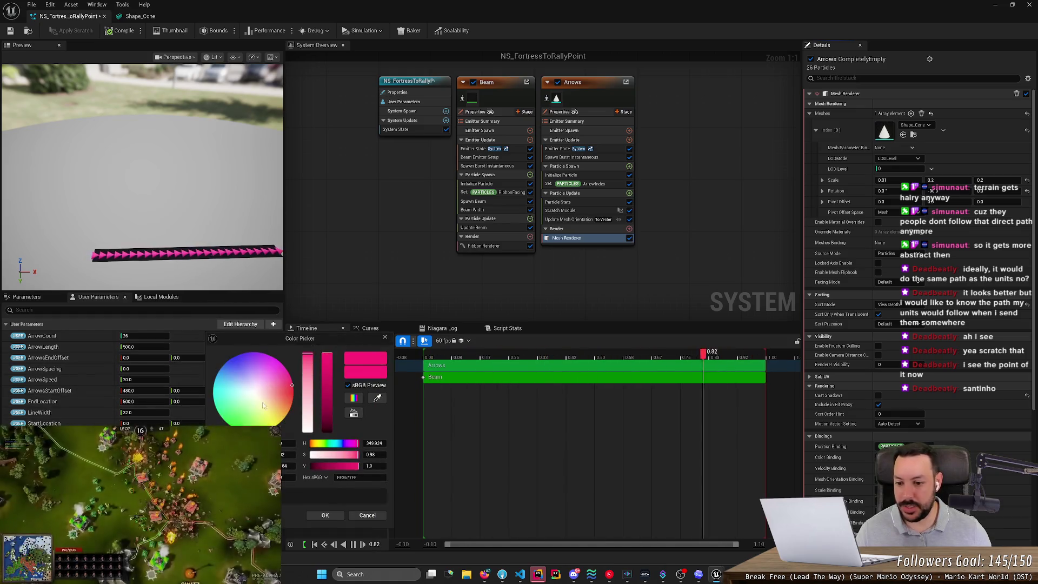
{"action": "mouse_move", "coordinate": [264, 405]}
{"action": "left_mouse_down"}
{"action": "mouse_move", "coordinate": [288, 377]}
{"action": "mouse_move", "coordinate": [309, 375]}
{"action": "left_mouse_up"}
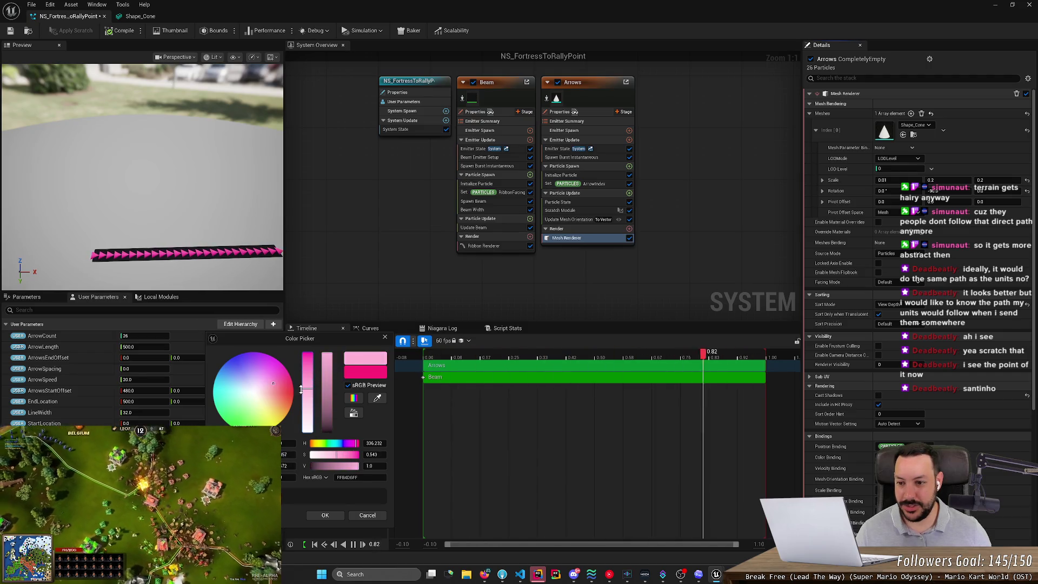
{"action": "left_click", "coordinate": [325, 515]}
{"action": "left_click", "coordinate": [144, 434]}
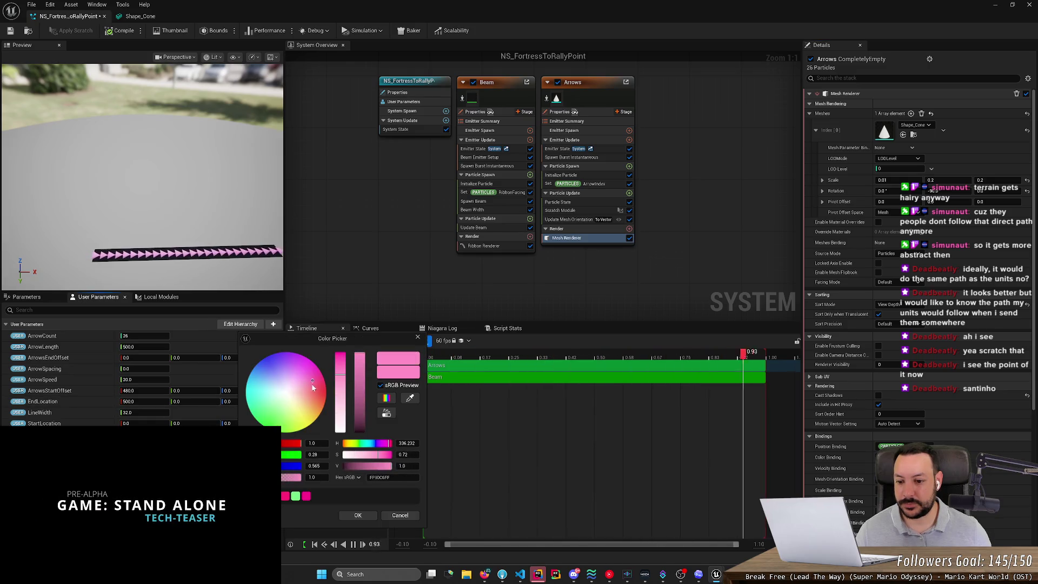
{"action": "left_click", "coordinate": [356, 515]}
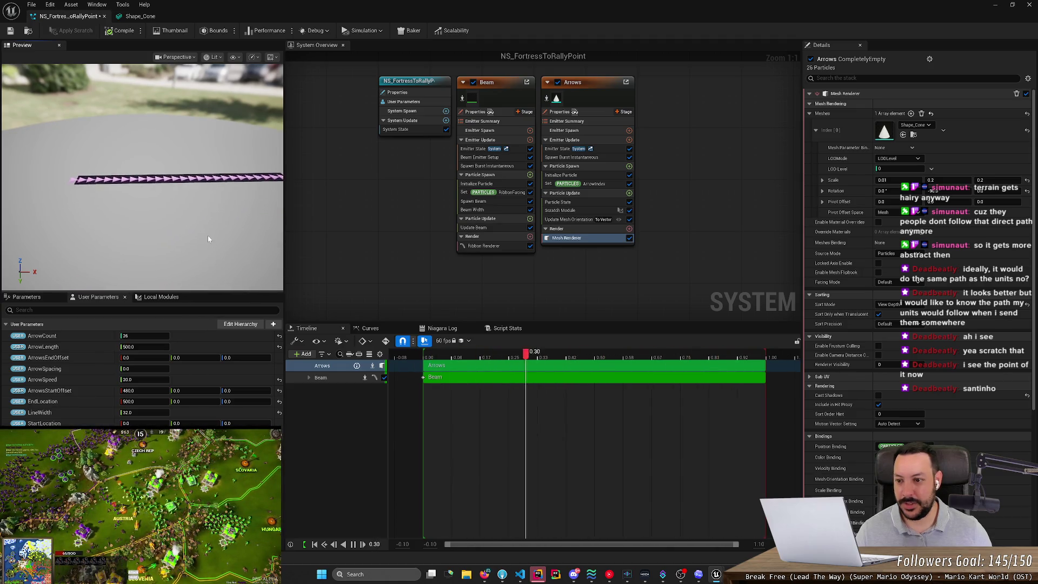
{"action": "left_click", "coordinate": [143, 435]}
{"action": "left_click_drag", "start_coordinate": [282, 375], "coordinate": [289, 383]}
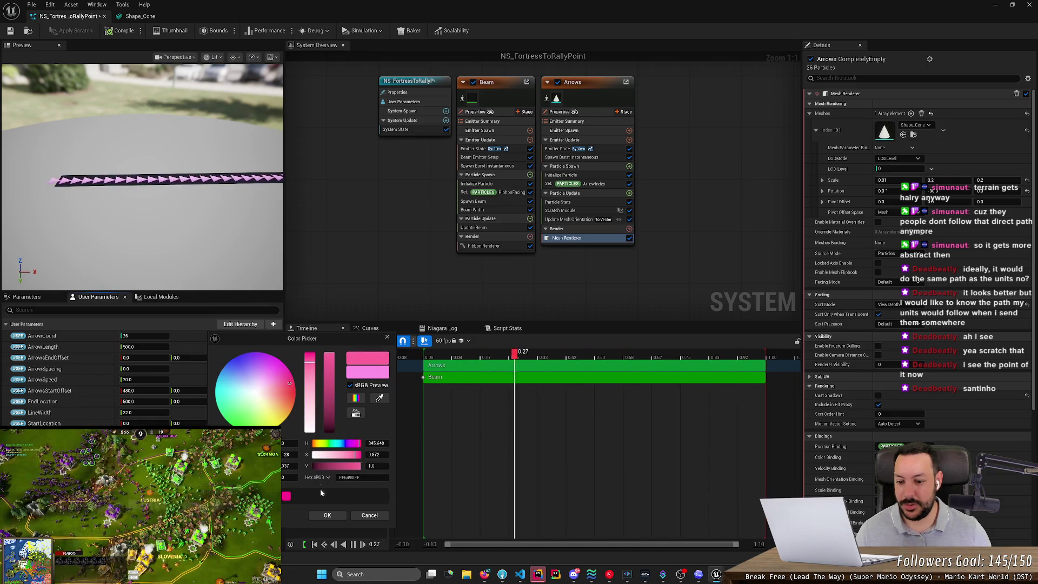
{"action": "left_click", "coordinate": [327, 515]}
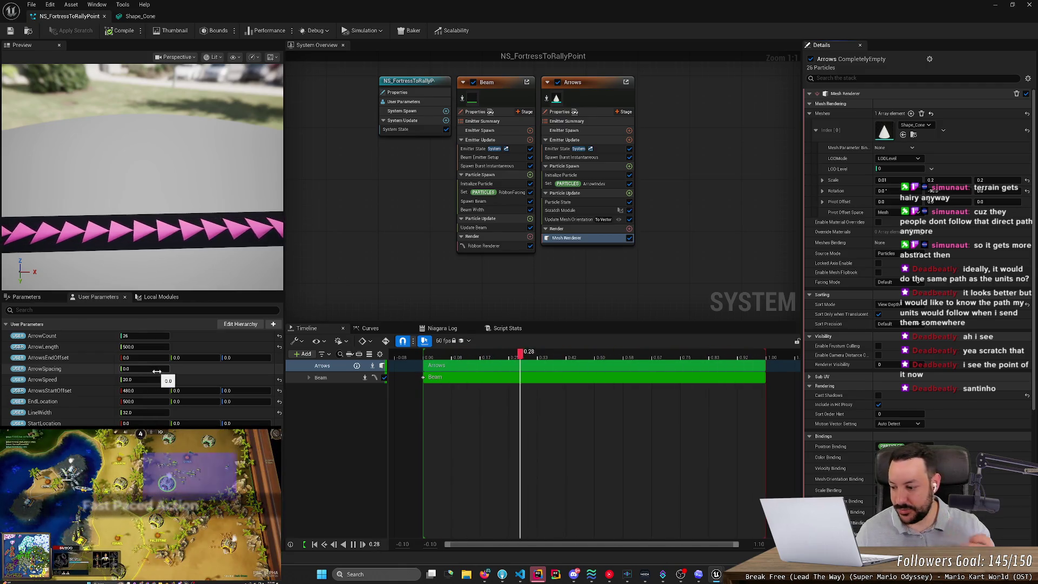
{"action": "mouse_move", "coordinate": [121, 221]}
{"action": "left_mouse_down"}
{"action": "mouse_move", "coordinate": [178, 181]}
{"action": "mouse_move", "coordinate": [178, 238]}
{"action": "left_mouse_up"}
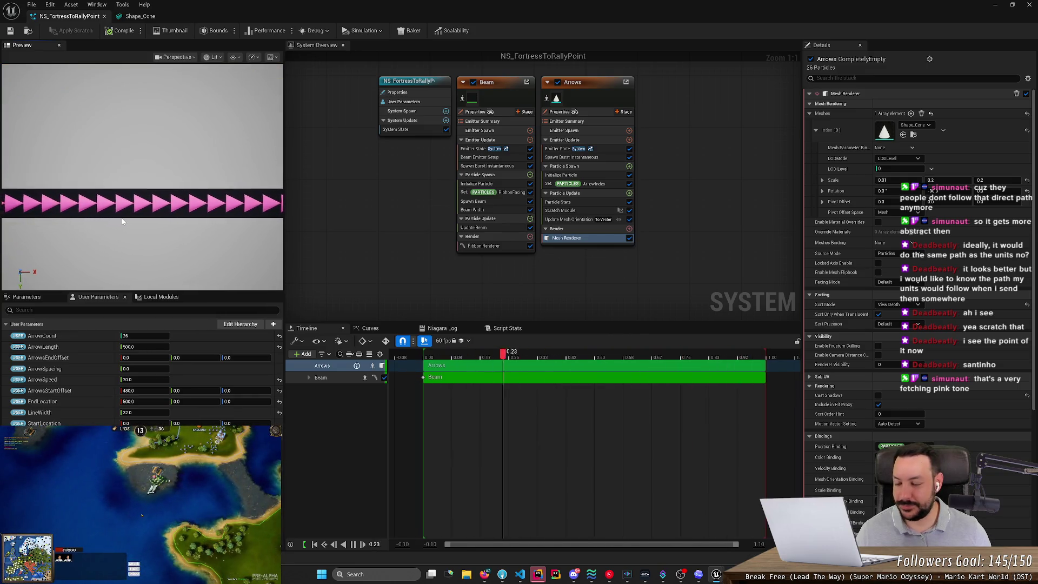
{"action": "left_click", "coordinate": [538, 574]}
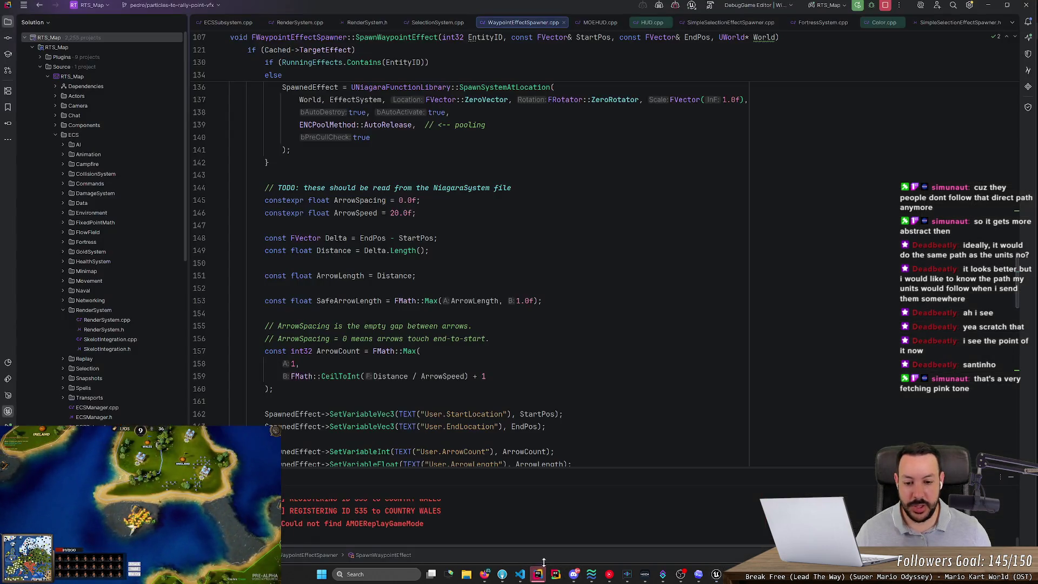
Open the waypoint spawner code and go to the SpawnWaypointEffect definition.
{"action": "left_click", "coordinate": [230, 289]}
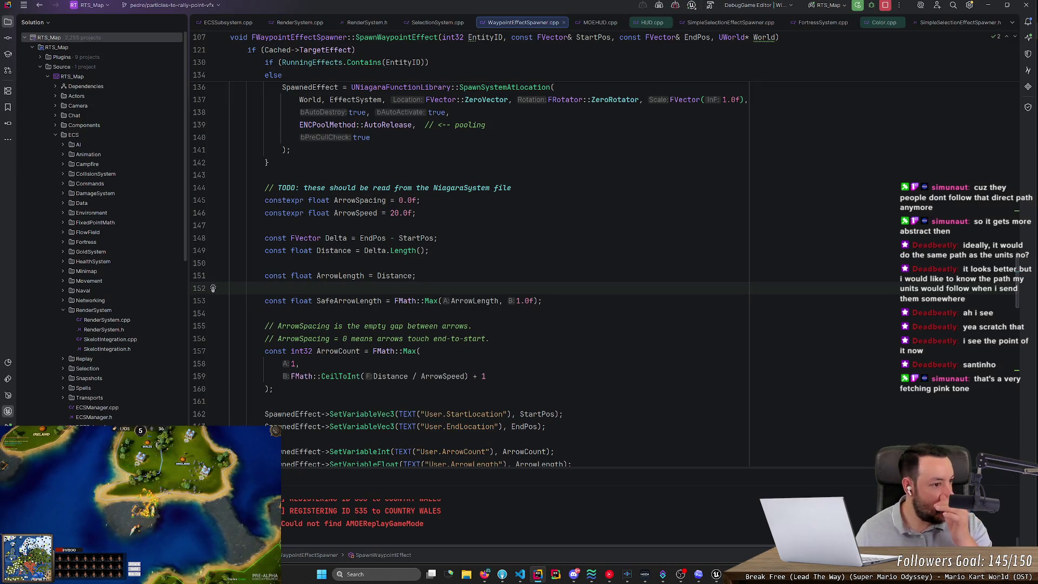
{"action": "key", "text": "ctrl+shift+n"}
{"action": "type", "text": "waypo"}
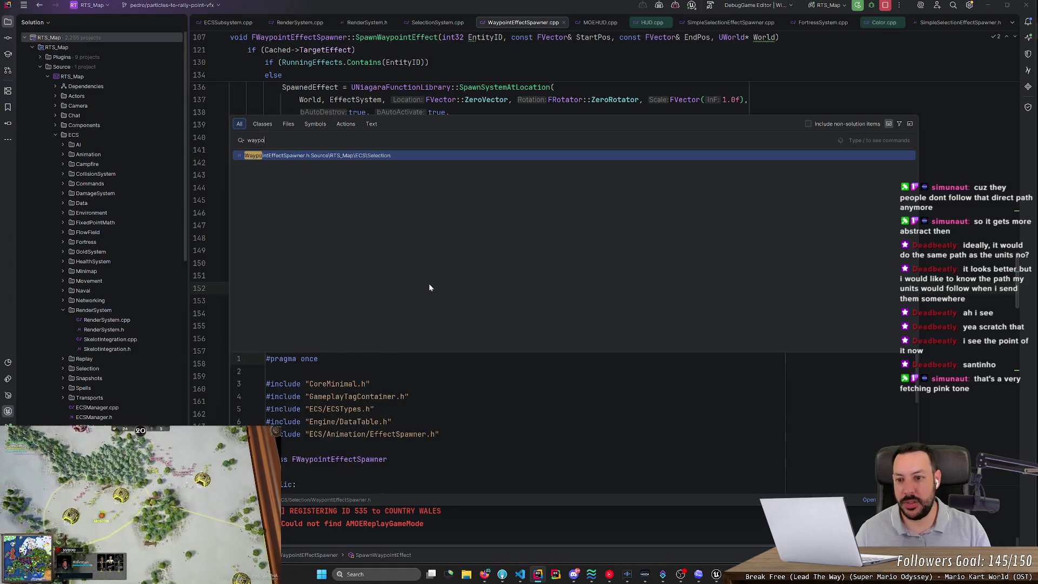
{"action": "key", "text": "Return"}
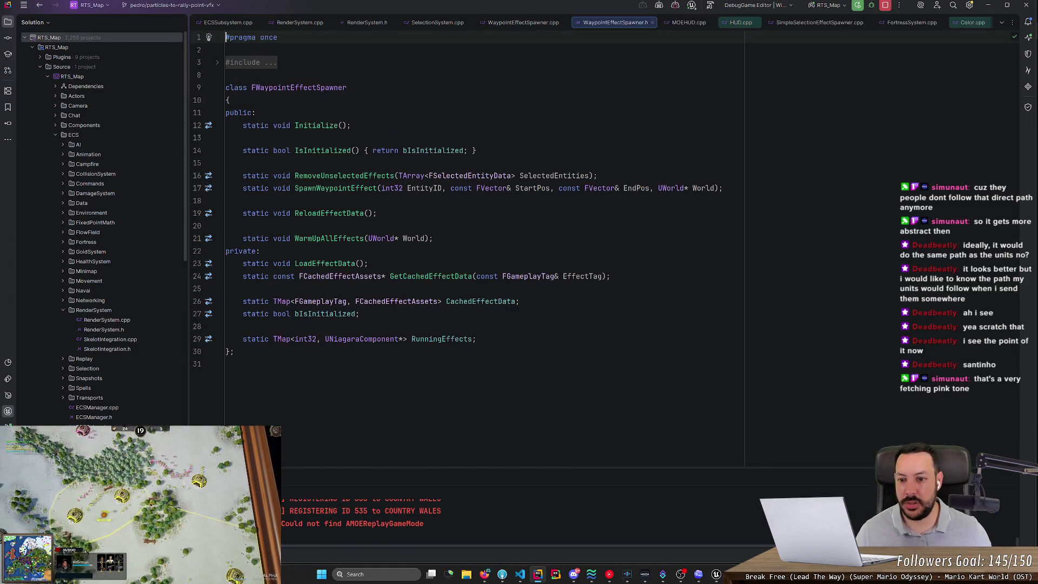
{"action": "left_click", "coordinate": [324, 188], "text": "ctrl"}
{"action": "scroll", "coordinate": [325, 189], "scroll_direction": "down", "scroll_amount": 5}
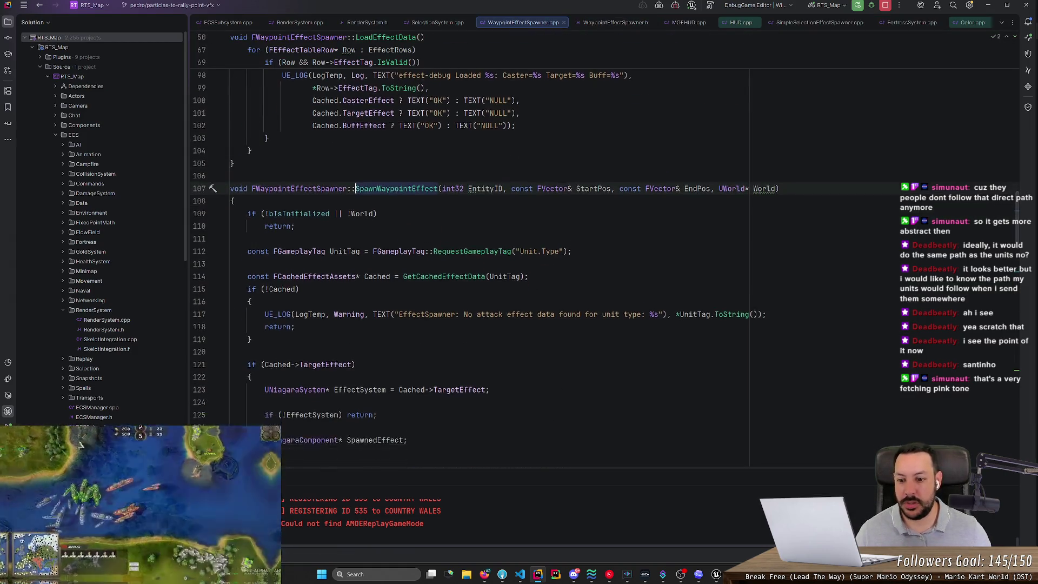
{"action": "scroll", "coordinate": [602, 274], "scroll_direction": "down", "scroll_amount": 15}
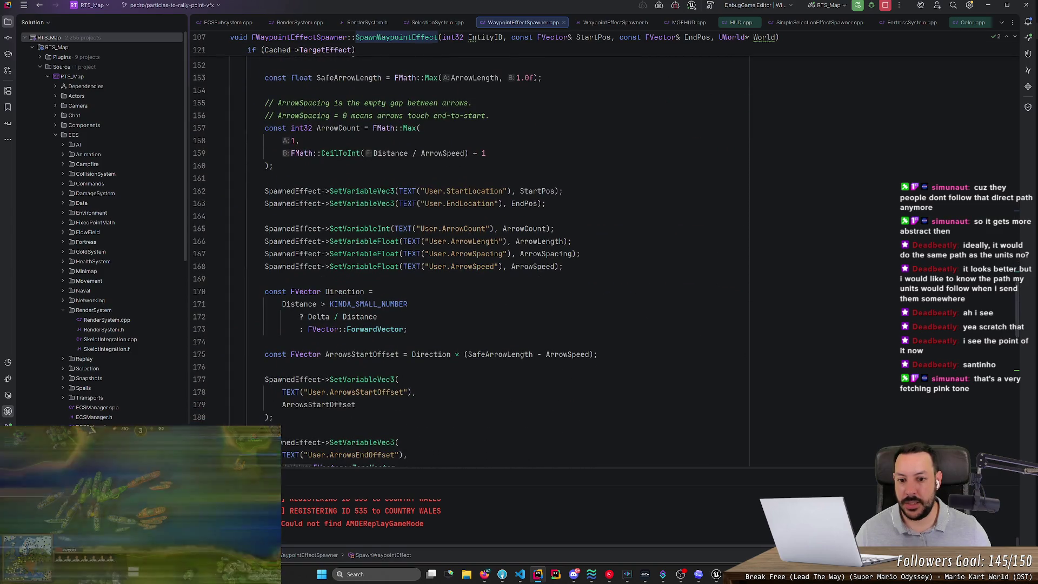
Duplicate the User.ArrowSpeed SetVariable line as a User.ArrowColor line passing ArrowColor.
{"action": "left_click", "coordinate": [601, 275]}
{"action": "key", "text": "ctrl+d"}
{"action": "double_click", "coordinate": [473, 279]}
{"action": "type", "text": "Arr"}
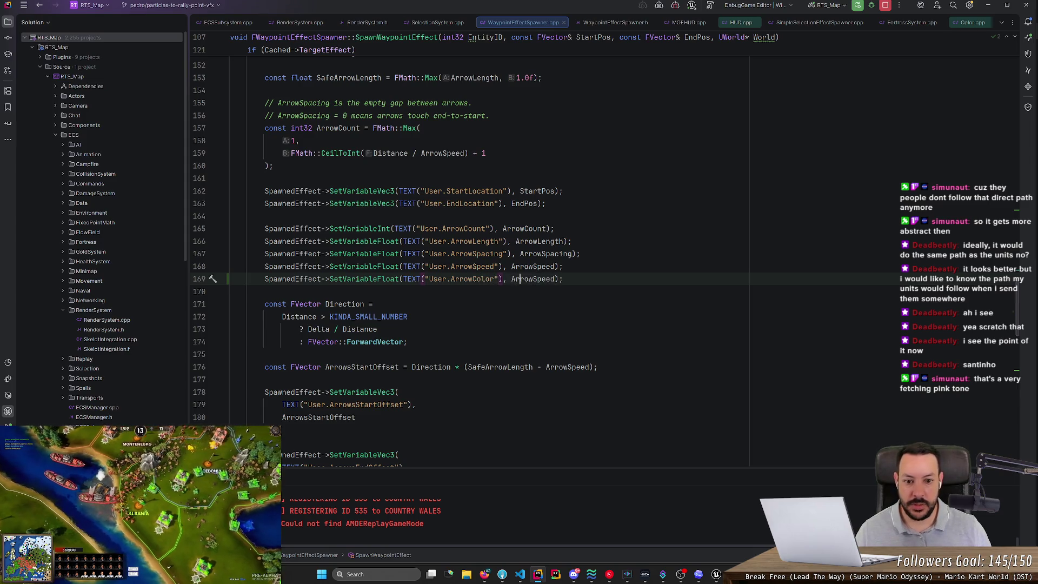
{"action": "key", "text": "BackSpace"}
{"action": "key", "text": "BackSpace"}
{"action": "key", "text": "BackSpace"}
{"action": "type", "text": "Color"}
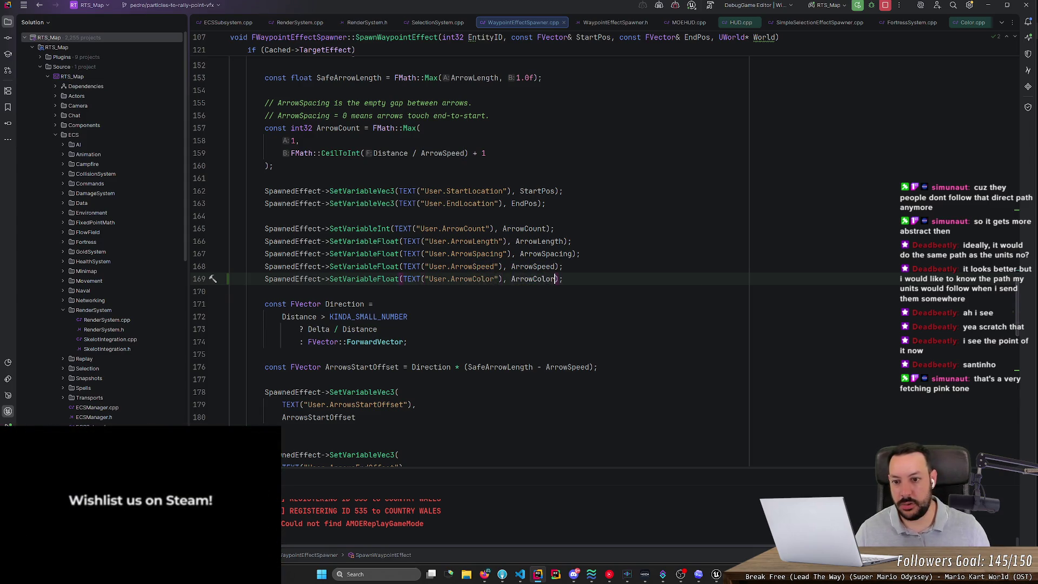
Declare const FLinearColor ArrowColor = FLinearColor::Red; among the arrow constants.
{"action": "scroll", "coordinate": [213, 279], "scroll_direction": "up", "scroll_amount": 4}
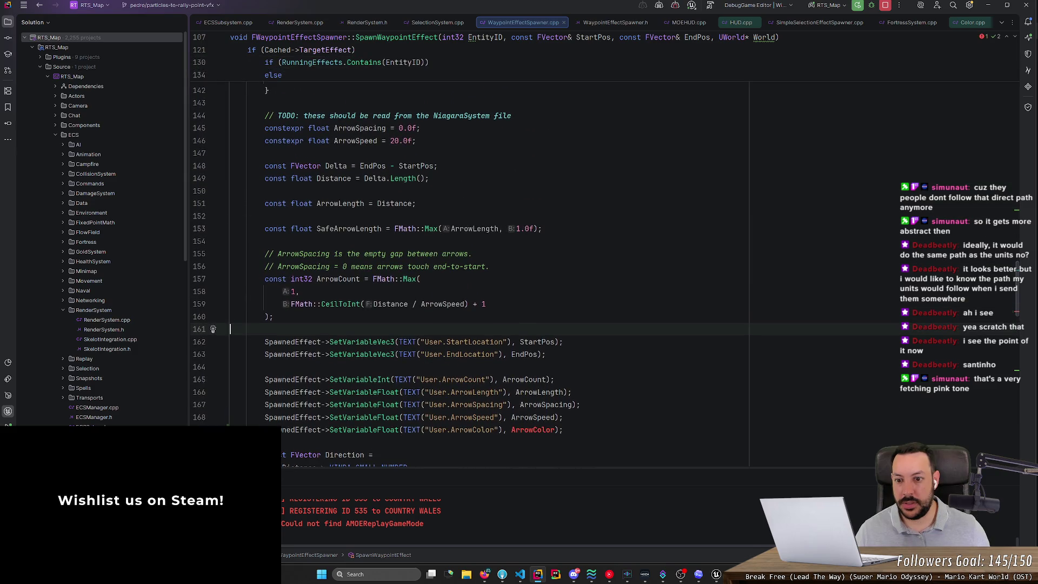
{"action": "scroll", "coordinate": [486, 259], "scroll_direction": "up", "scroll_amount": 4}
{"action": "left_click", "coordinate": [416, 291]}
{"action": "scroll", "coordinate": [486, 260], "scroll_direction": "down", "scroll_amount": 1}
{"action": "scroll", "coordinate": [487, 260], "scroll_direction": "down", "scroll_amount": 2}
{"action": "key", "text": "Return"}
{"action": "key", "text": "Return"}
{"action": "type", "text": "const "}
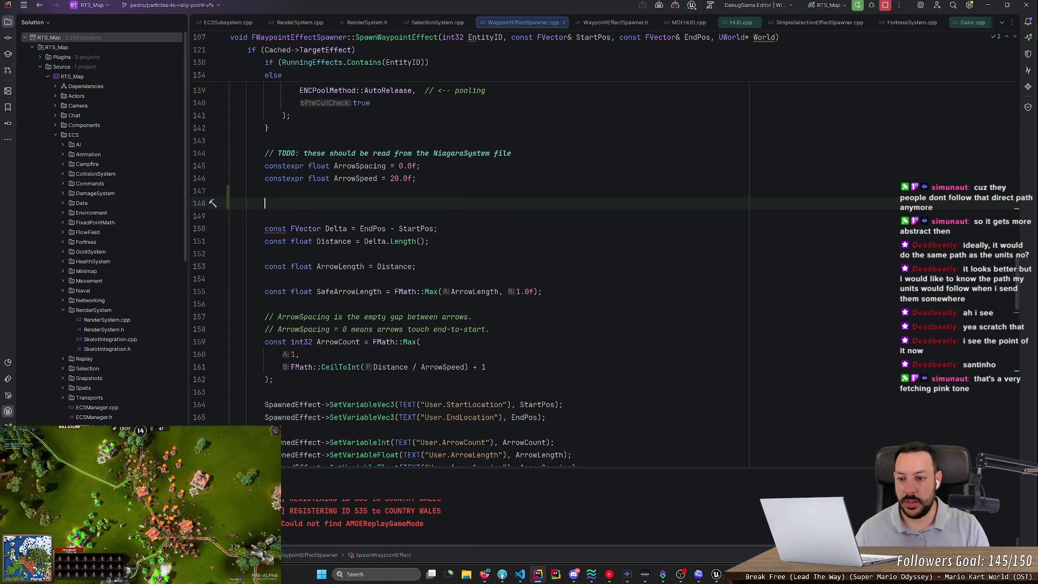
{"action": "type", "text": "FLinearC"}
{"action": "key", "text": "Return"}
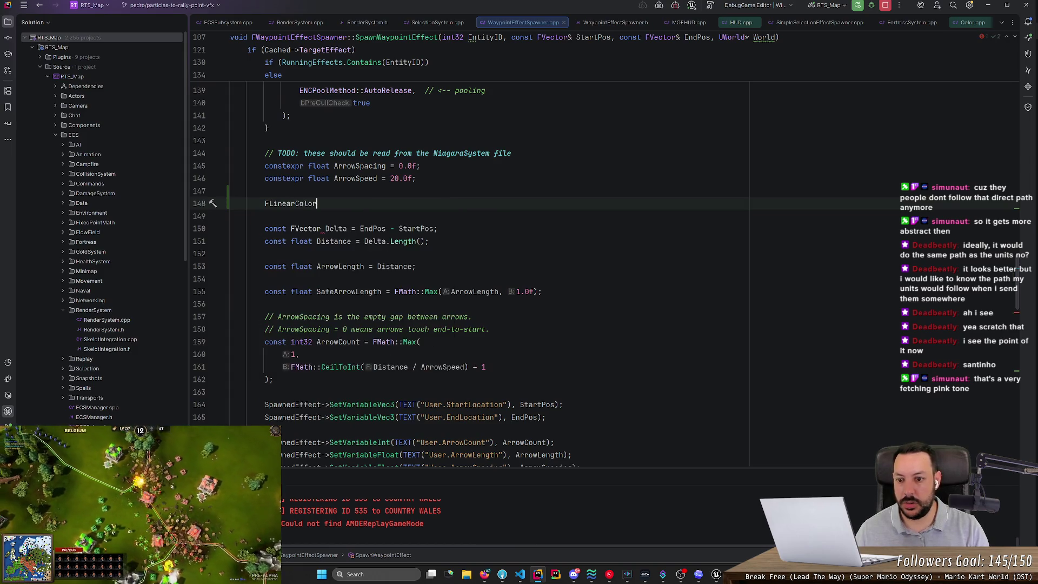
{"action": "type", "text": " ArrowColor = C"}
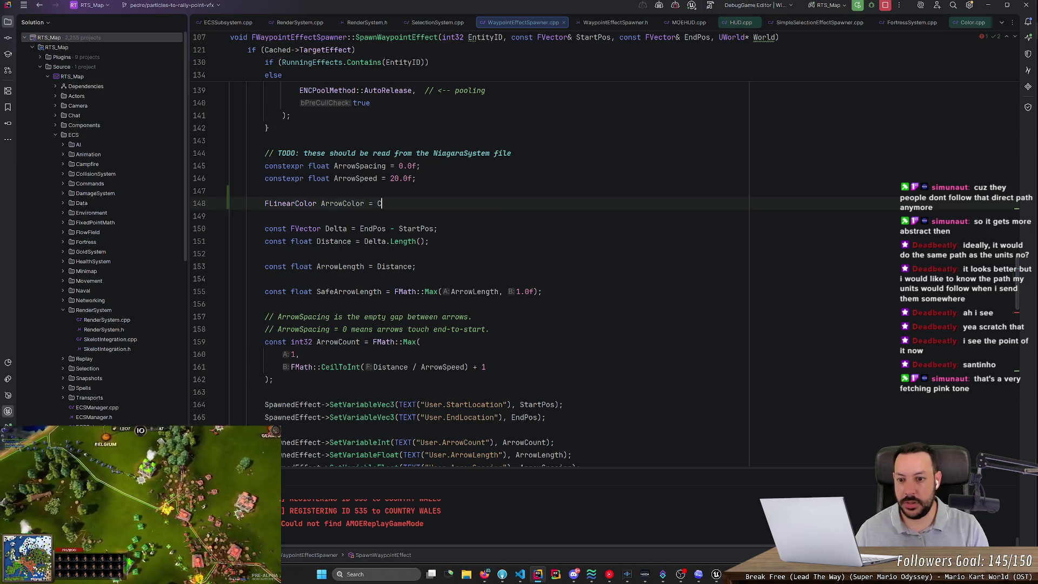
{"action": "type", "text": "olor"}
{"action": "key", "text": "BackSpace"}
{"action": "key", "text": "BackSpace"}
{"action": "type", "text": "FL"}
{"action": "key", "text": "Down"}
{"action": "key", "text": "Down"}
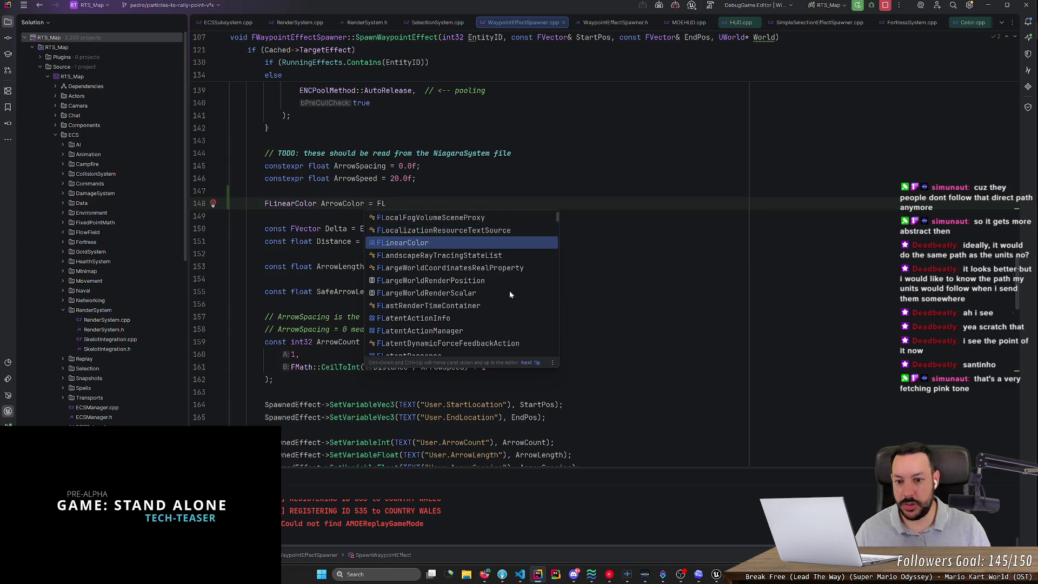
{"action": "key", "text": "Return"}
{"action": "type", "text": "::Red;"}
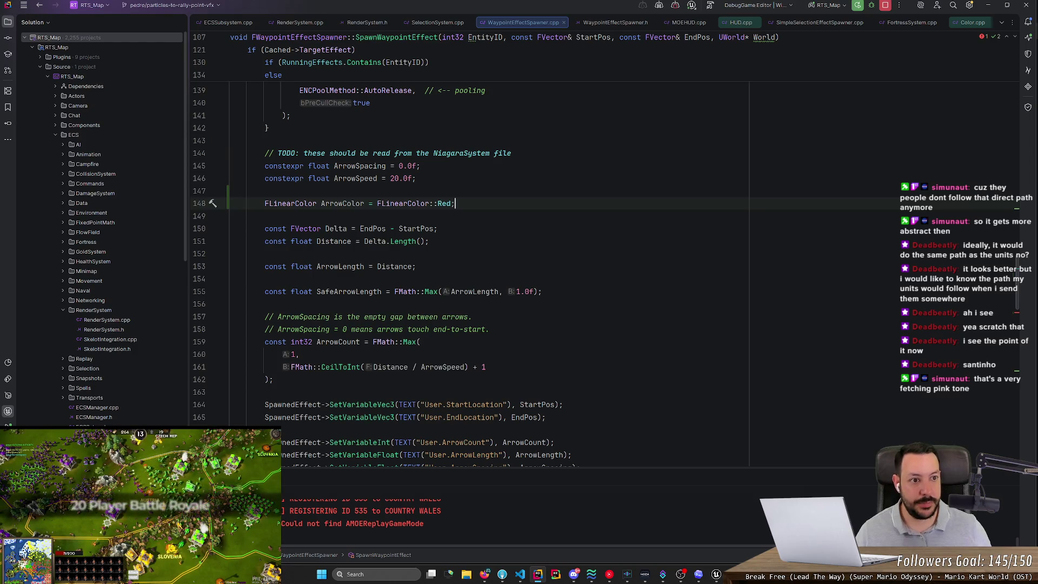
{"action": "key", "text": "alt+Tab"}
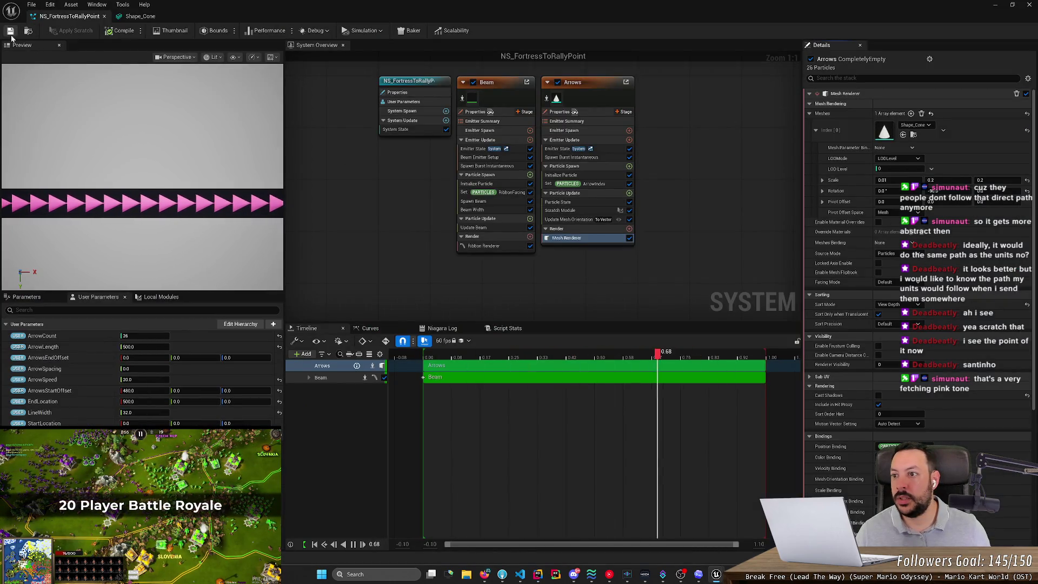
Close the Unreal editor, discarding the unsaved Black and M_Basic_Wall assets.
{"action": "key", "text": "super+Down"}
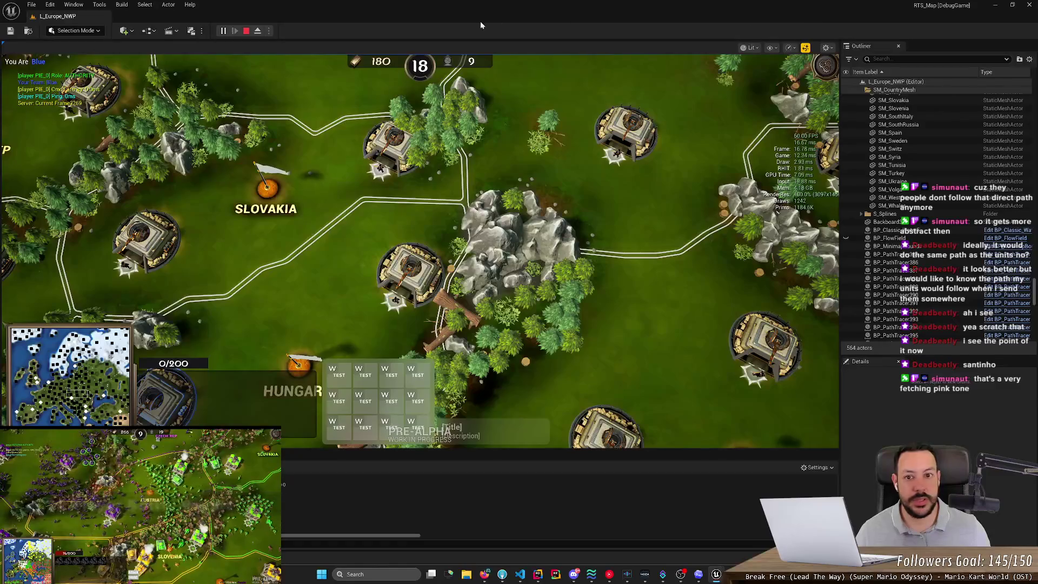
{"action": "left_click", "coordinate": [1029, 6]}
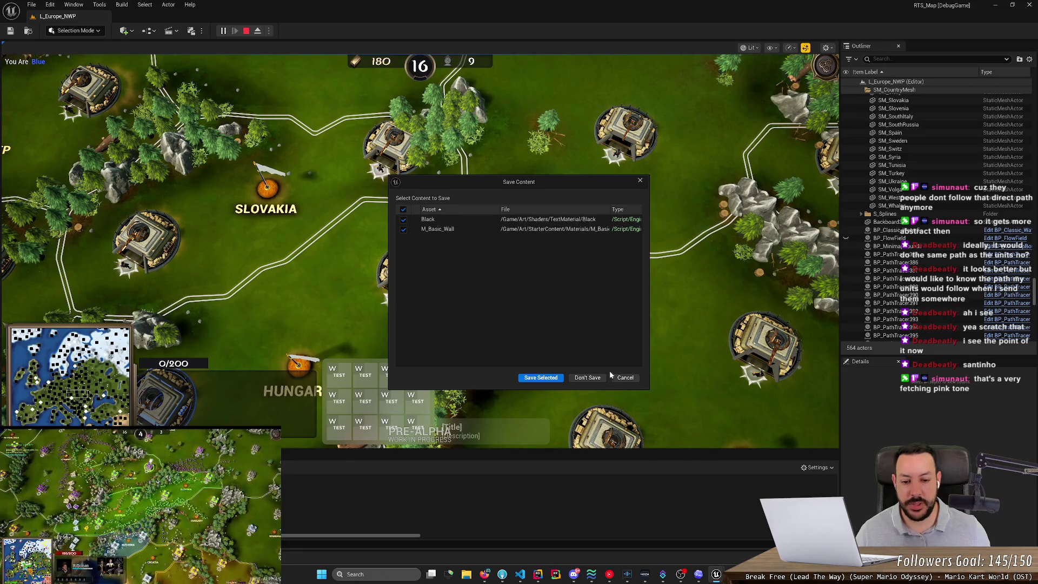
{"action": "left_click", "coordinate": [583, 378]}
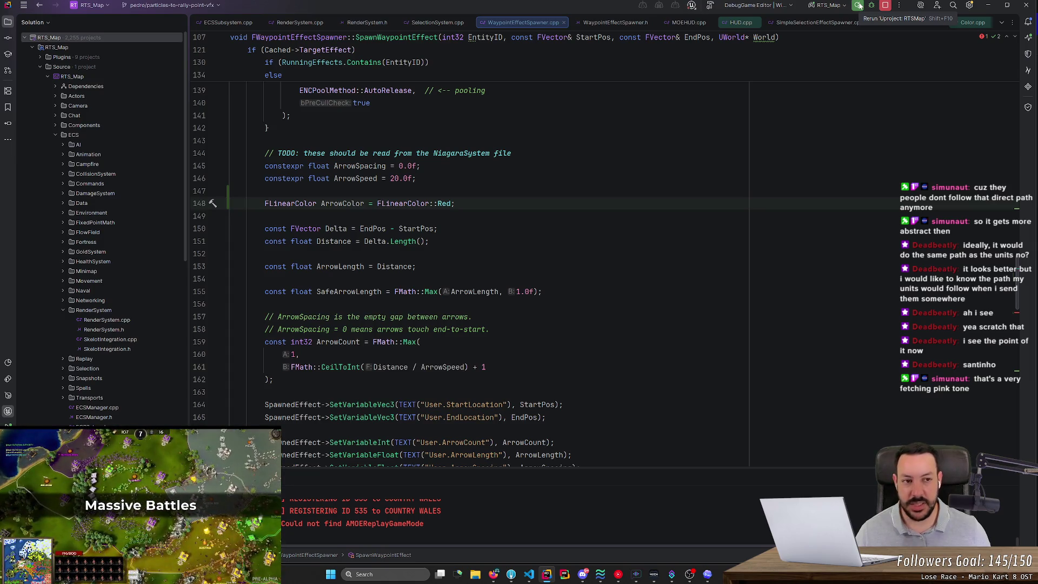
Rebuild and rerun the project with Shift+F10, then review SpawnWaypointEffect's signature after the failed build.
{"action": "left_click", "coordinate": [851, 73]}
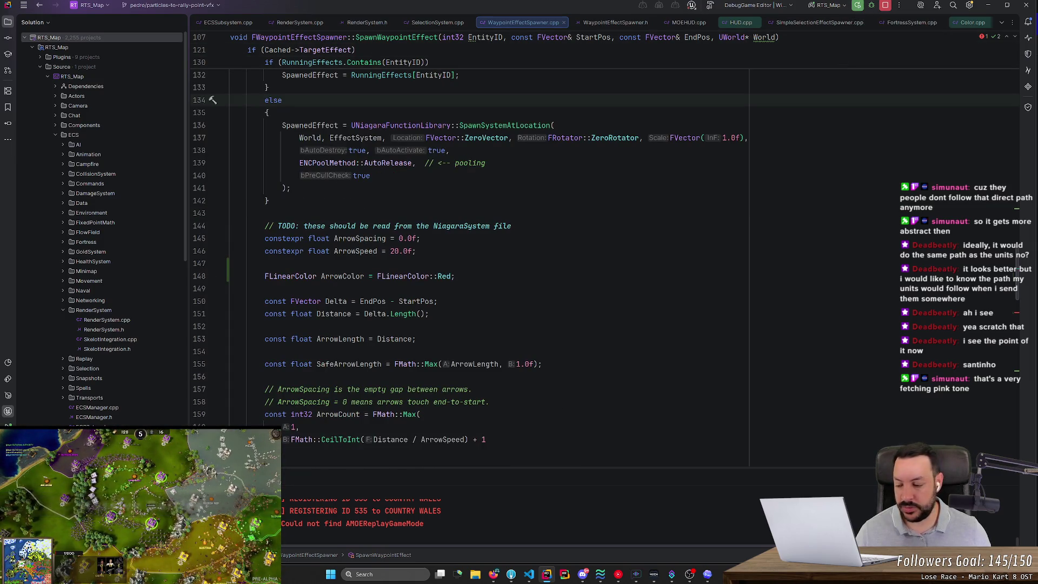
{"action": "key", "text": "shift+F10"}
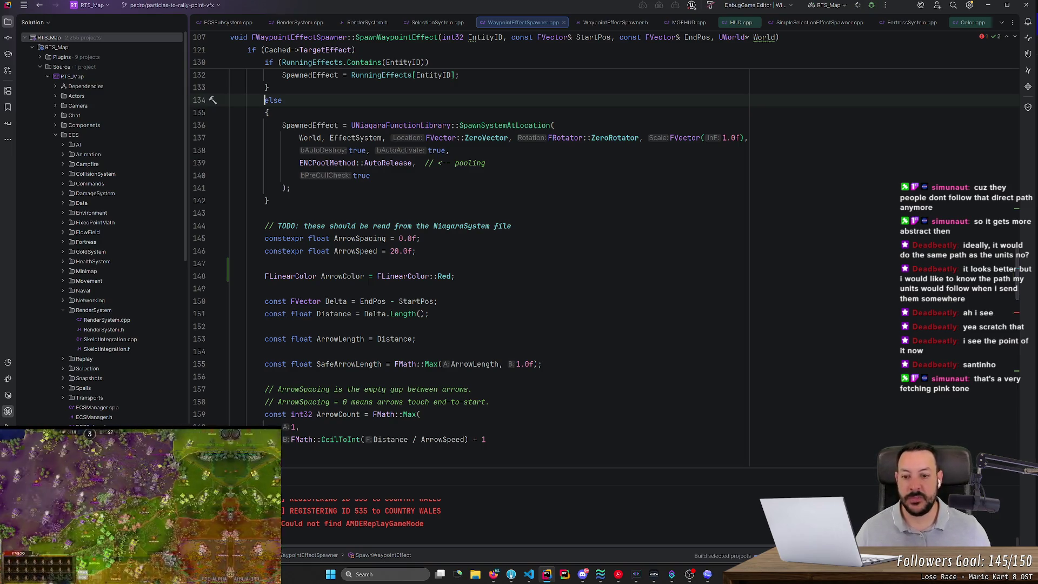
{"action": "scroll", "coordinate": [487, 243], "scroll_direction": "up", "scroll_amount": 6}
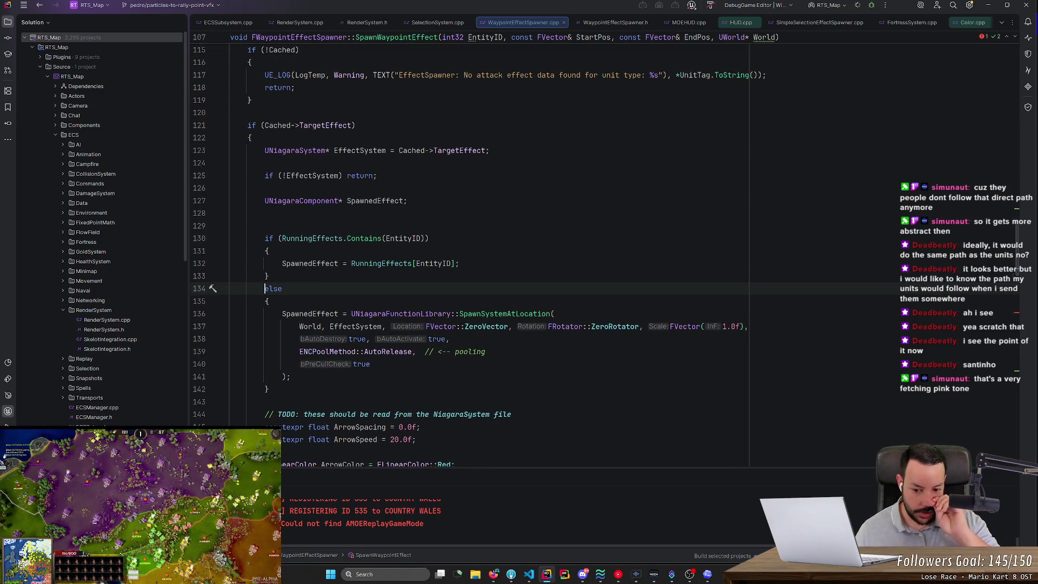
{"action": "scroll", "coordinate": [486, 244], "scroll_direction": "down", "scroll_amount": 5}
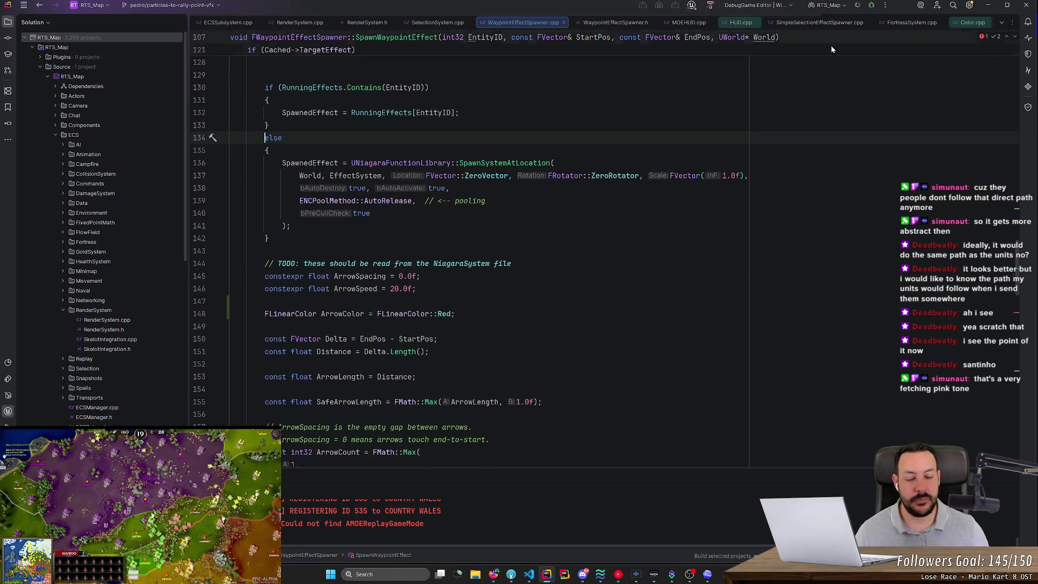
{"action": "scroll", "coordinate": [487, 270], "scroll_direction": "up", "scroll_amount": 10}
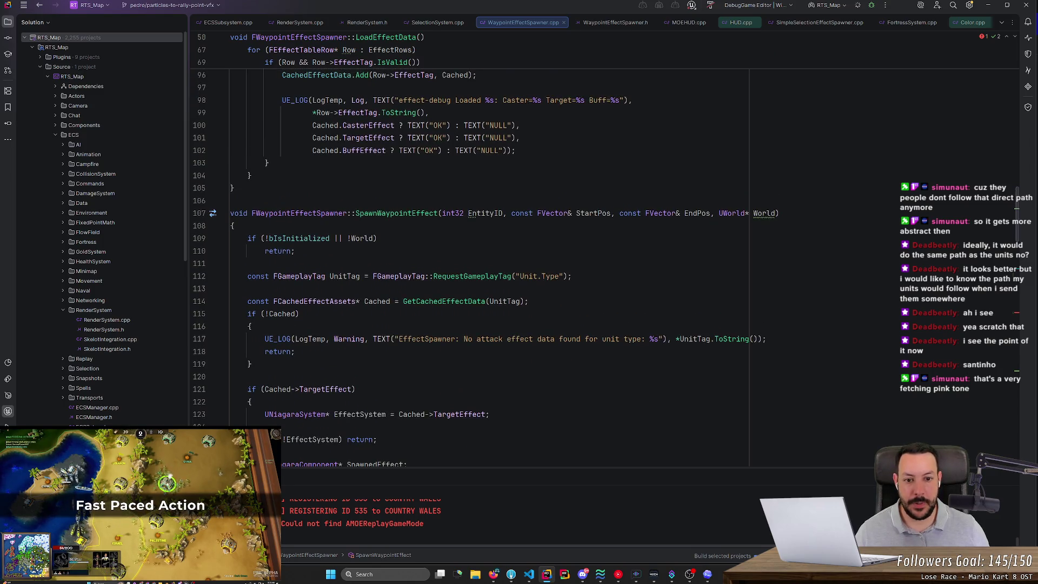
{"action": "left_click", "coordinate": [502, 213]}
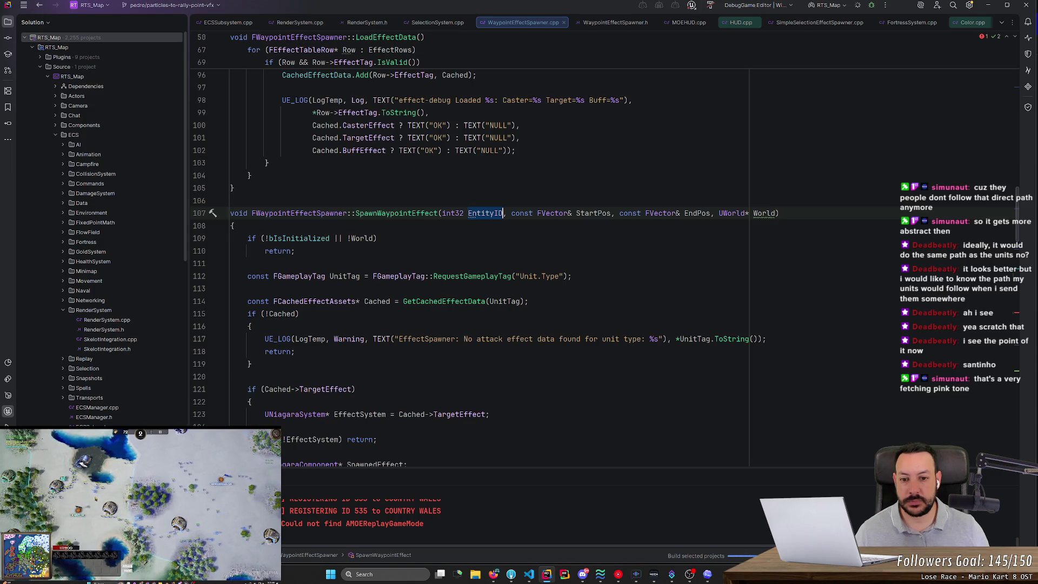
{"action": "scroll", "coordinate": [603, 325], "scroll_direction": "down", "scroll_amount": 1}
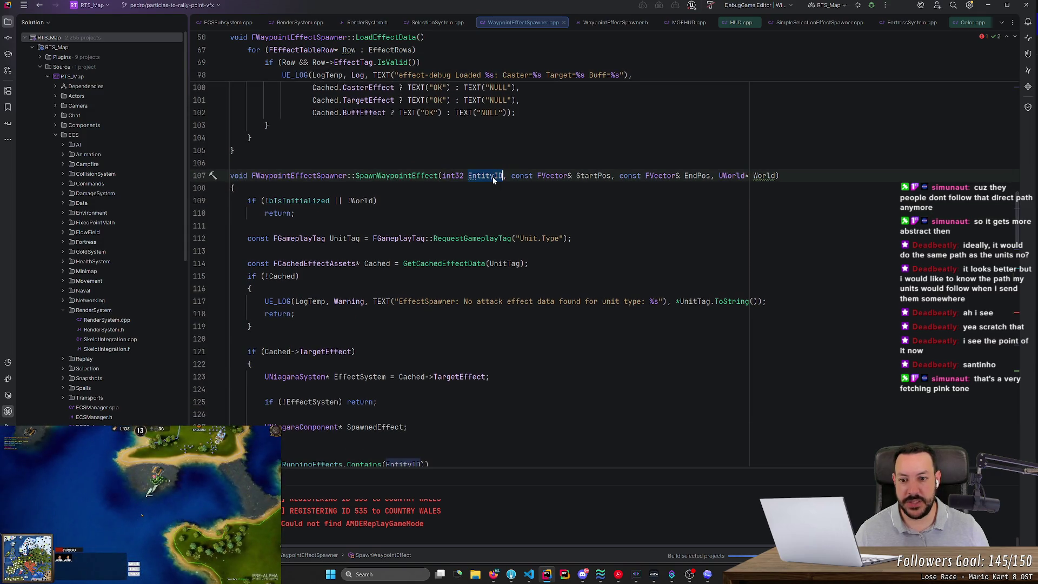
{"action": "left_click", "coordinate": [411, 176]}
Find usages of SpawnWaypointEffect and open the SelectionSystem.cpp call at line 583.
{"action": "right_click", "coordinate": [411, 176]}
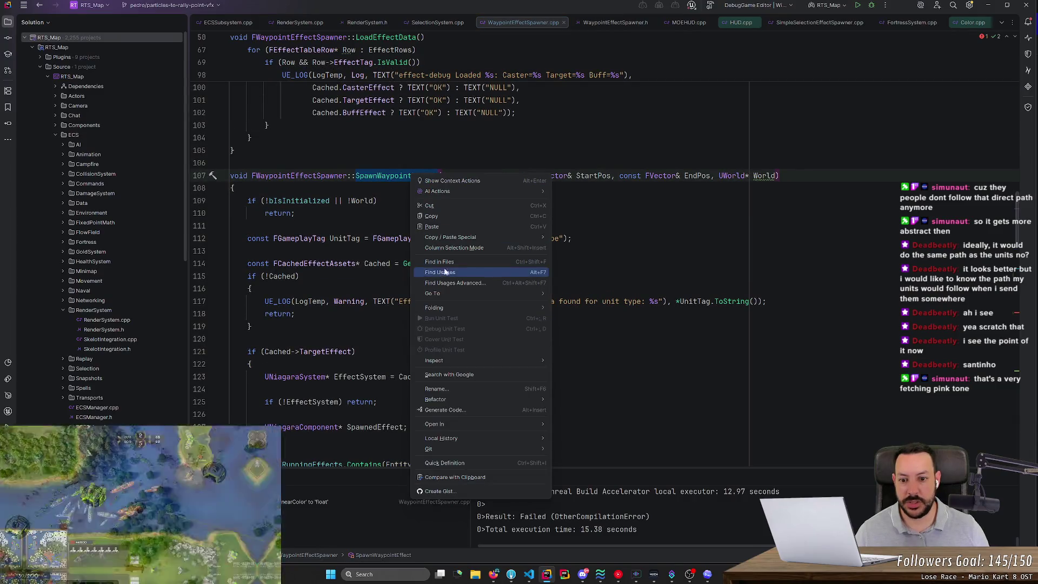
{"action": "left_click", "coordinate": [450, 261]}
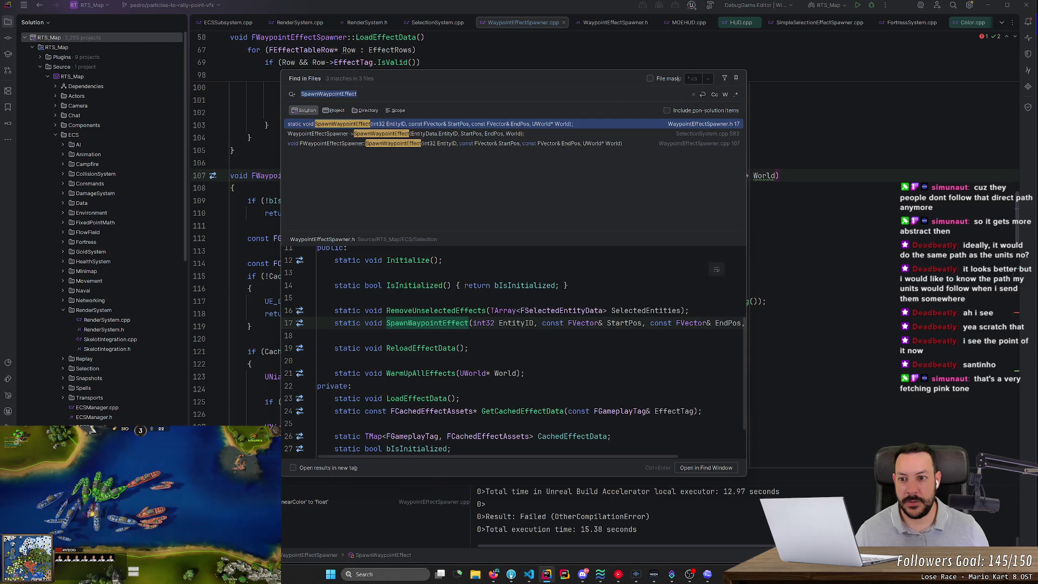
{"action": "key", "text": "Down"}
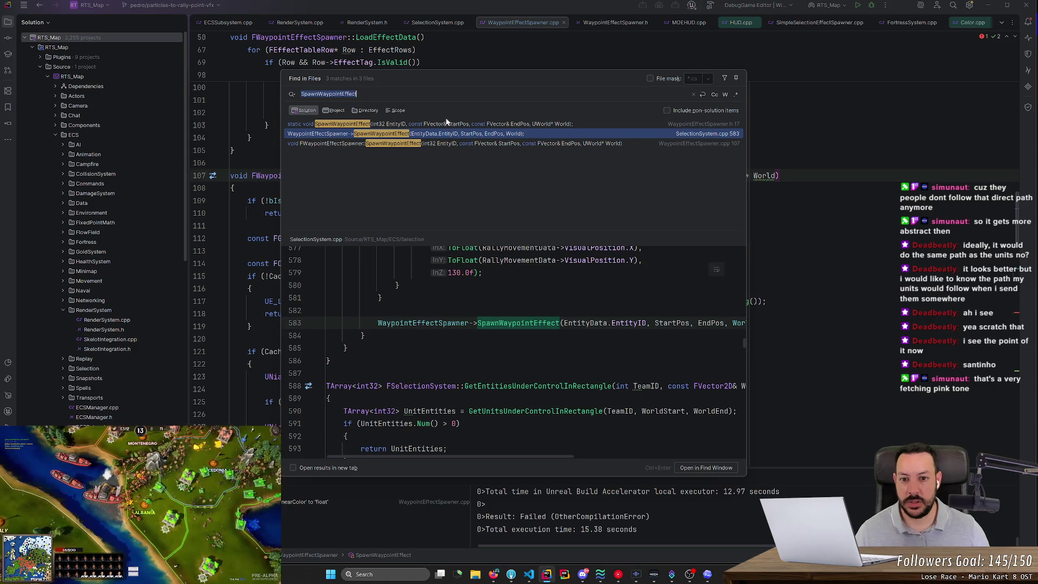
{"action": "double_click", "coordinate": [454, 135]}
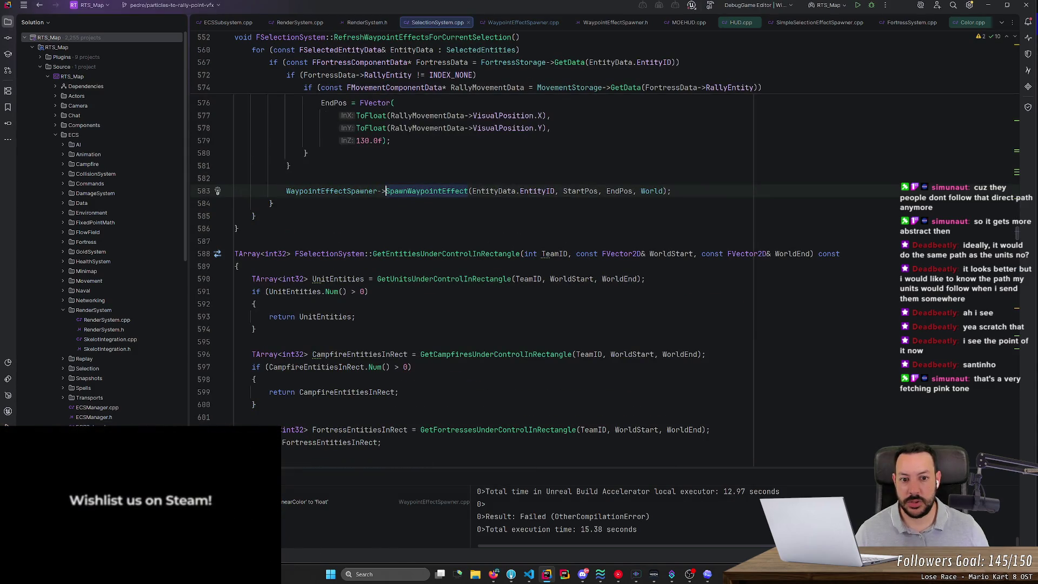
Insert 'TeamColor, ' before the World argument, then search the project for teamcolor.
{"action": "left_click", "coordinate": [641, 191]}
{"action": "type", "text": "Team"}
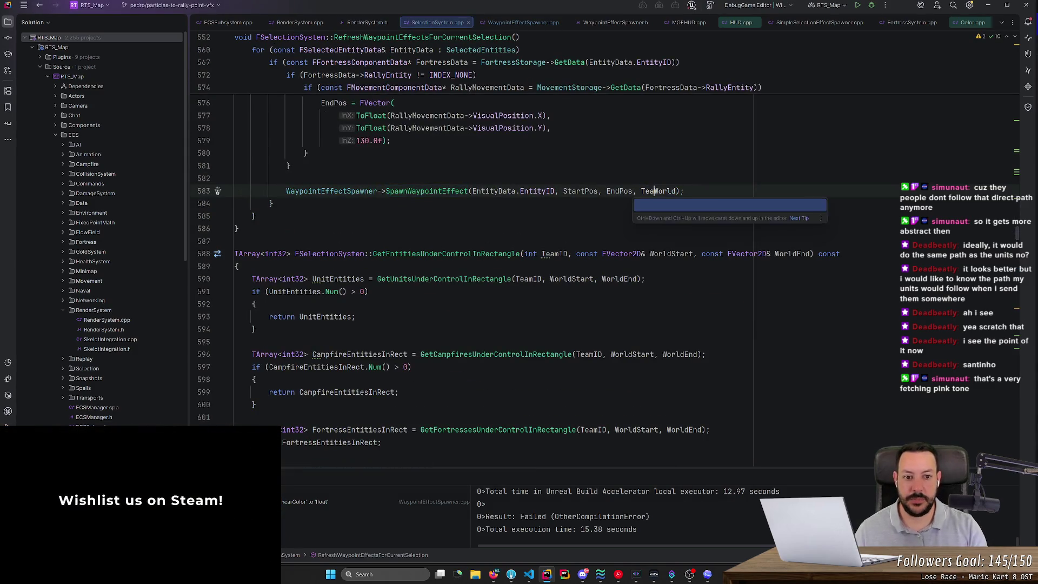
{"action": "type", "text": "Color,"}
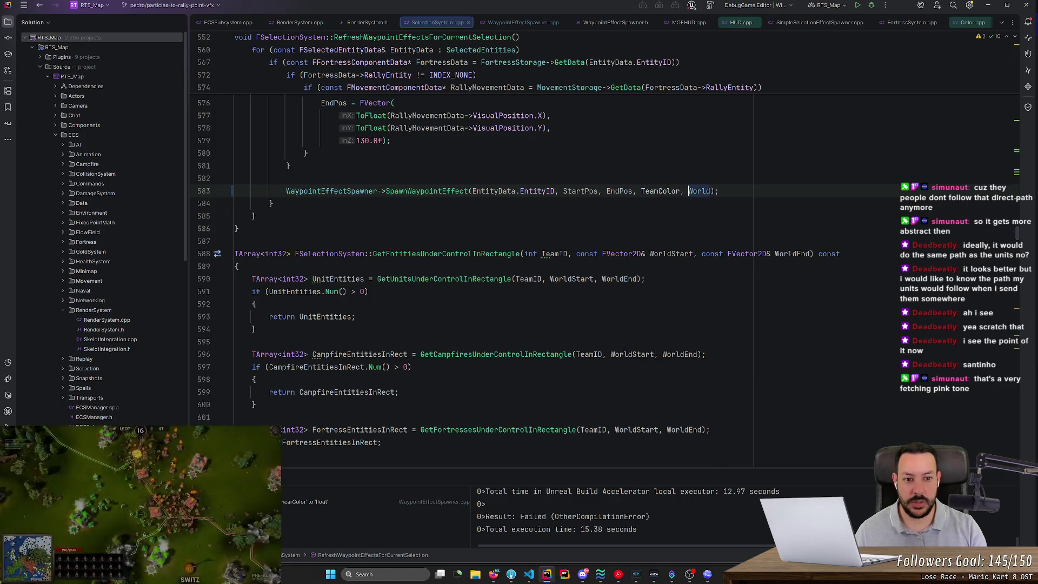
{"action": "scroll", "coordinate": [605, 254], "scroll_direction": "up", "scroll_amount": 8}
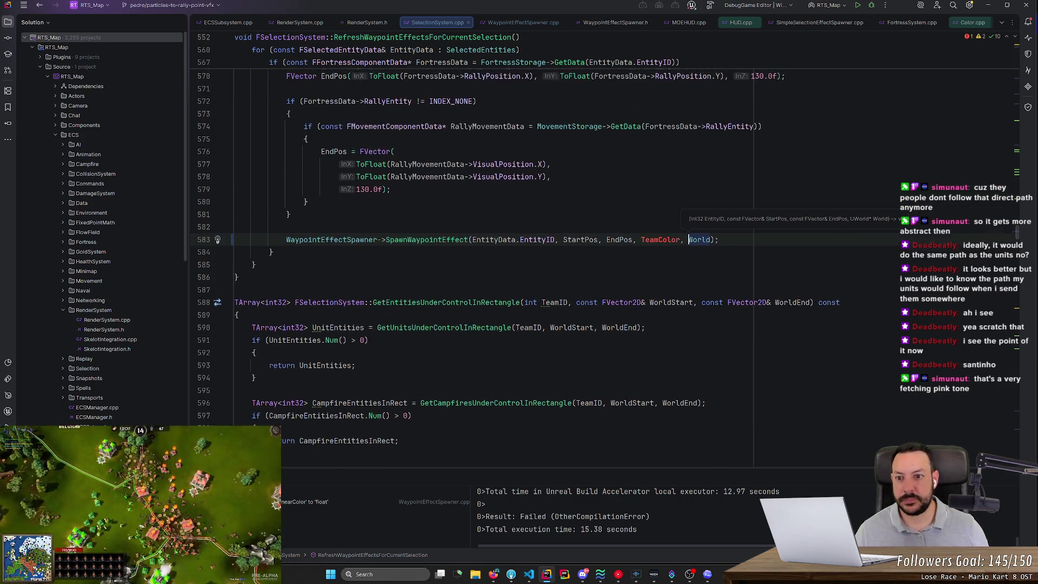
{"action": "scroll", "coordinate": [485, 248], "scroll_direction": "down", "scroll_amount": 2}
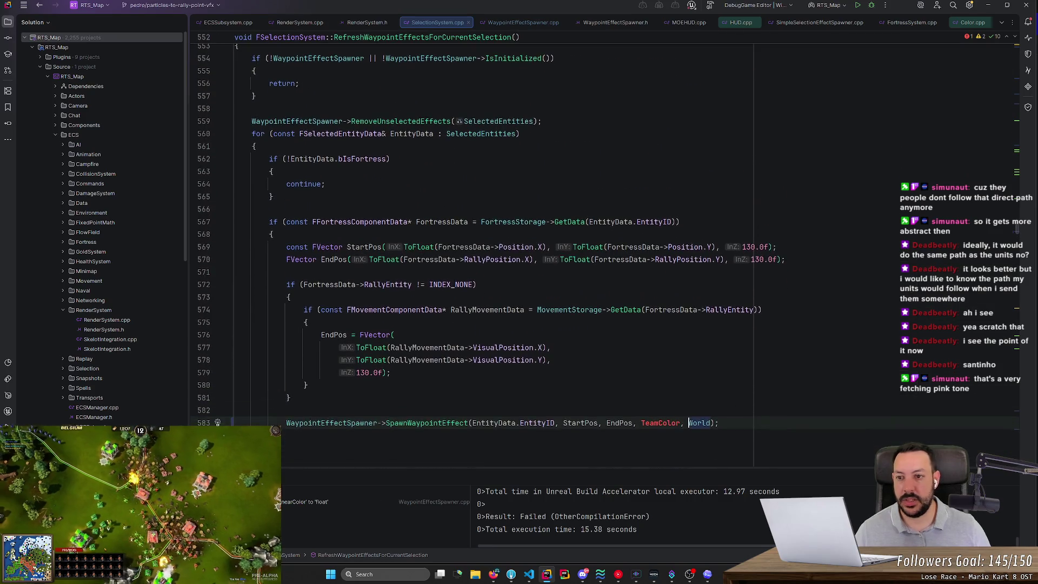
{"action": "key", "text": "ctrl+t"}
{"action": "type", "text": "teamcolor"}
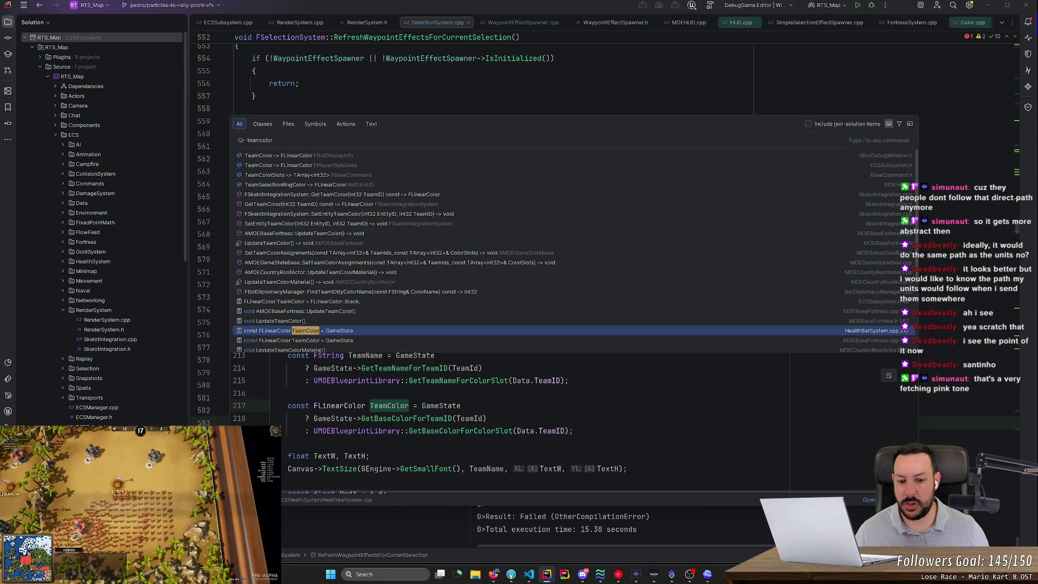
{"action": "scroll", "coordinate": [378, 318], "scroll_direction": "down", "scroll_amount": 1}
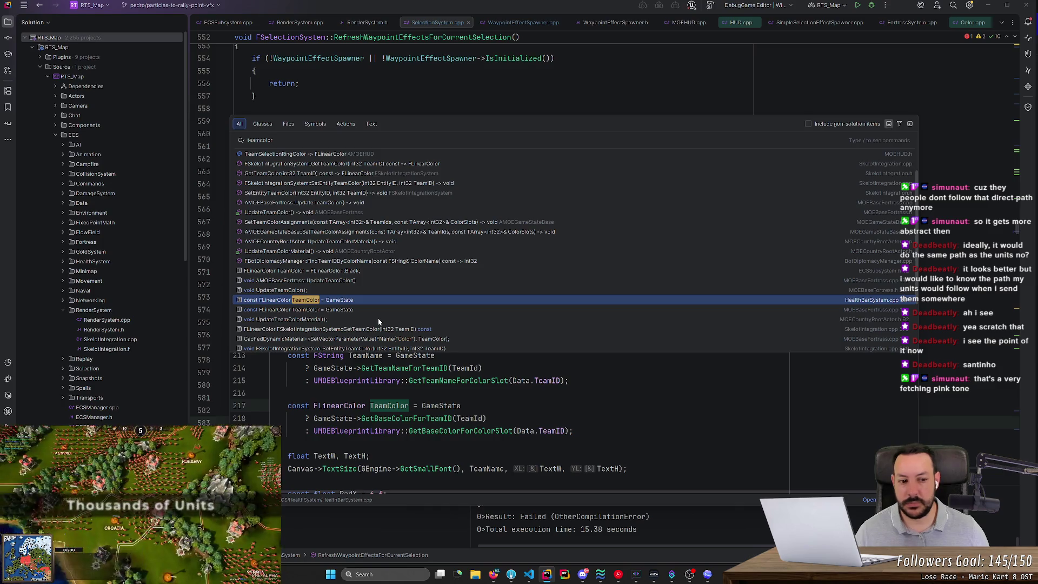
{"action": "key", "text": "Down"}
{"action": "key", "text": "Down"}
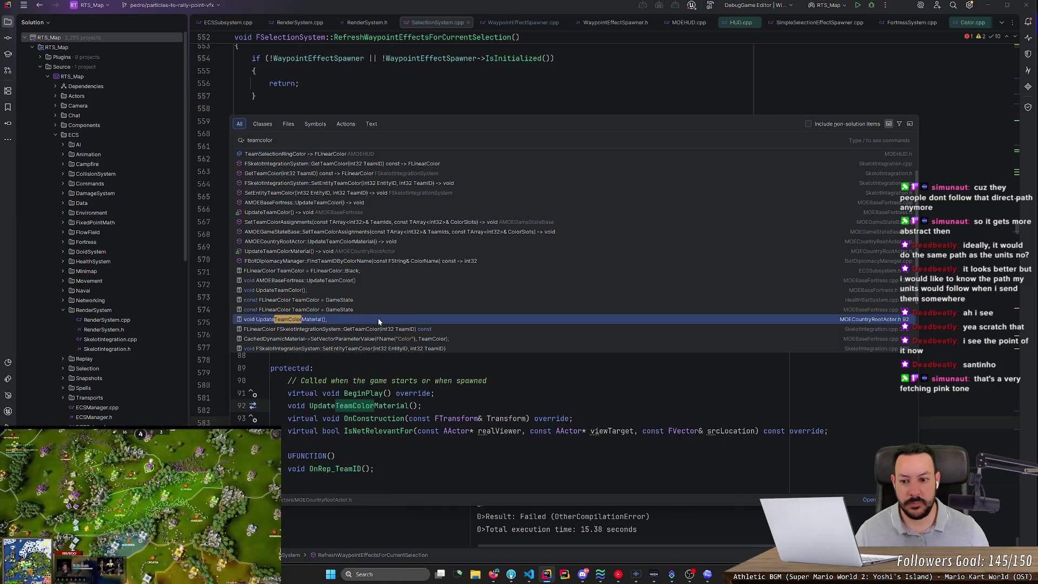
{"action": "key", "text": "Up"}
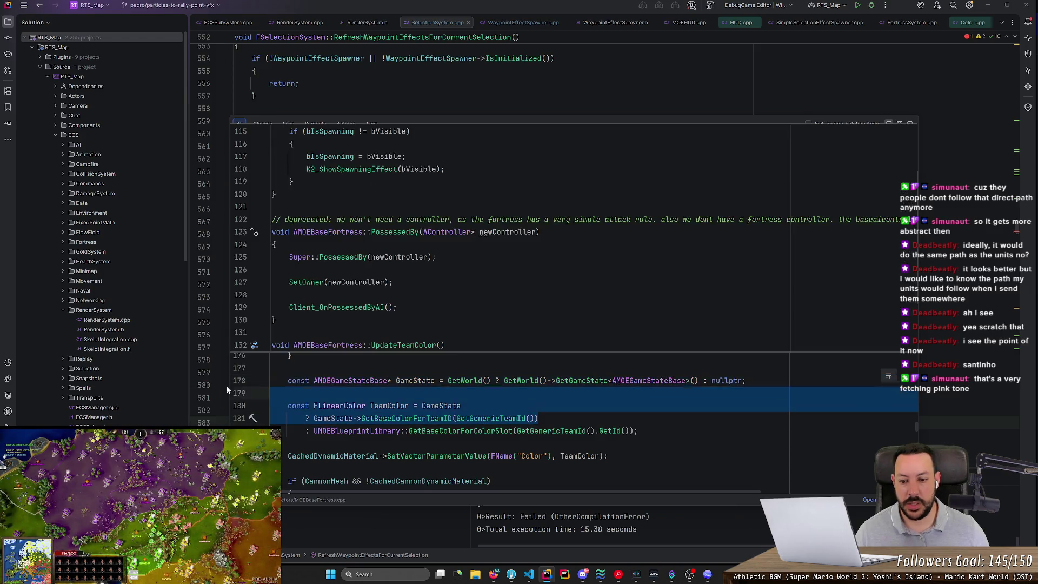
{"action": "key", "text": "Escape"}
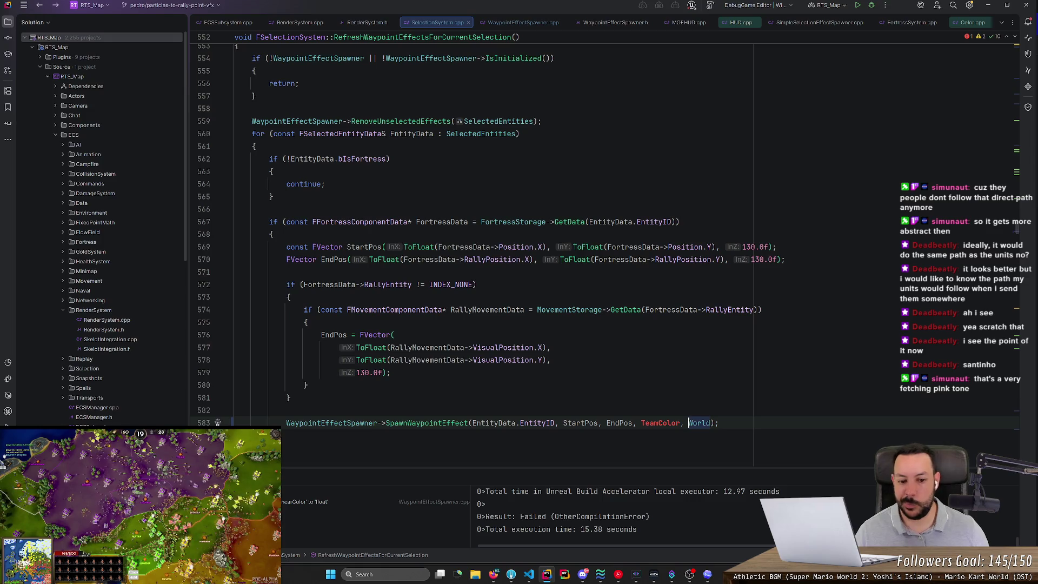
Paste the GameState and TeamColor lookup above the call, using World instead of GetWorld() and dropping the nullptr fallback.
{"action": "key", "text": "ctrl+v"}
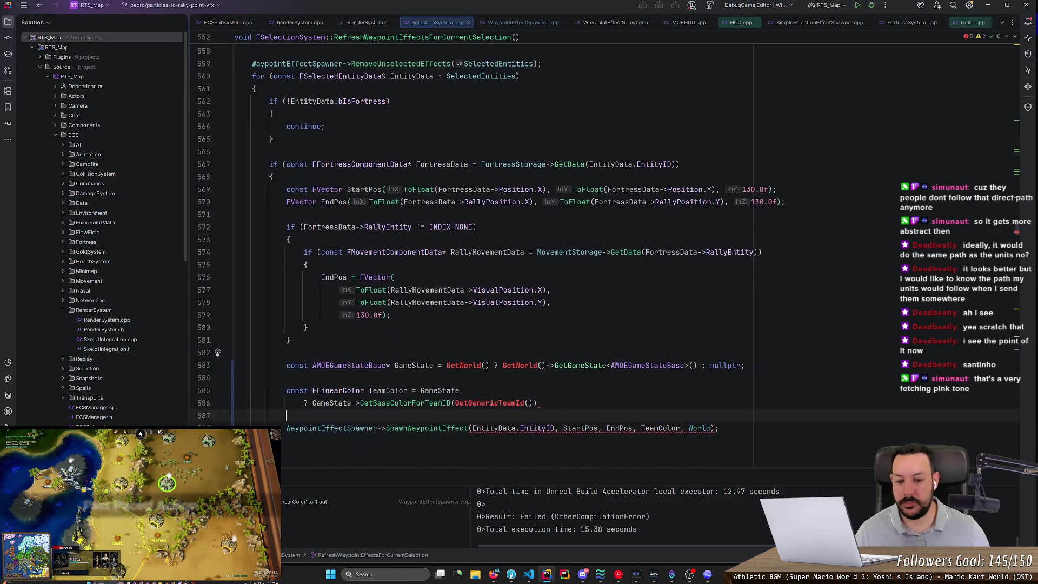
{"action": "scroll", "coordinate": [487, 243], "scroll_direction": "down", "scroll_amount": 2}
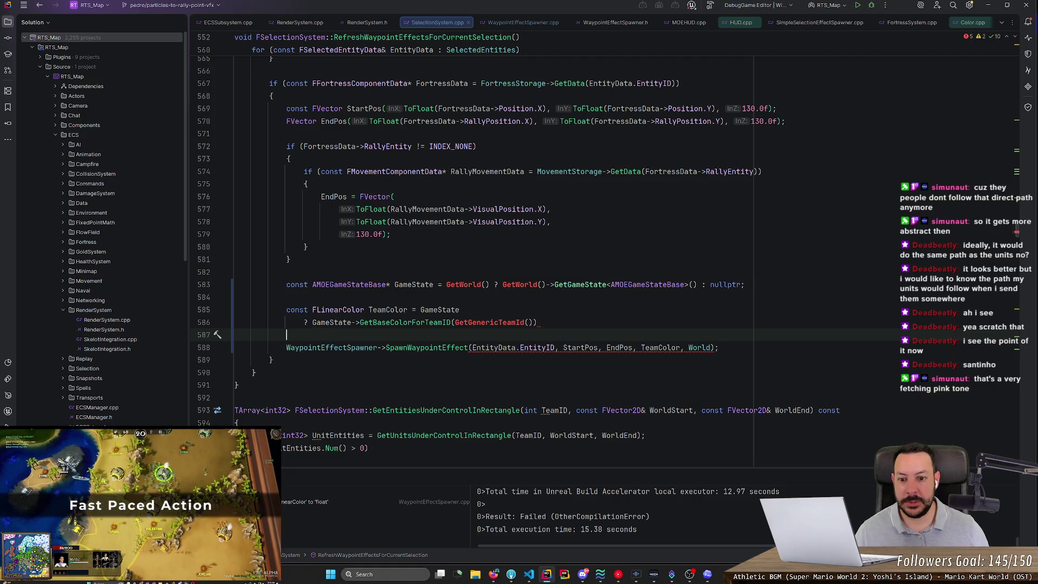
{"action": "left_click", "coordinate": [481, 284]}
{"action": "key", "text": "ctrl+BackSpace"}
{"action": "key", "text": "shift+ctrl+Right"}
{"action": "key", "text": "shift+ctrl+Right"}
{"action": "key", "text": "shift+ctrl+Right"}
{"action": "type", "text": "World"}
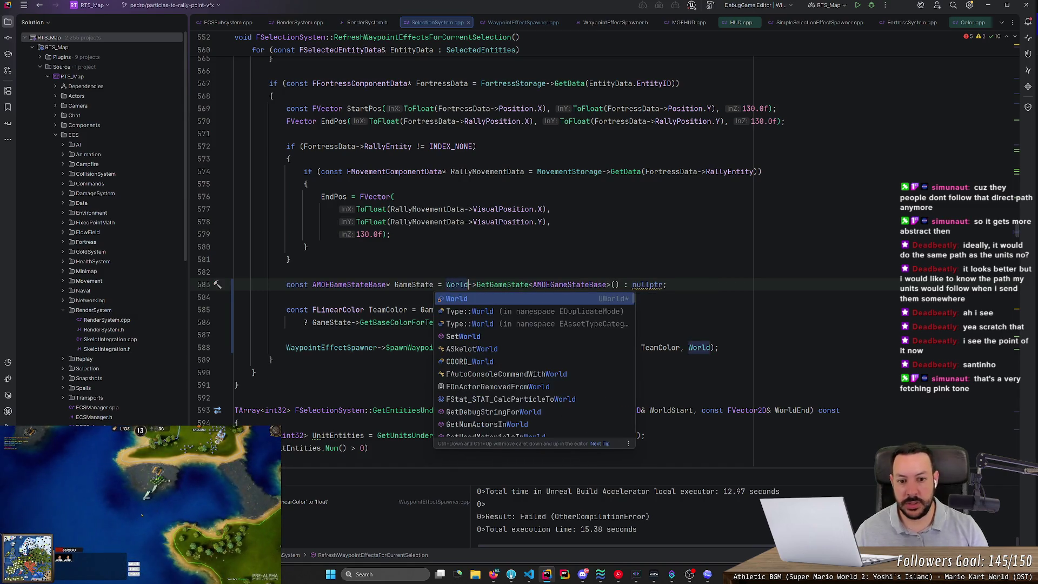
{"action": "key", "text": "Escape"}
{"action": "key", "text": "End"}
{"action": "key", "text": "Left"}
{"action": "key", "text": "shift+ctrl+Left"}
{"action": "key", "text": "shift+ctrl+Left"}
{"action": "key", "text": "BackSpace"}
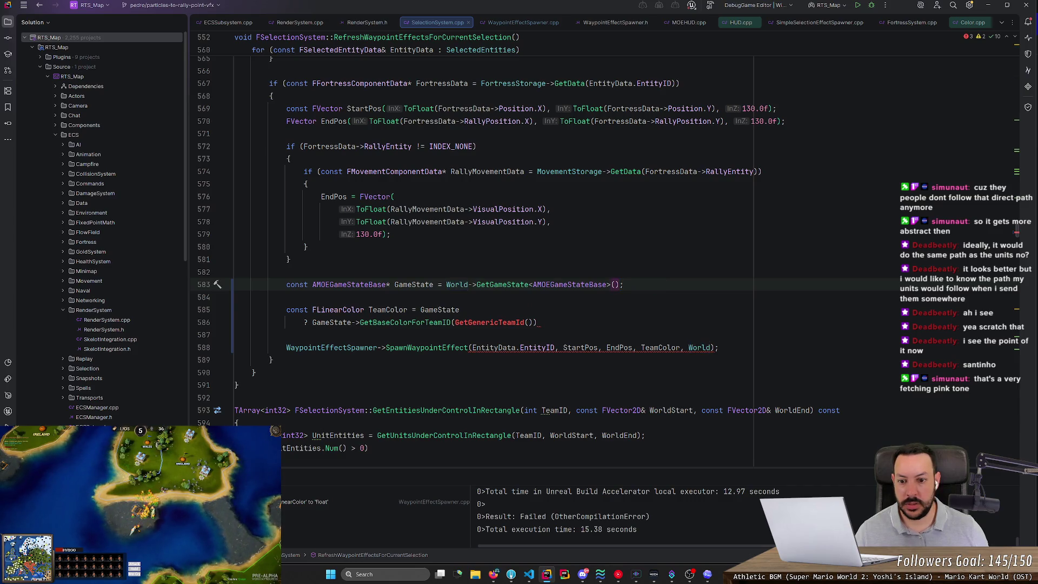
Join the TeamColor assignment onto one line, remove the blank line, and open SpawnWaypointEffect's definition.
{"action": "key", "text": "Down"}
{"action": "key", "text": "Down"}
{"action": "key", "text": "shift+ctrl+Left"}
{"action": "key", "text": "shift+Down"}
{"action": "key", "text": "shift+ctrl+Right"}
{"action": "key", "text": "shift+ctrl+Right"}
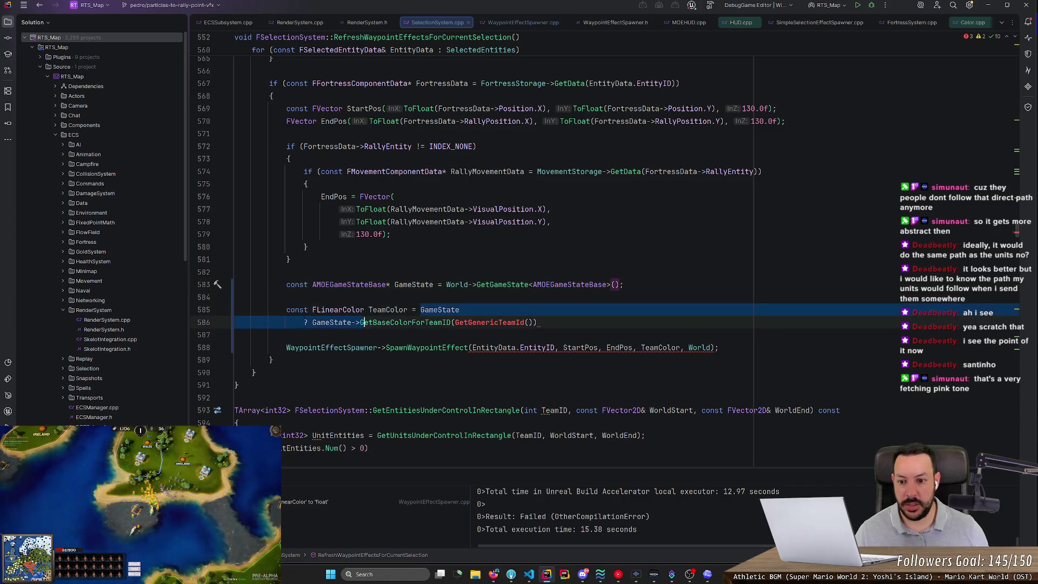
{"action": "key", "text": "Delete"}
{"action": "key", "text": "End"}
{"action": "key", "text": "Up"}
{"action": "key", "text": "Delete"}
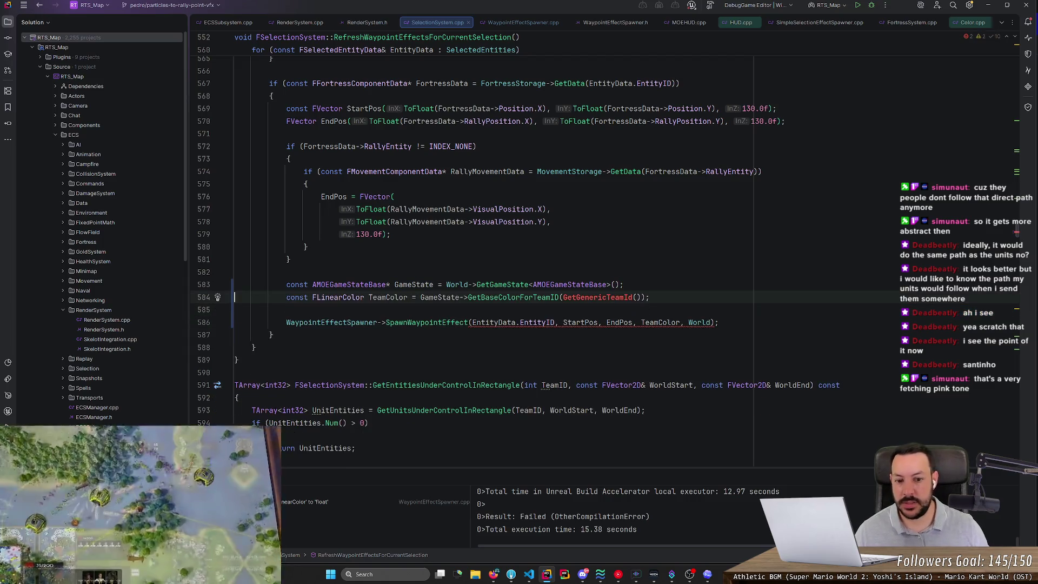
{"action": "key", "text": "Down"}
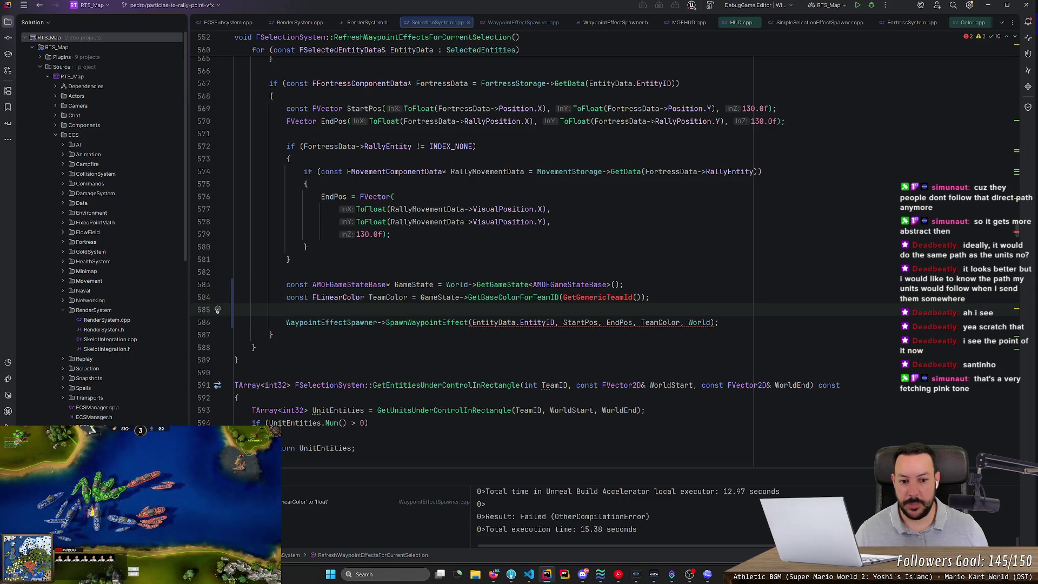
{"action": "key", "text": "Up"}
{"action": "key", "text": "ctrl+Right"}
{"action": "key", "text": "shift+ctrl+Right"}
{"action": "key", "text": "shift+ctrl+Right"}
{"action": "key", "text": "ctrl+c"}
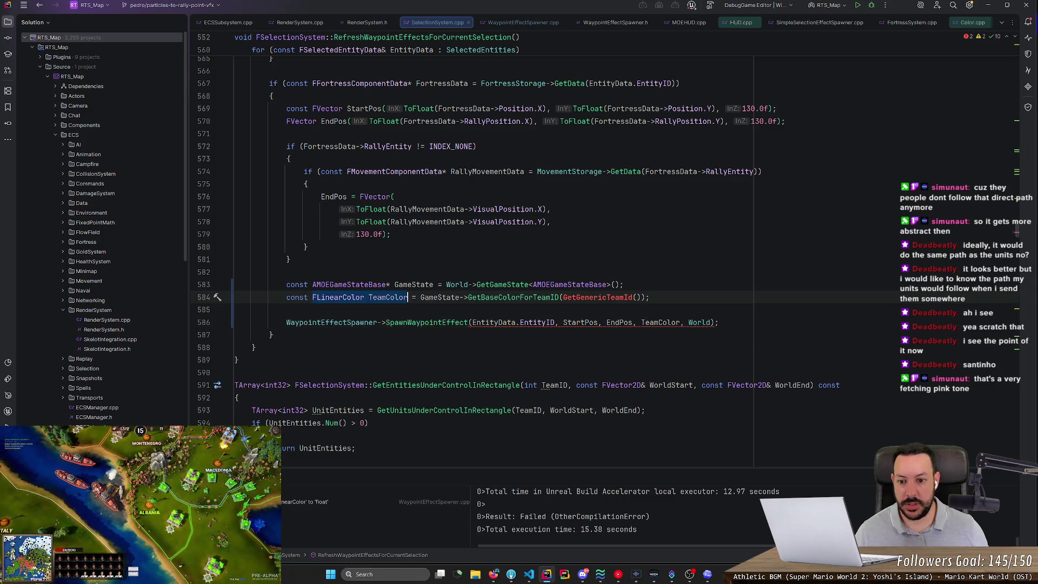
{"action": "left_click", "coordinate": [427, 322], "text": "ctrl"}
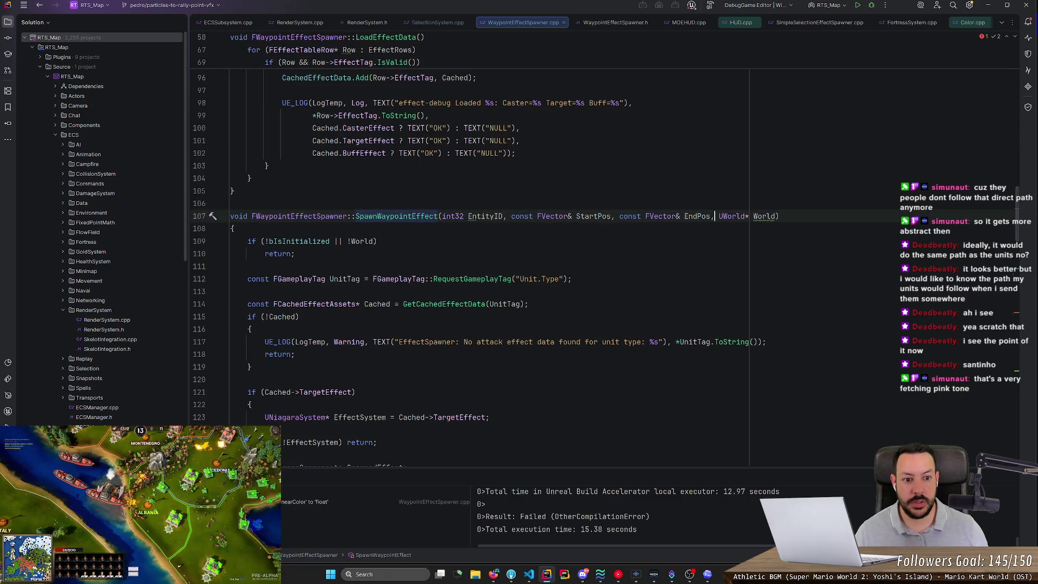
Add a const FLinearColor& TeamColor parameter after EndPos and in the header declaration.
{"action": "key", "text": "ctrl+v"}
{"action": "type", "text": ","}
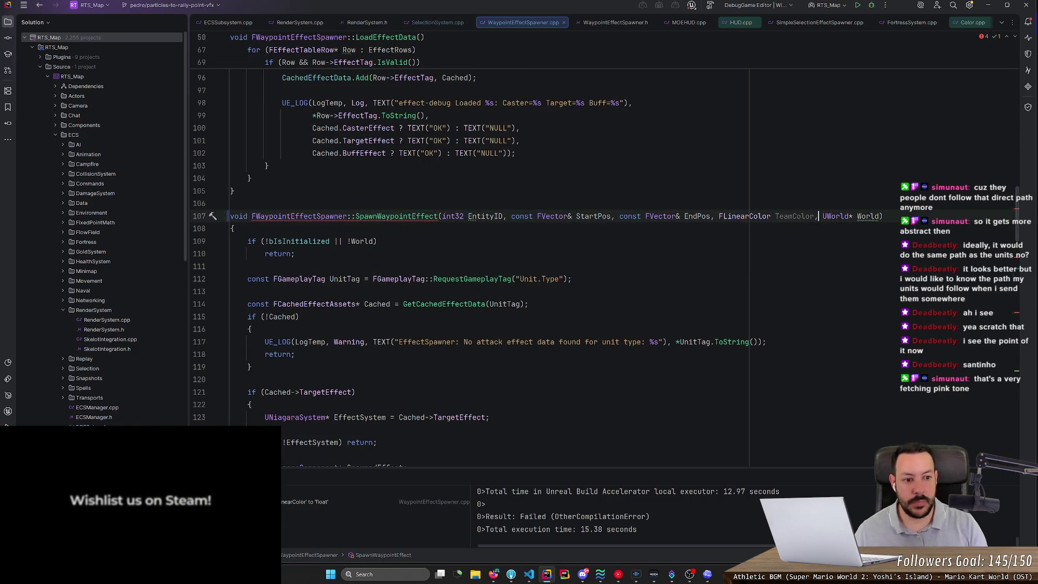
{"action": "left_click", "coordinate": [414, 217], "text": "ctrl"}
{"action": "left_click", "coordinate": [658, 188]}
{"action": "key", "text": "ctrl+v"}
{"action": "left_click", "coordinate": [710, 188]}
{"action": "type", "text": "&"}
{"action": "left_click", "coordinate": [657, 188]}
{"action": "type", "text": "const"}
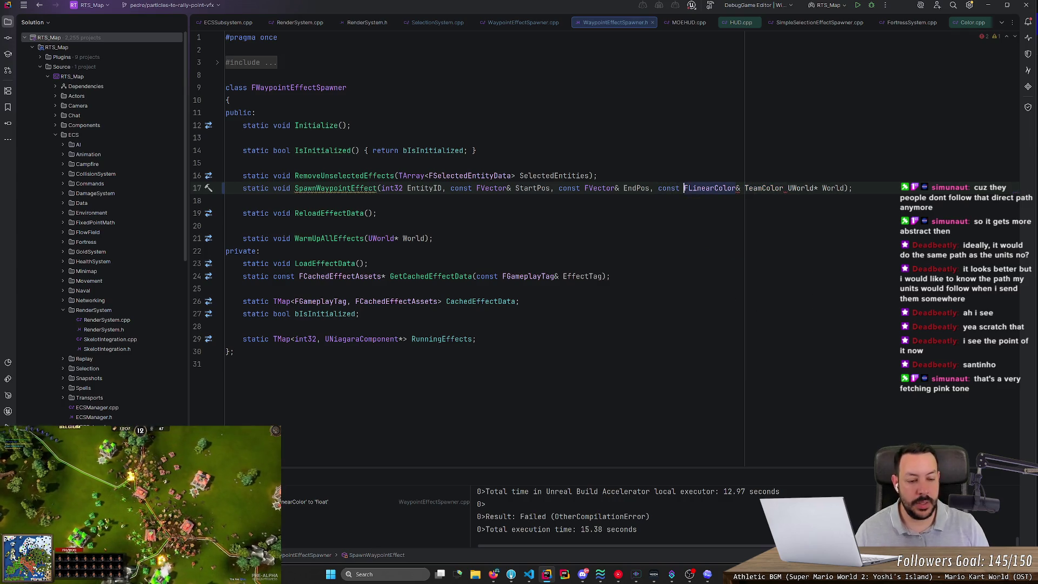
{"action": "left_click", "coordinate": [784, 188]}
{"action": "type", "text": ","}
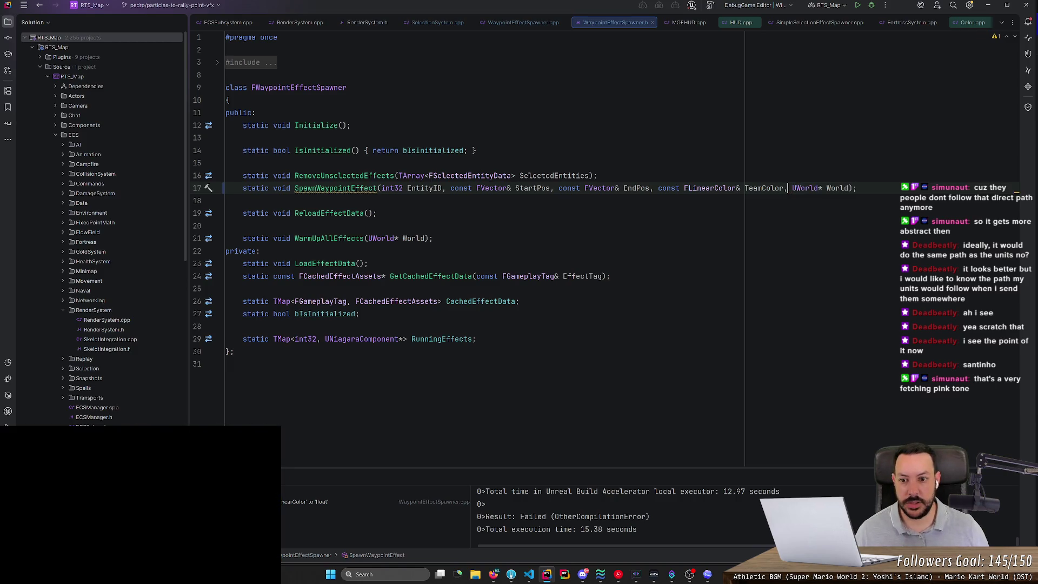
Make TeamColor a const reference in the SpawnWaypointEffect definition in WaypointEffectSpawner.cpp.
{"action": "left_click", "coordinate": [355, 188], "text": "ctrl"}
{"action": "left_click", "coordinate": [719, 216]}
{"action": "type", "text": "const FVector&"}
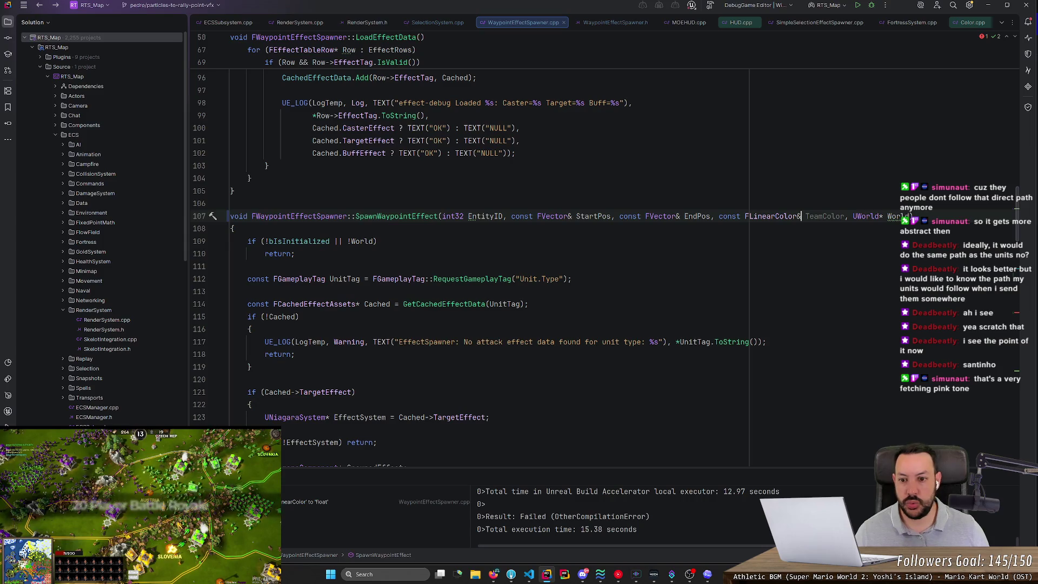
Find usages of SpawnWaypointEffect and open its call in SelectionSystem.cpp.
{"action": "key", "text": "shift+F10"}
{"action": "key", "text": "Down"}
{"action": "key", "text": "Down"}
{"action": "key", "text": "Down"}
{"action": "key", "text": "Return"}
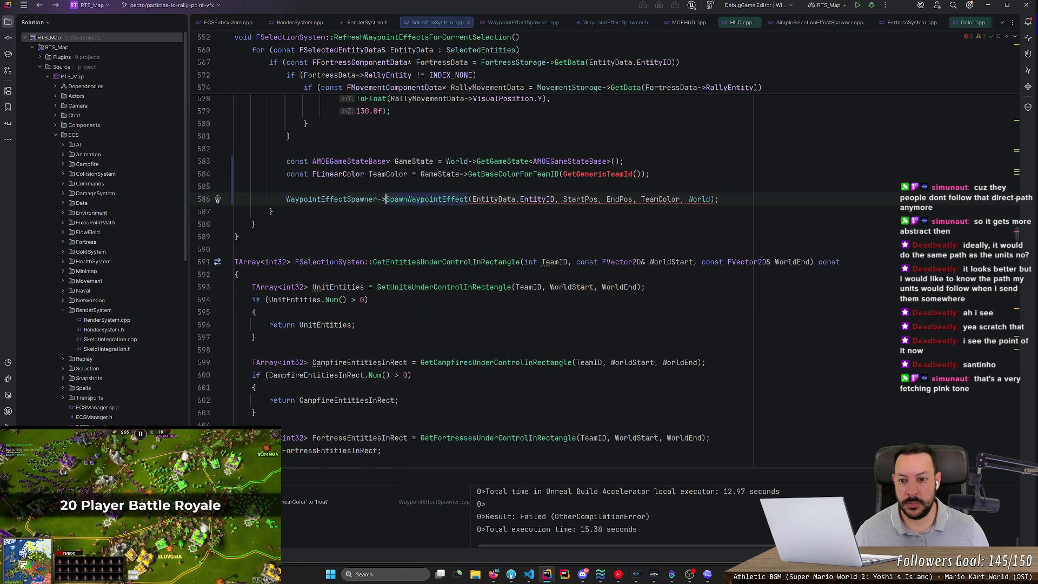
Look up where EntityData is declared above the call in SelectionSystem.cpp.
{"action": "scroll", "coordinate": [487, 243], "scroll_direction": "up", "scroll_amount": 5}
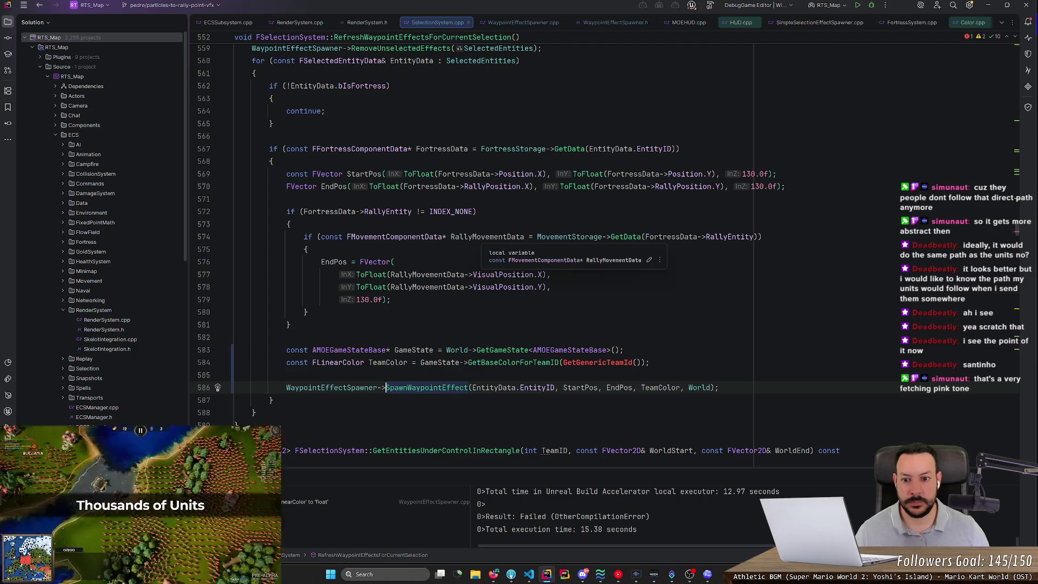
{"action": "scroll", "coordinate": [487, 243], "scroll_direction": "up", "scroll_amount": 4}
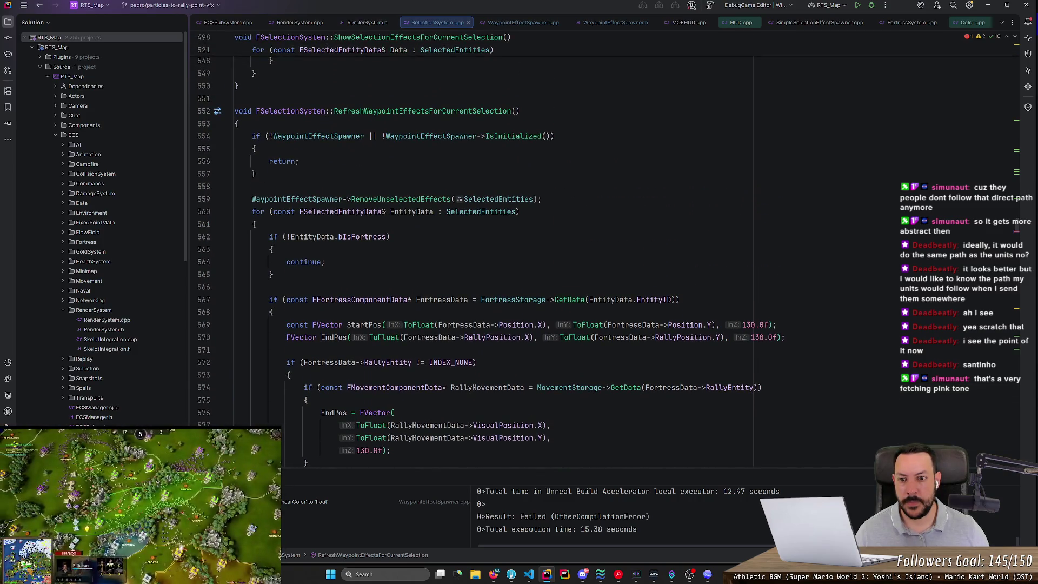
{"action": "left_click", "coordinate": [433, 211]}
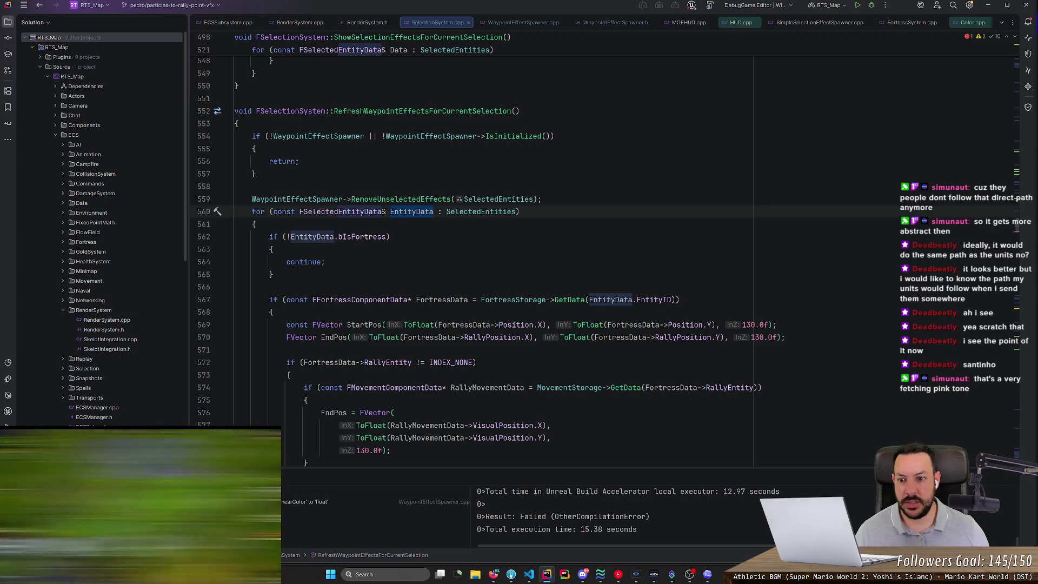
Replace GetGenericTeamId() with EntityData.TeamID and return to the SpawnWaypointEffect definition.
{"action": "scroll", "coordinate": [433, 211], "scroll_direction": "down", "scroll_amount": 4}
{"action": "scroll", "coordinate": [641, 324], "scroll_direction": "down", "scroll_amount": 1}
{"action": "left_click", "coordinate": [642, 324]}
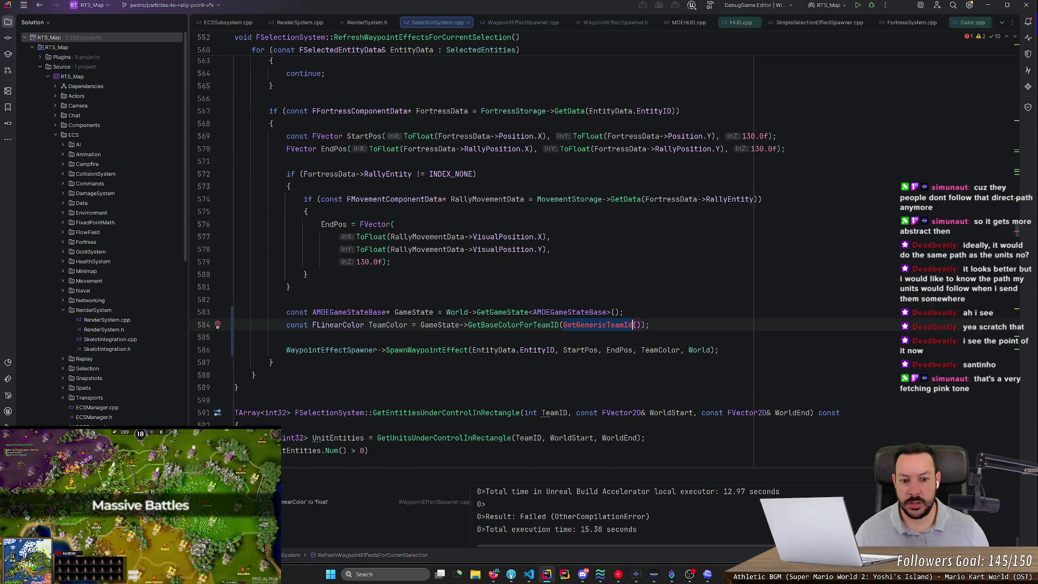
{"action": "type", "text": "EntityData."}
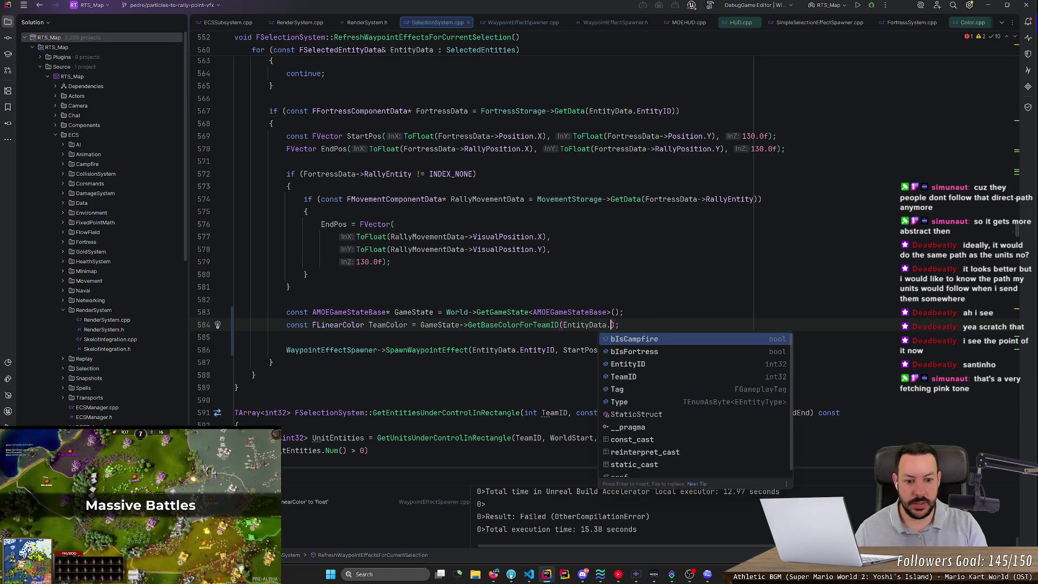
{"action": "key", "text": "Down"}
{"action": "key", "text": "Down"}
{"action": "key", "text": "Down"}
{"action": "key", "text": "Return"}
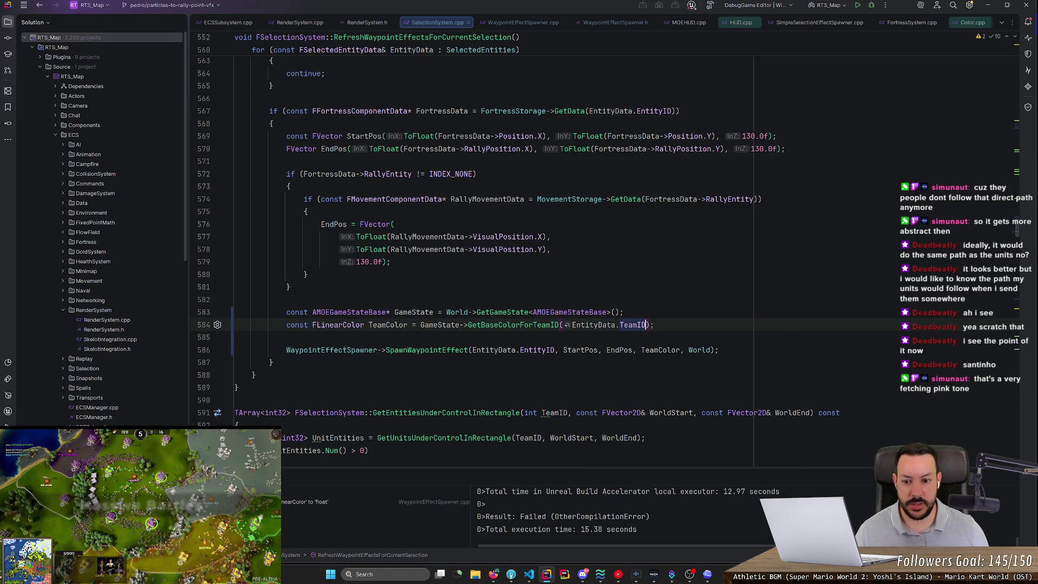
{"action": "left_click", "coordinate": [427, 350]}
{"action": "key", "text": "F12"}
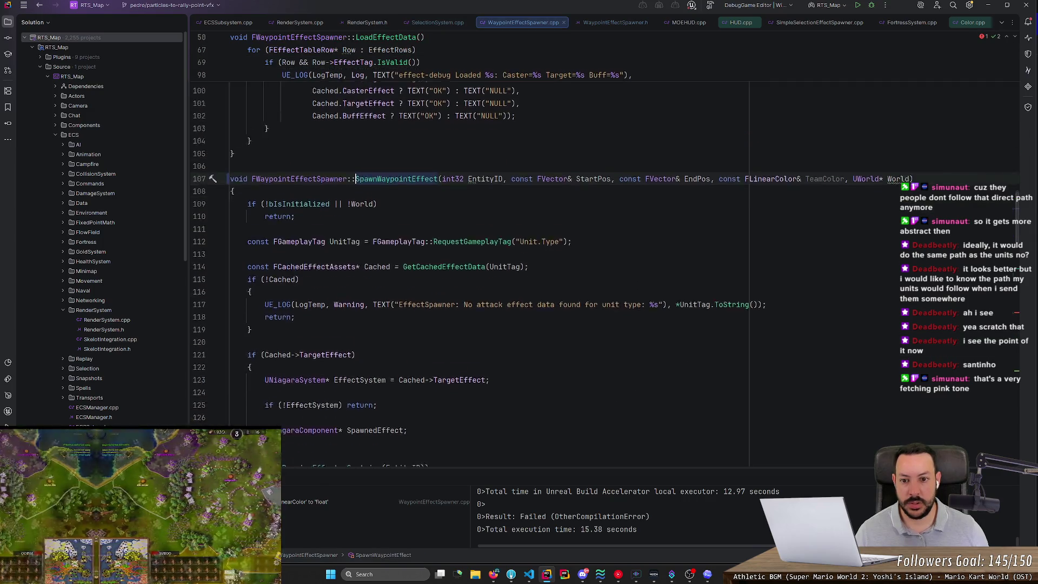
Replace FLinearColor::Red with TeamColor as the arrow colour on line 148.
{"action": "scroll", "coordinate": [604, 268], "scroll_direction": "down", "scroll_amount": 3}
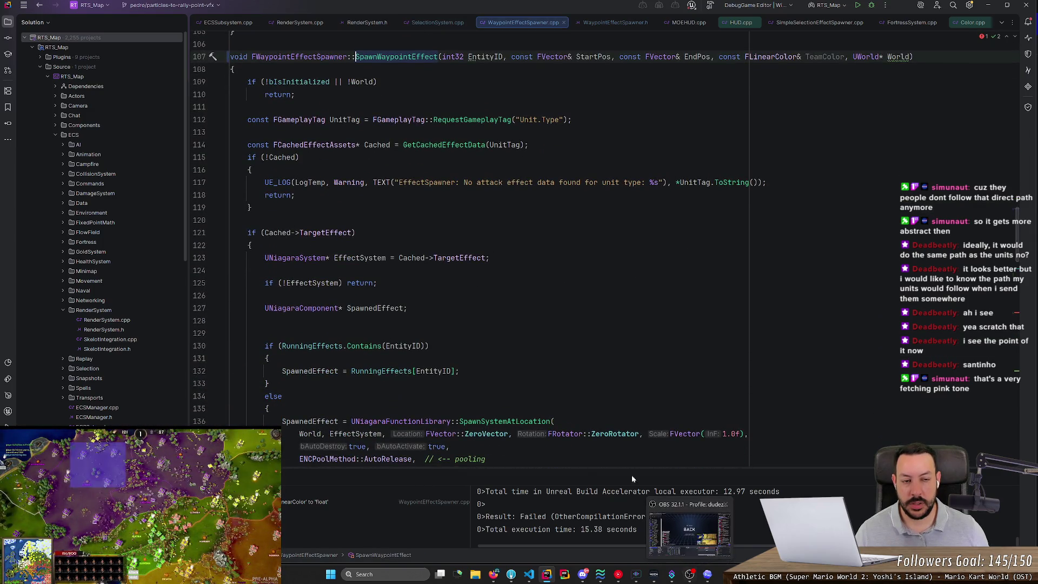
{"action": "scroll", "coordinate": [604, 268], "scroll_direction": "up", "scroll_amount": 4}
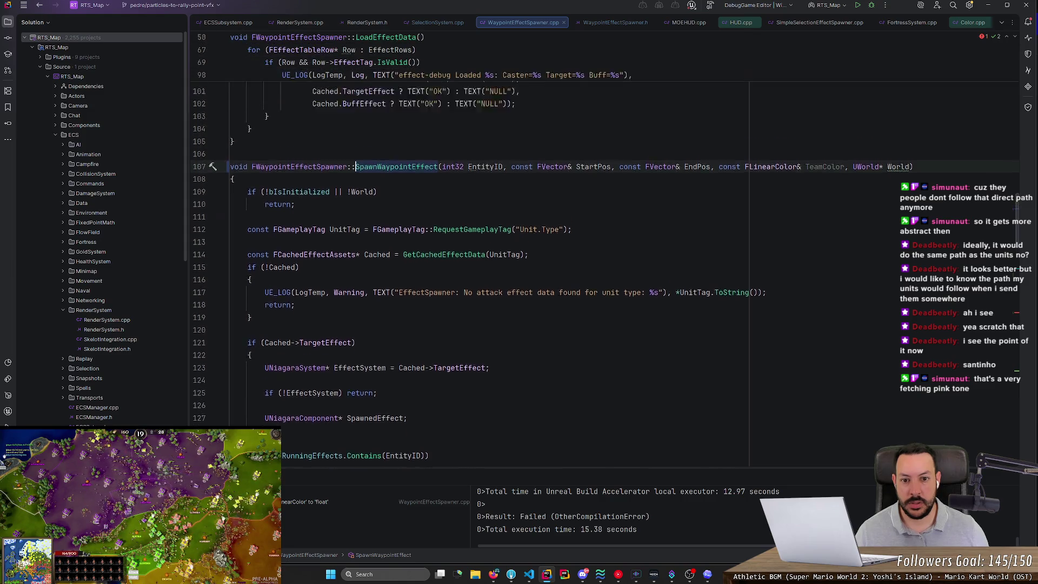
{"action": "double_click", "coordinate": [825, 207]}
{"action": "key", "text": "ctrl+c"}
{"action": "scroll", "coordinate": [604, 267], "scroll_direction": "down", "scroll_amount": 15}
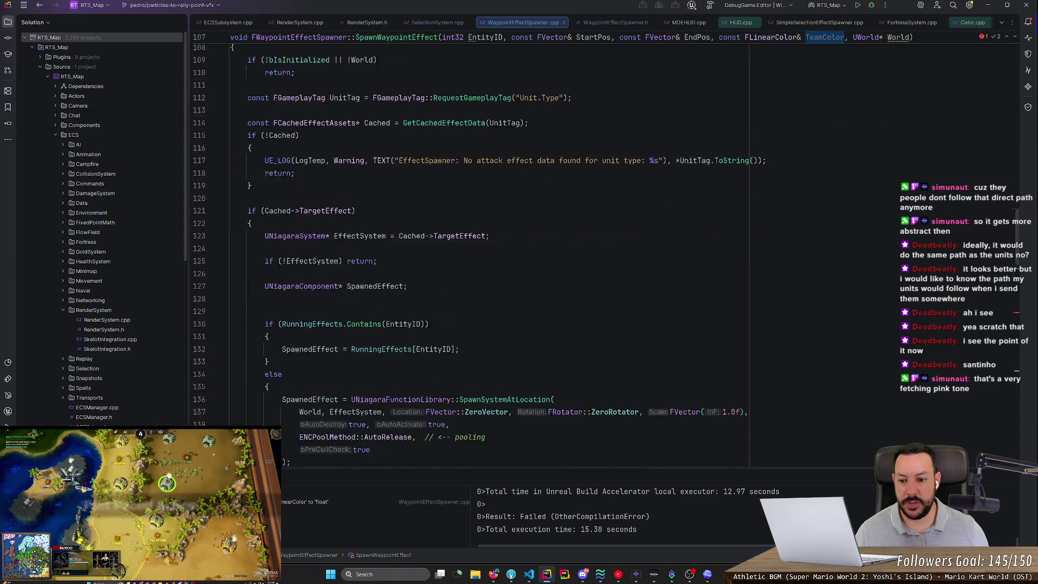
{"action": "left_click_drag", "start_coordinate": [377, 157], "coordinate": [456, 157]}
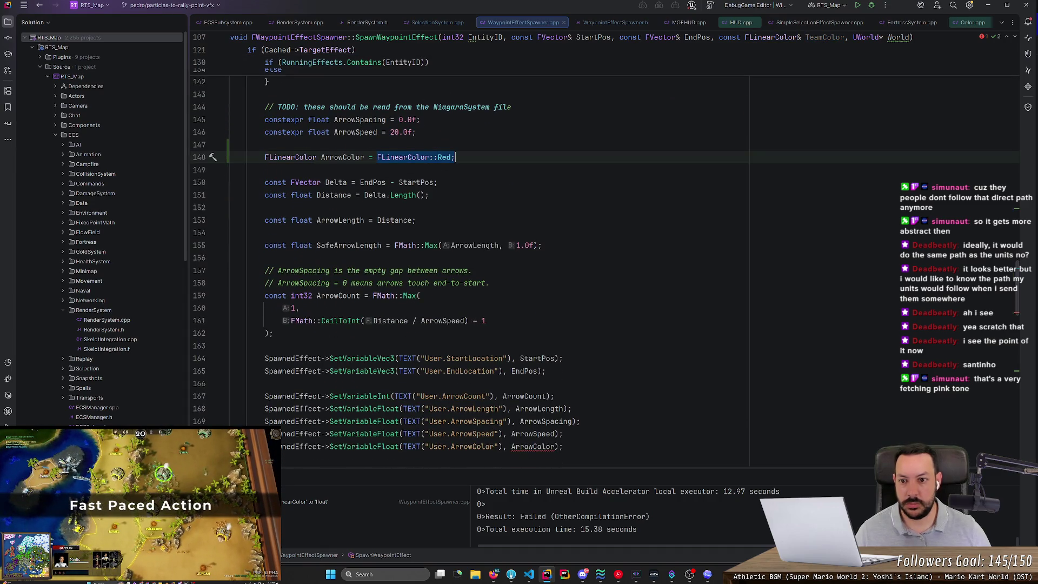
{"action": "key", "text": "ctrl+v"}
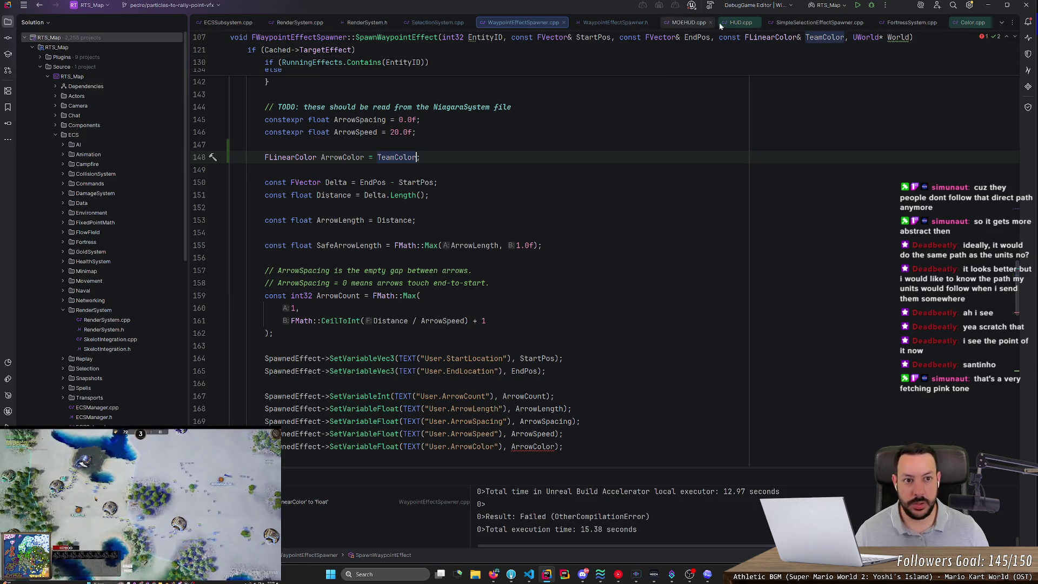
Start a build and pass User.ArrowColor through SetVariableLinearColor instead of SetVariableFloat.
{"action": "left_click", "coordinate": [856, 6]}
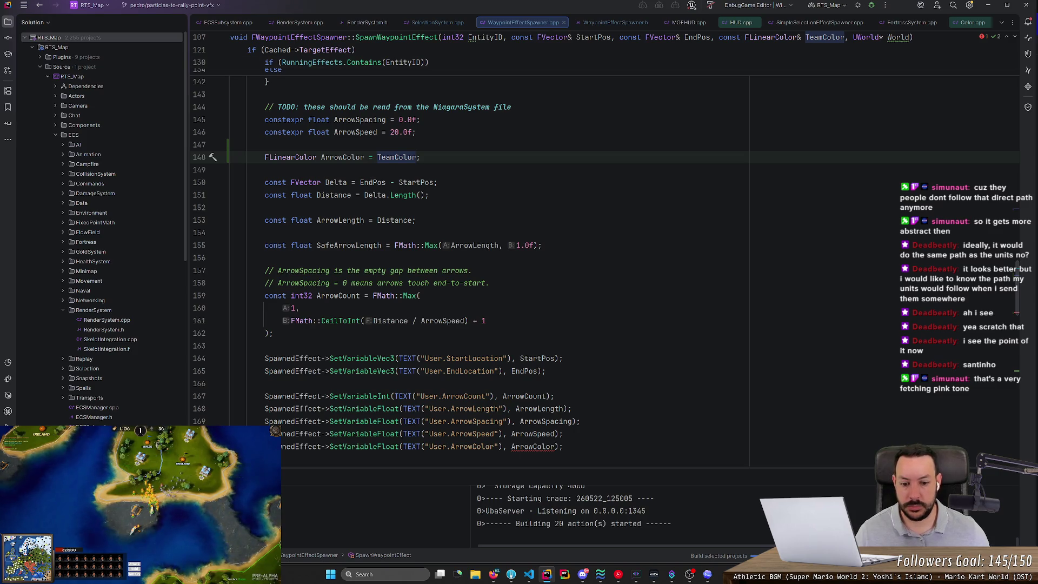
{"action": "mouse_move", "coordinate": [533, 446]}
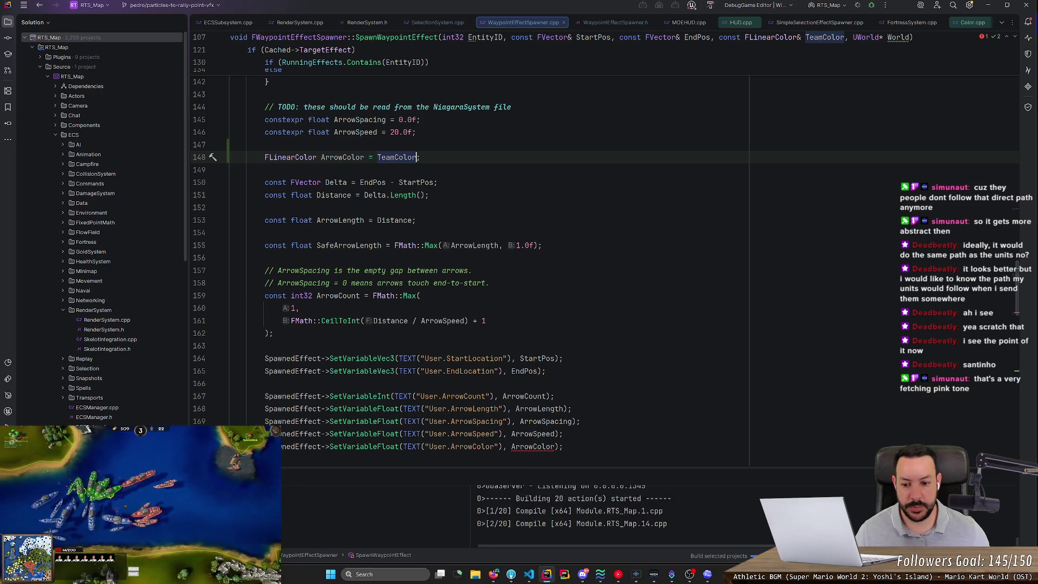
{"action": "double_click", "coordinate": [380, 446]}
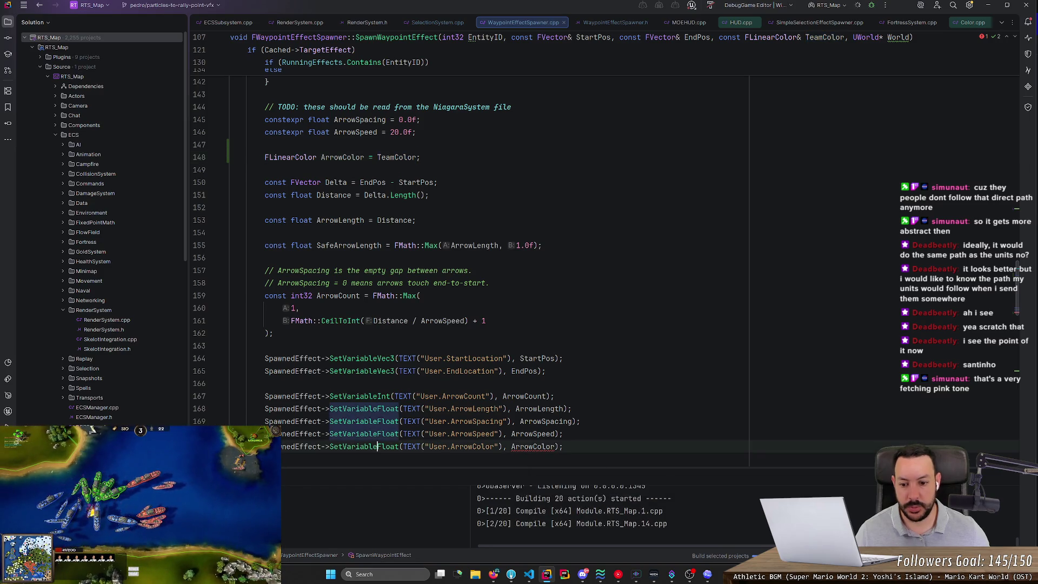
{"action": "type", "text": "C"}
{"action": "key", "text": "Return"}
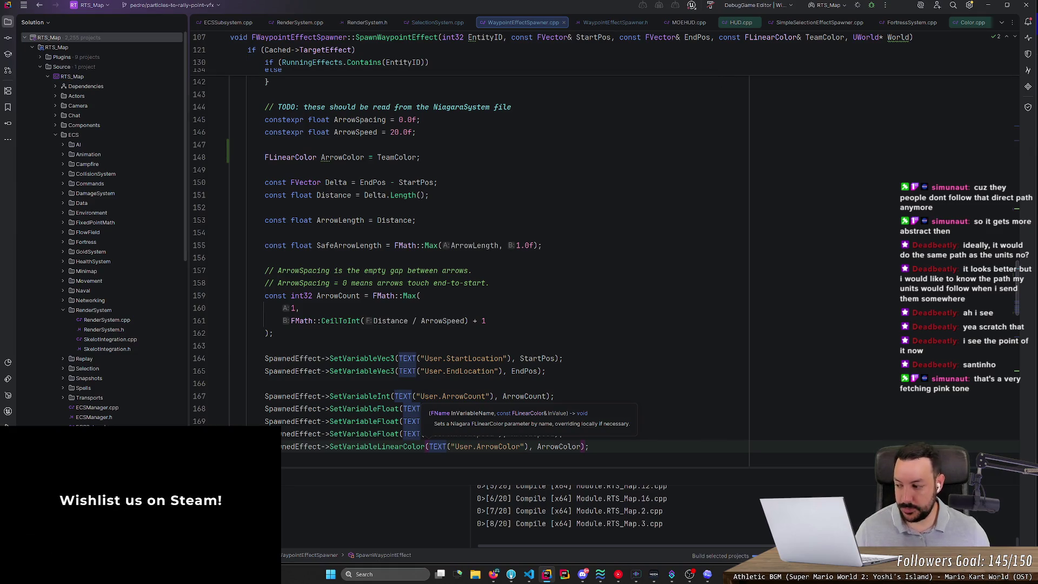
{"action": "key", "text": "Escape"}
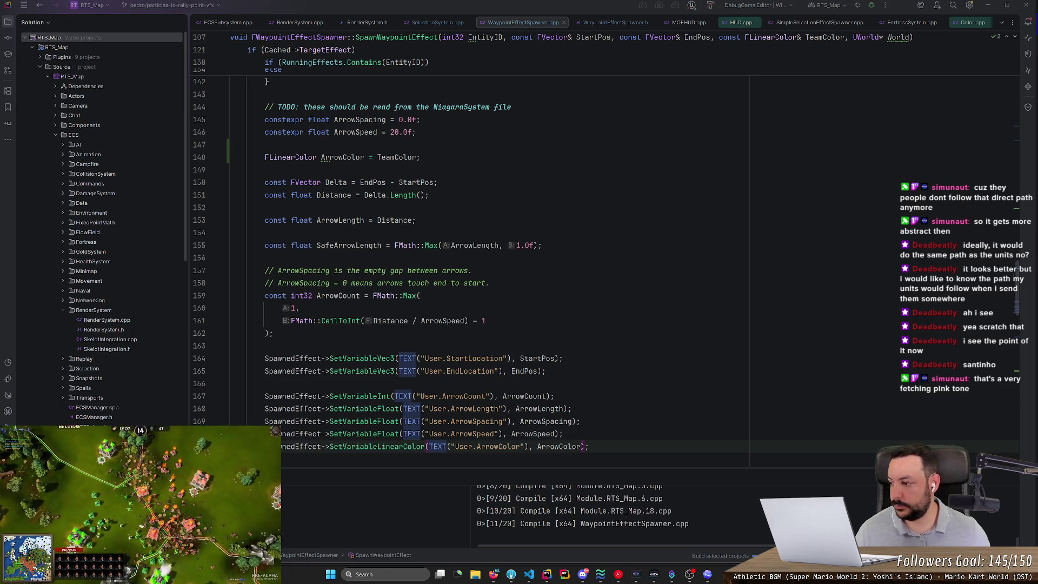
{"action": "left_click", "coordinate": [427, 446]}
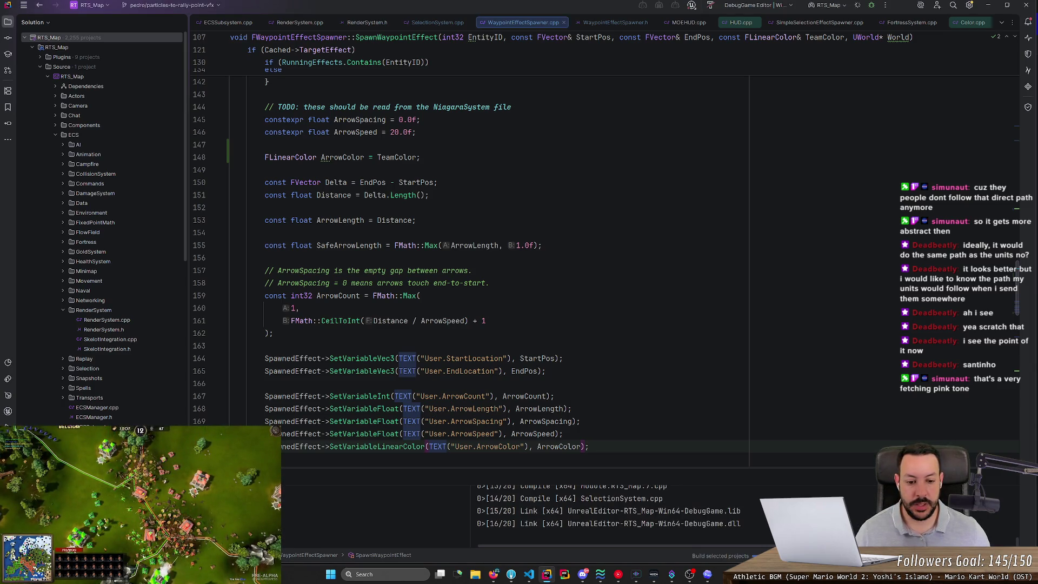
{"action": "left_click_drag", "start_coordinate": [675, 467], "coordinate": [682, 353]}
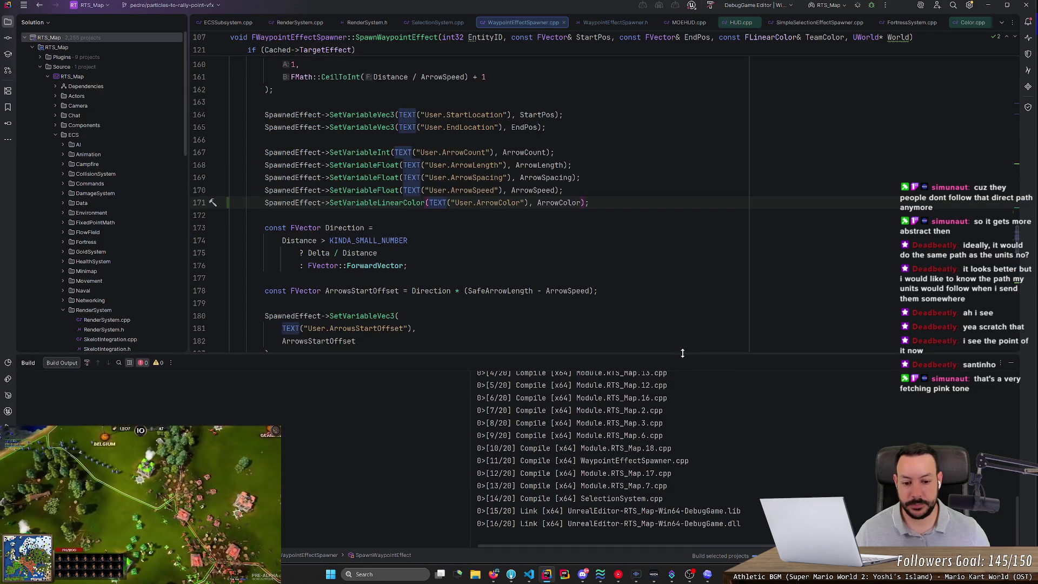
Step through the effect variable lines in WaypointEffectSpawner.cpp while the build finishes and the editor launches.
{"action": "left_click", "coordinate": [430, 203]}
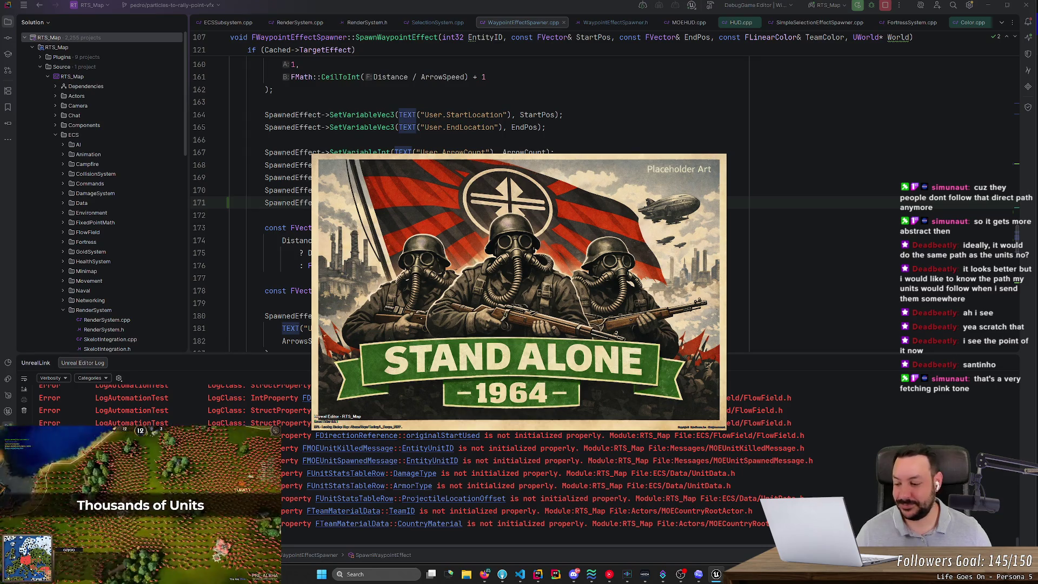
{"action": "left_click", "coordinate": [562, 115]}
{"action": "key", "text": "Down"}
{"action": "key", "text": "Down"}
{"action": "key", "text": "Down"}
{"action": "key", "text": "End"}
{"action": "key", "text": "Down"}
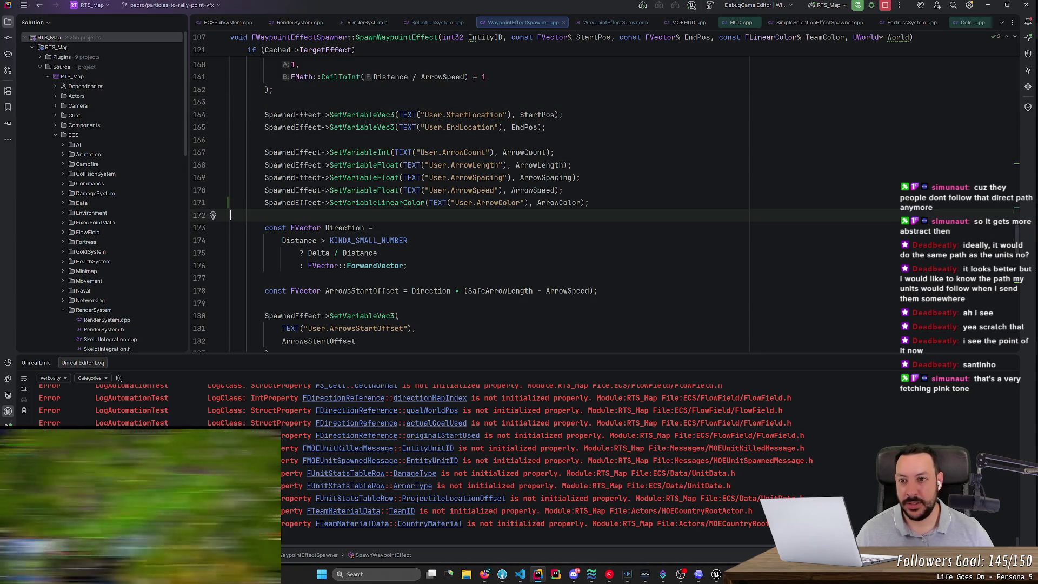
{"action": "key", "text": "Down"}
{"action": "key", "text": "Up"}
{"action": "key", "text": "Down"}
{"action": "key", "text": "Up"}
{"action": "key", "text": "Down"}
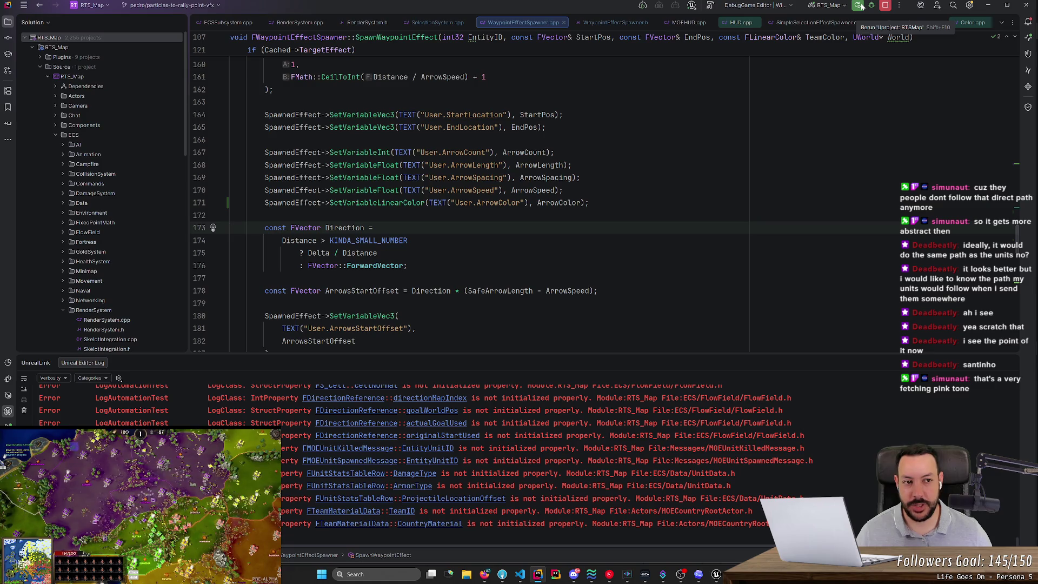
Switch to the Unreal Editor from the taskbar and dismiss the sign-in dialog.
{"action": "left_click", "coordinate": [717, 575]}
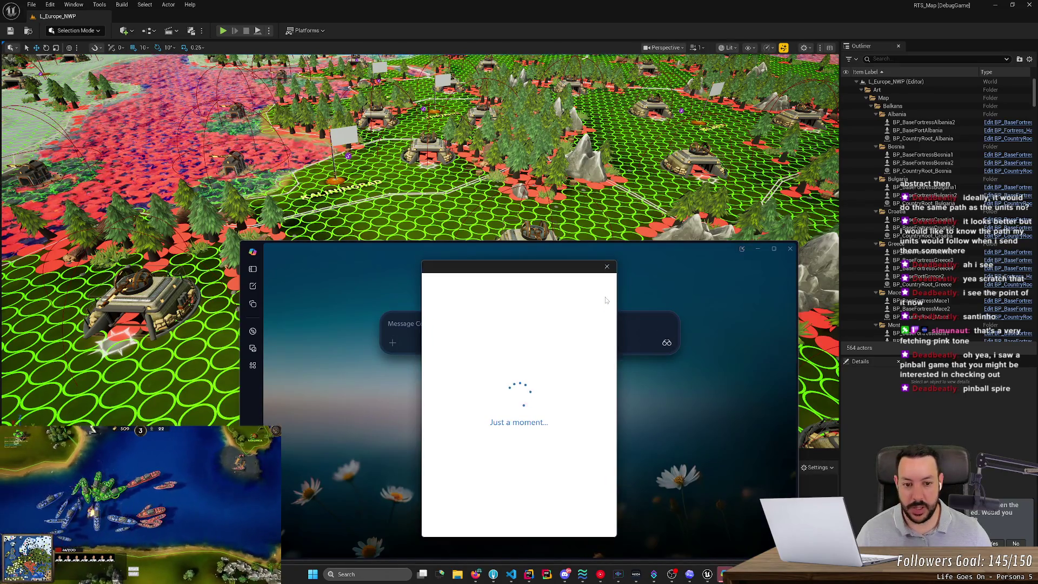
{"action": "left_click", "coordinate": [608, 268]}
Clear the sign-in and Copilot windows, search the store for 'ball spire' and open Pinball Spire.
{"action": "left_click", "coordinate": [608, 267]}
{"action": "left_click", "coordinate": [757, 249]}
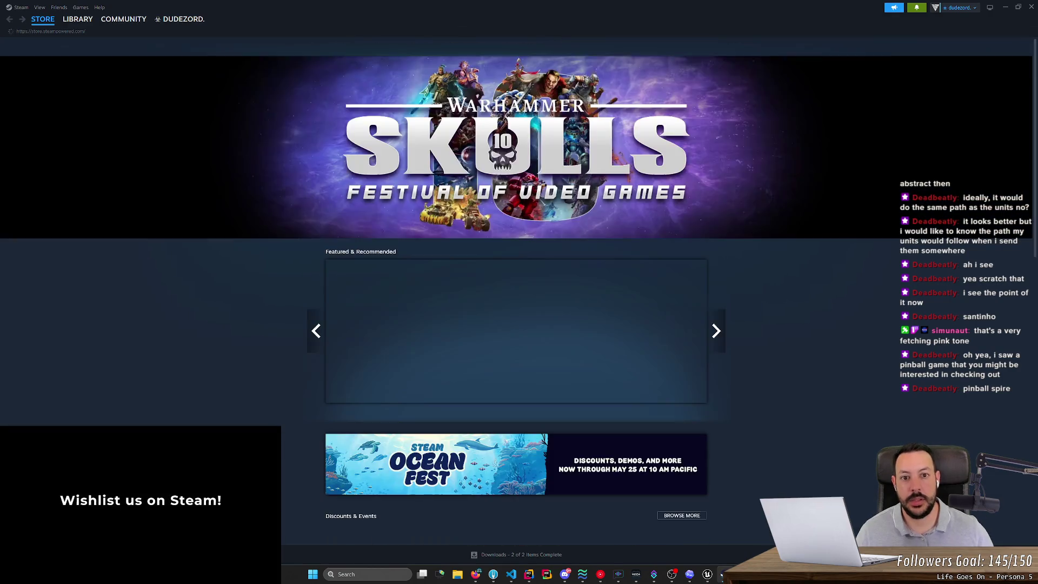
{"action": "left_click", "coordinate": [628, 47]}
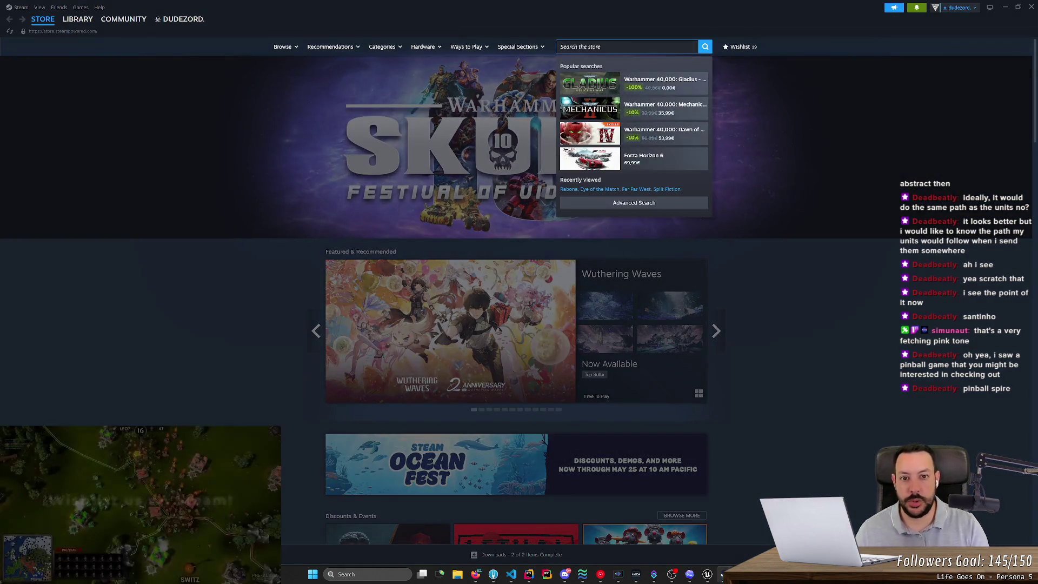
{"action": "type", "text": "pinball spire"}
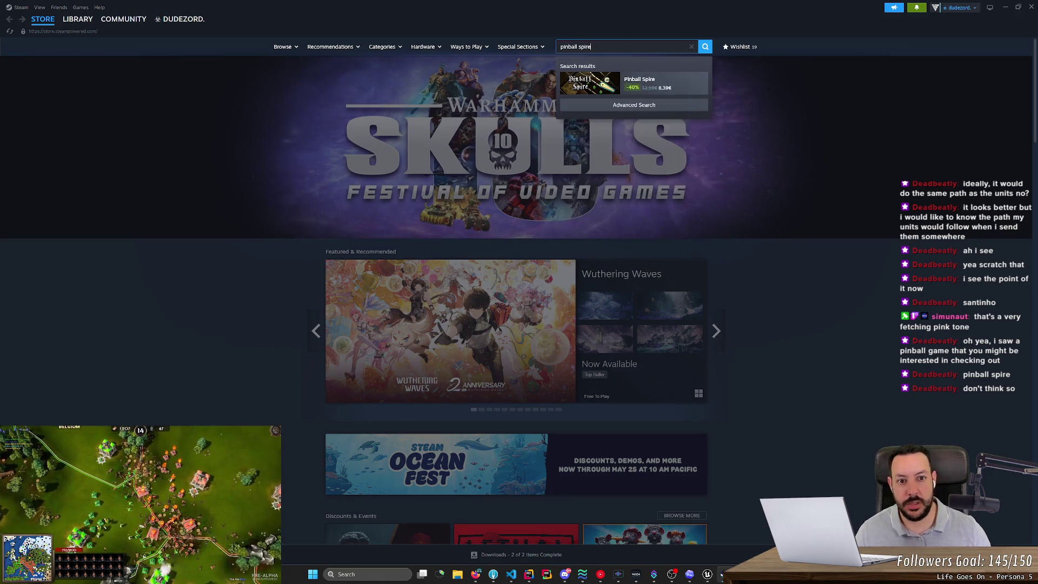
{"action": "left_click", "coordinate": [662, 81]}
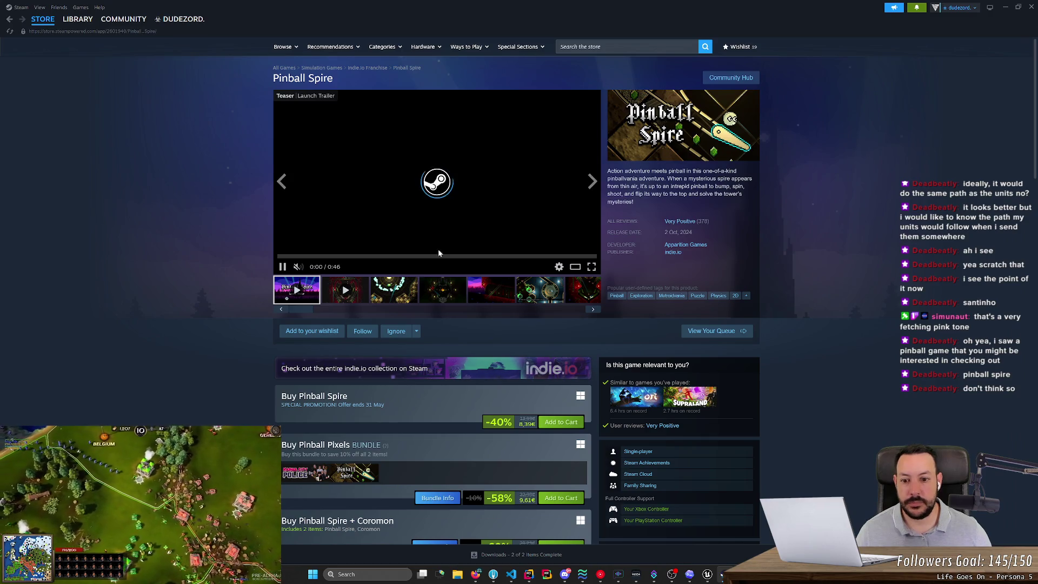
Browse the Pinball Spire screenshots up to the gold checkered-floor one, then play the trailer.
{"action": "left_click", "coordinate": [406, 282]}
{"action": "left_click", "coordinate": [456, 293]}
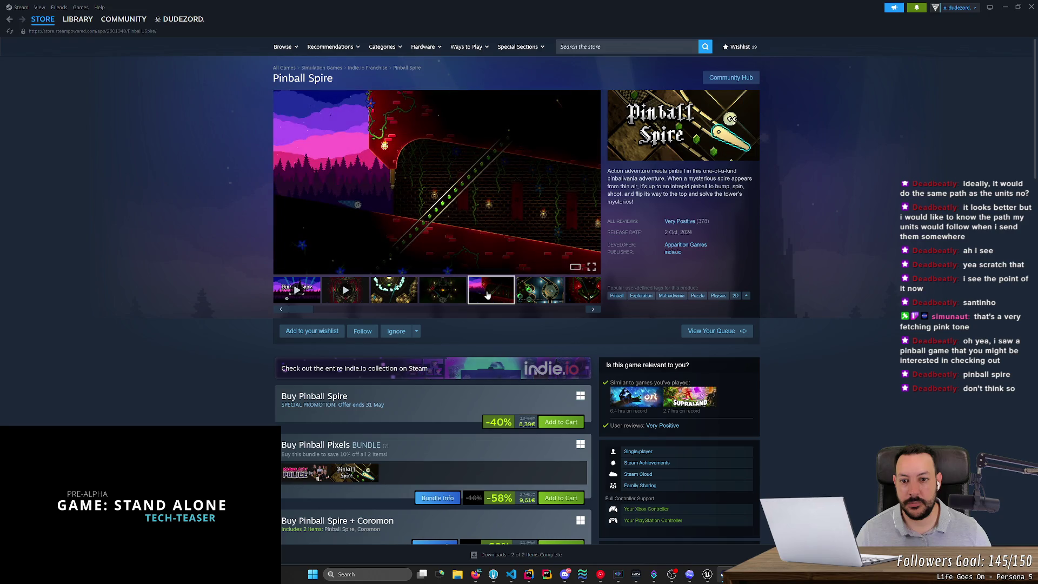
{"action": "left_click", "coordinate": [556, 300]}
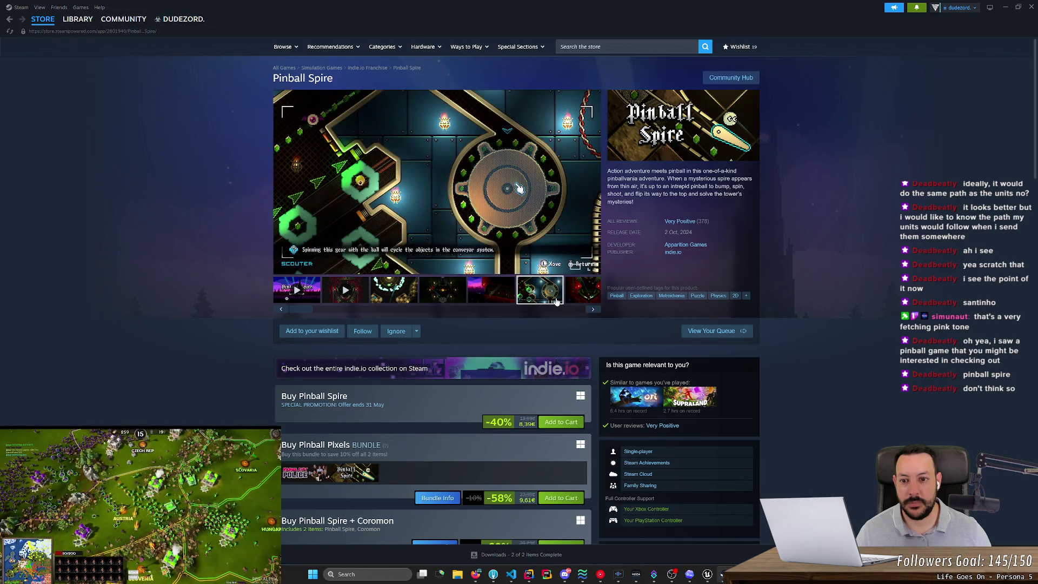
{"action": "left_click", "coordinate": [586, 289]}
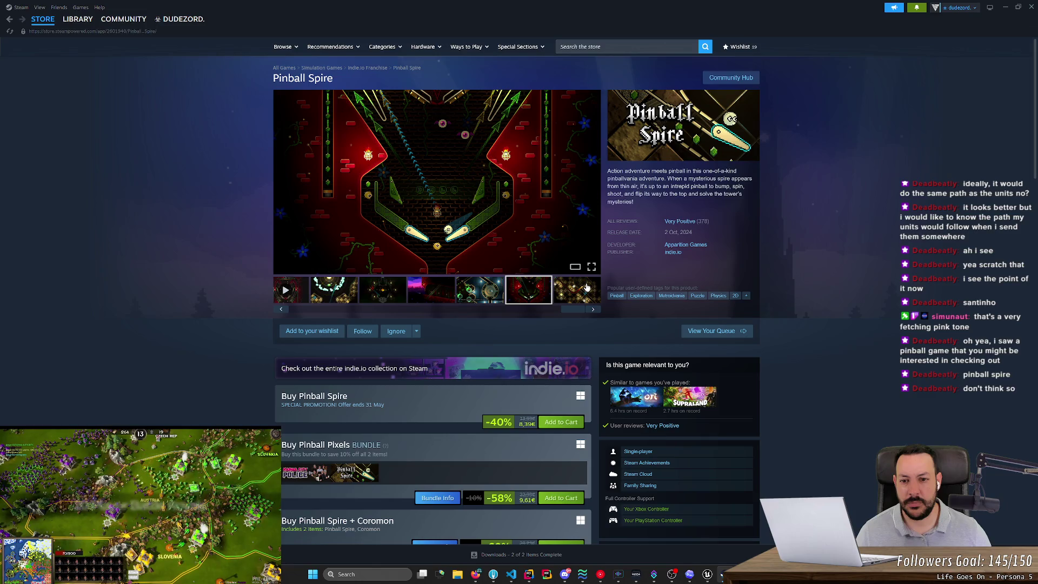
{"action": "left_click", "coordinate": [586, 288]}
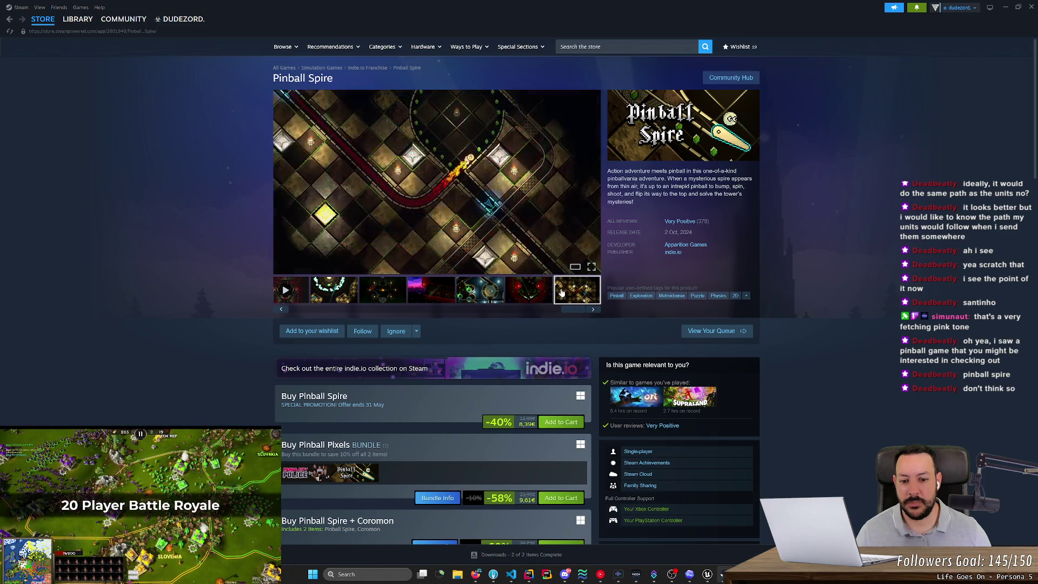
{"action": "scroll", "coordinate": [514, 324], "scroll_direction": "down", "scroll_amount": 5}
{"action": "scroll", "coordinate": [446, 383], "scroll_direction": "up", "scroll_amount": 5}
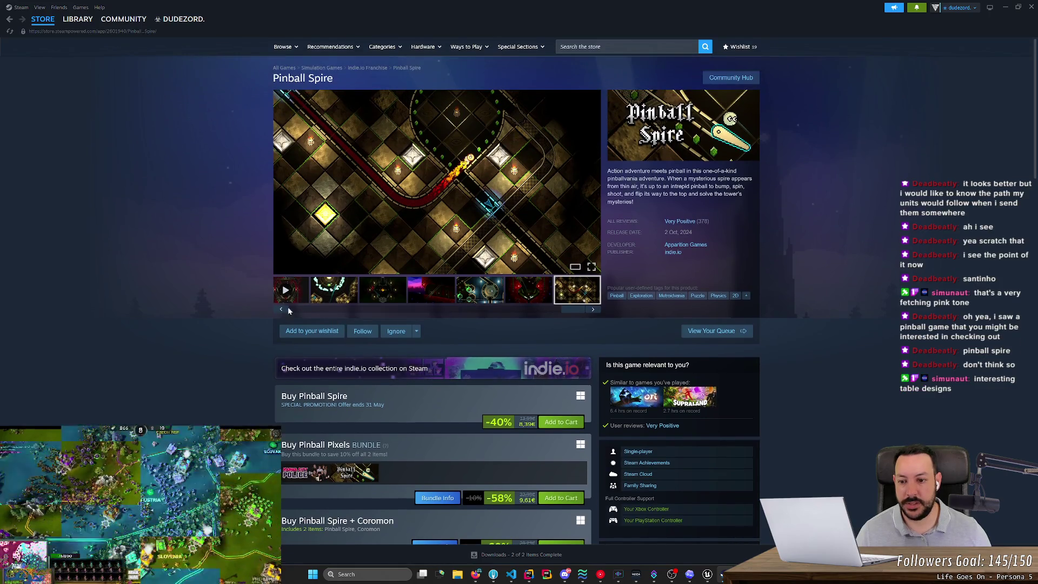
{"action": "left_click", "coordinate": [288, 292]}
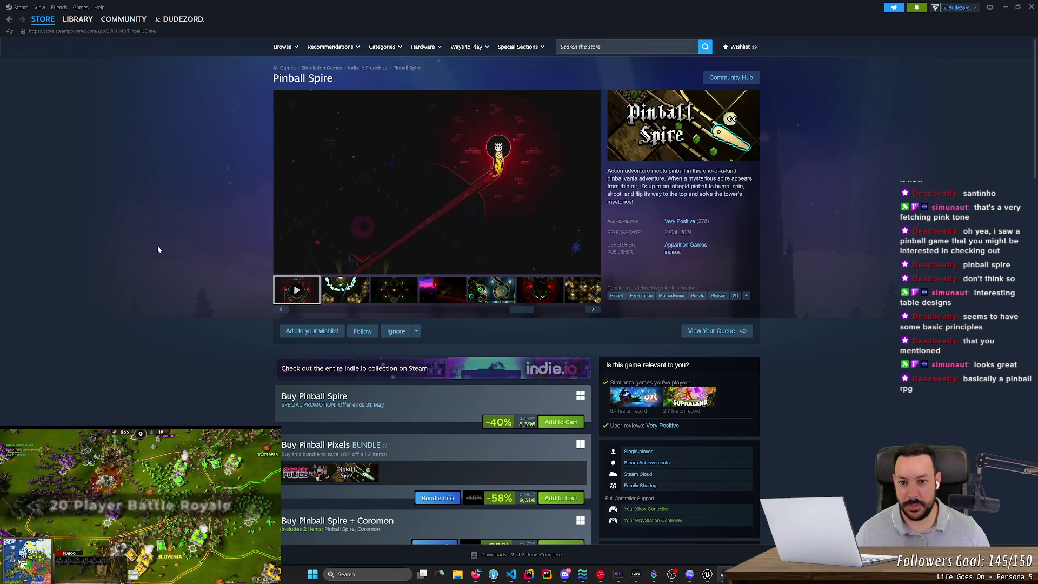
Skip the trailer ahead a few seconds and view the fourth through red pinball table screenshots.
{"action": "mouse_move", "coordinate": [400, 258]}
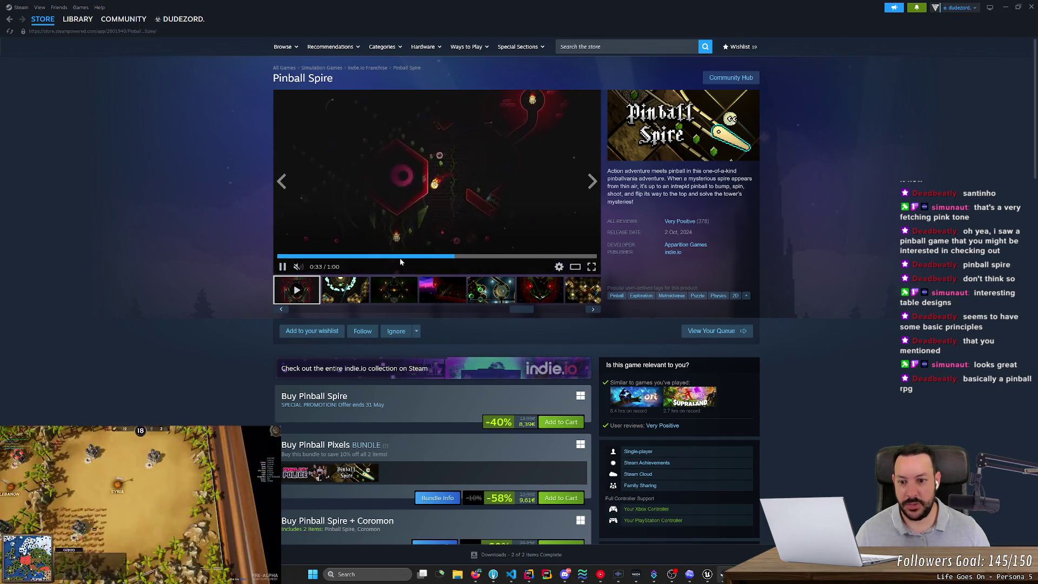
{"action": "left_click_drag", "start_coordinate": [412, 257], "coordinate": [433, 259]}
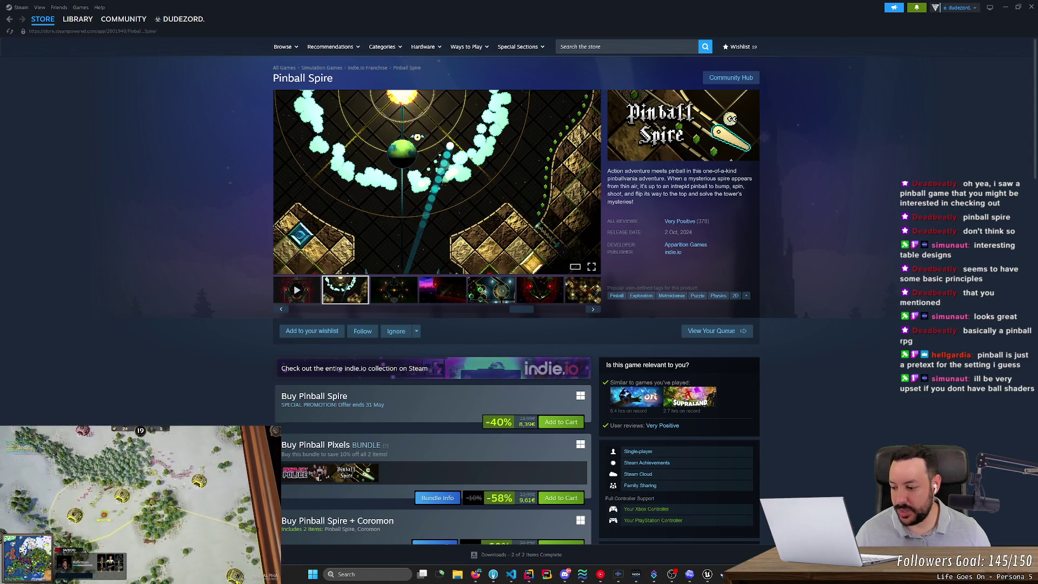
{"action": "left_click", "coordinate": [450, 290]}
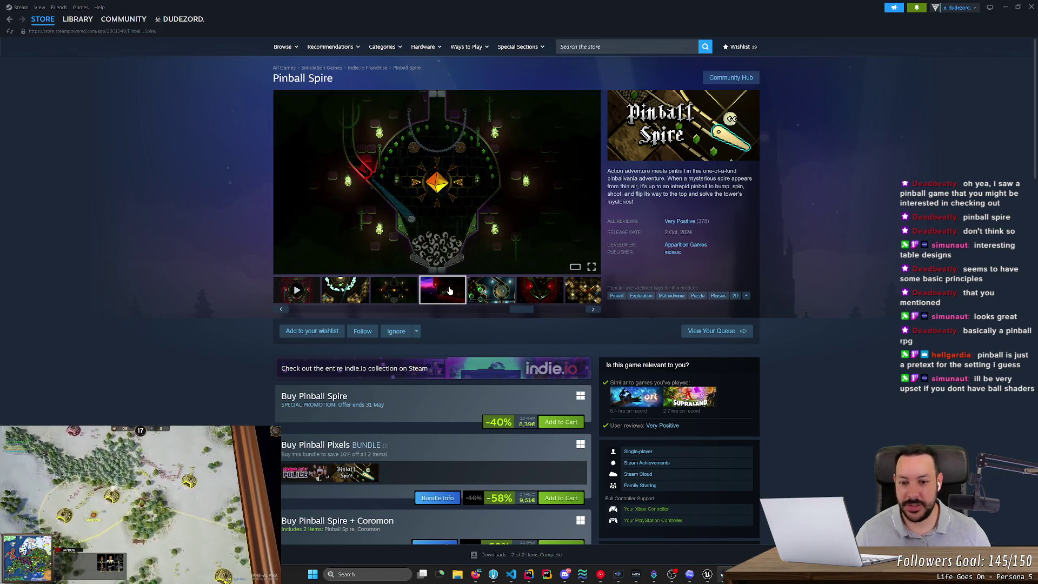
{"action": "left_click", "coordinate": [492, 288]}
{"action": "left_click", "coordinate": [532, 286]}
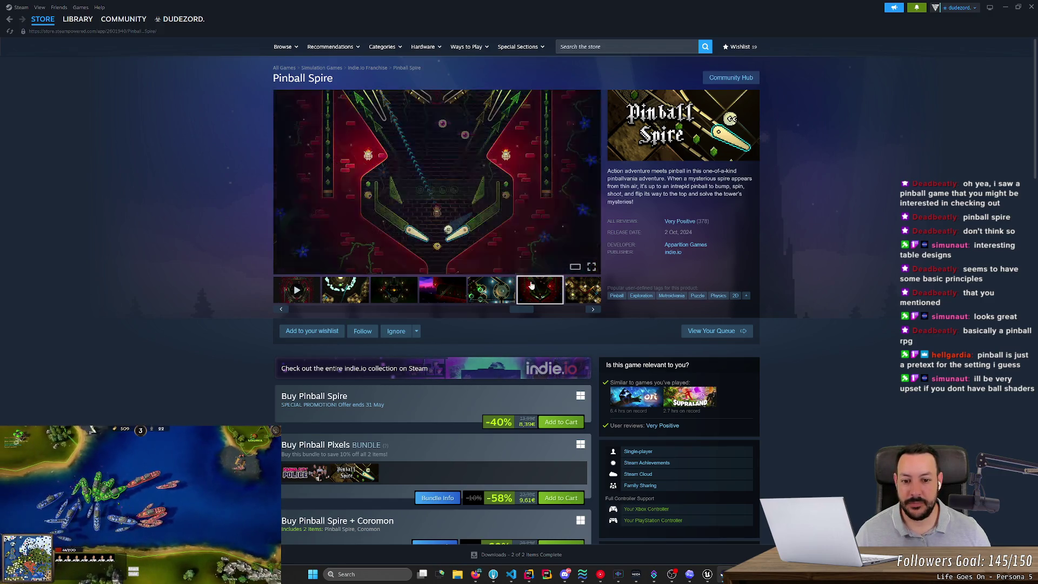
{"action": "left_click_drag", "start_coordinate": [535, 309], "coordinate": [586, 309]}
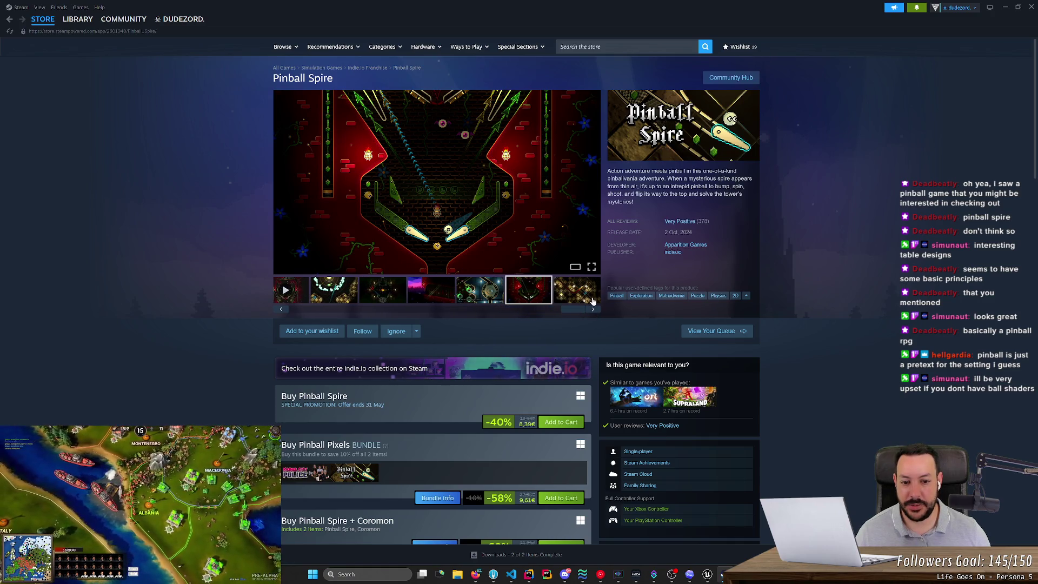
Flip back through the cyan-cloud and earlier thumbnails, then search the store for 'splatoon'.
{"action": "left_click", "coordinate": [321, 299]}
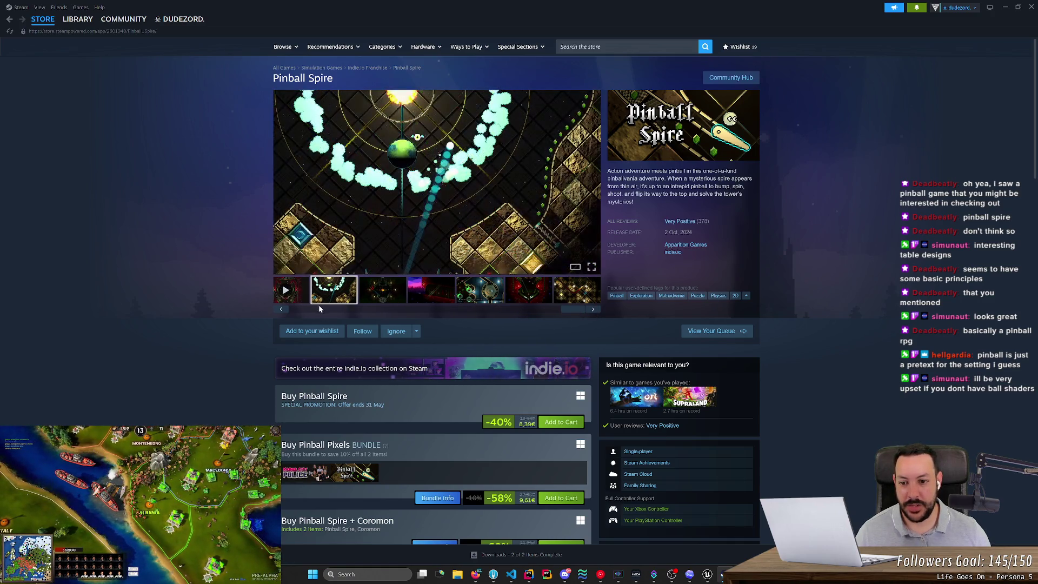
{"action": "left_click", "coordinate": [281, 309]}
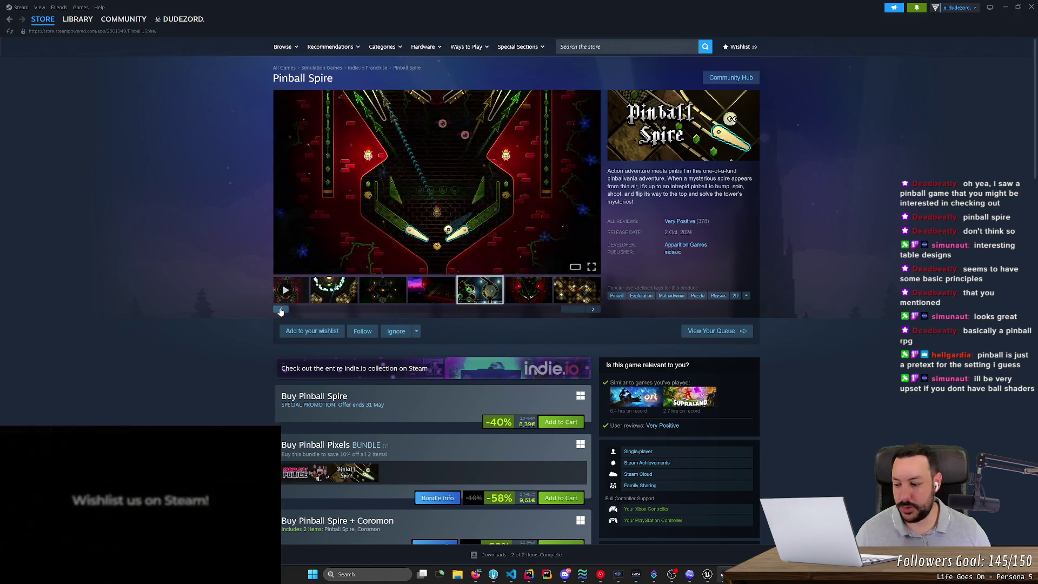
{"action": "left_click", "coordinate": [280, 309]}
{"action": "left_click", "coordinate": [281, 309]}
{"action": "left_click", "coordinate": [281, 309]}
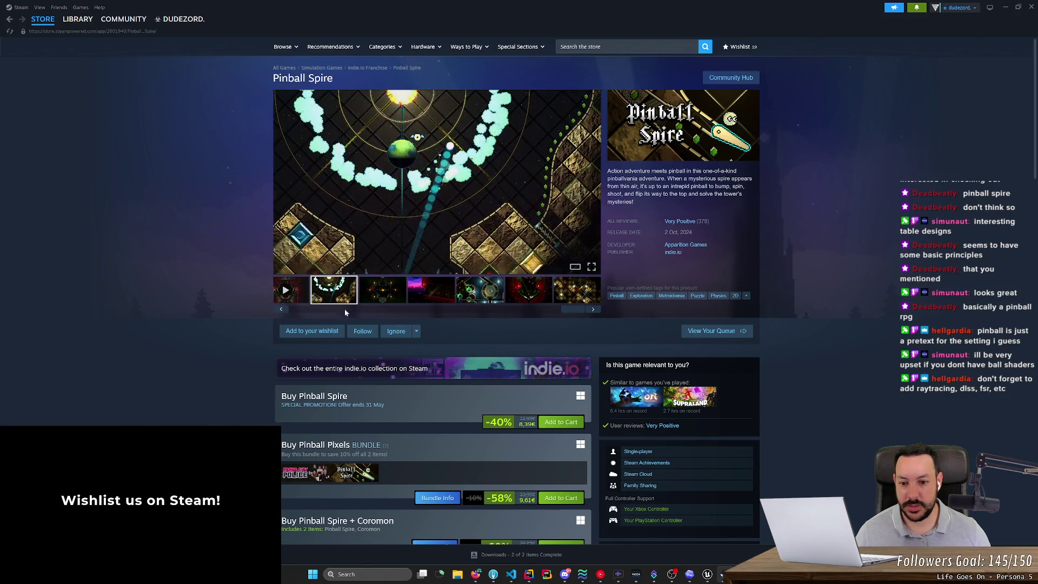
{"action": "left_click", "coordinate": [345, 313]}
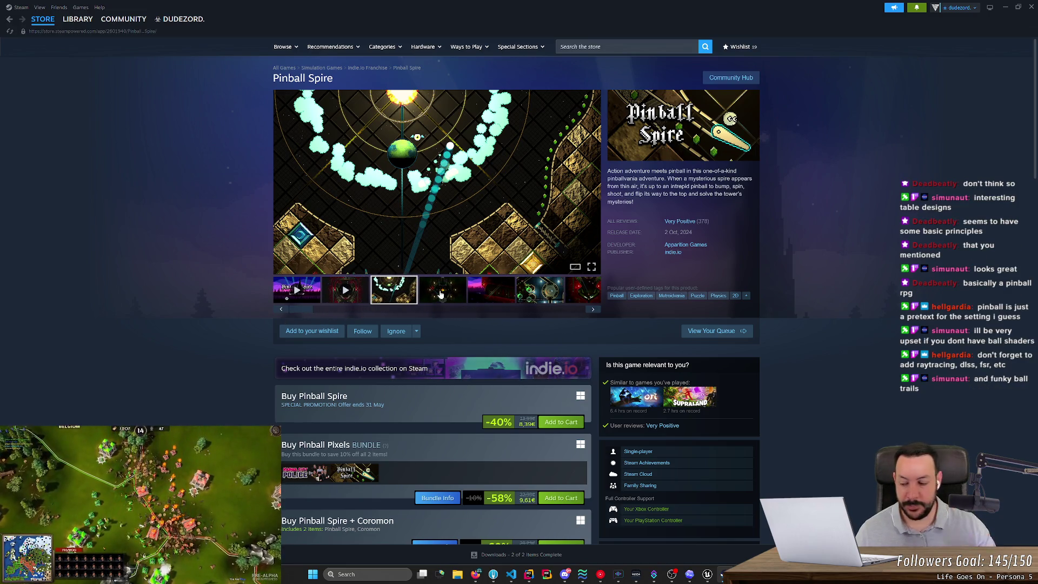
{"action": "left_click", "coordinate": [627, 46]}
{"action": "type", "text": "s"}
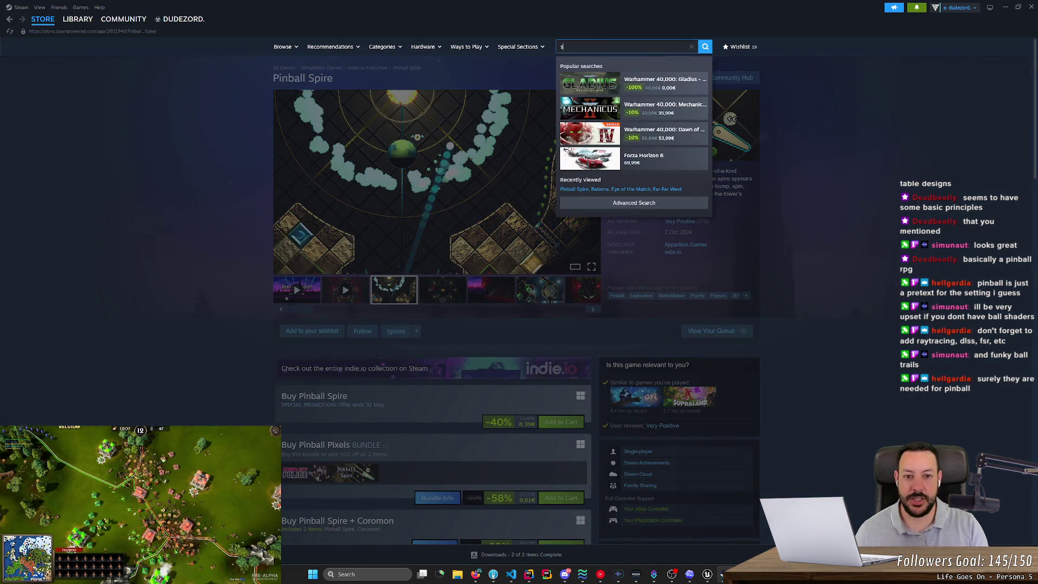
{"action": "type", "text": "platoon"}
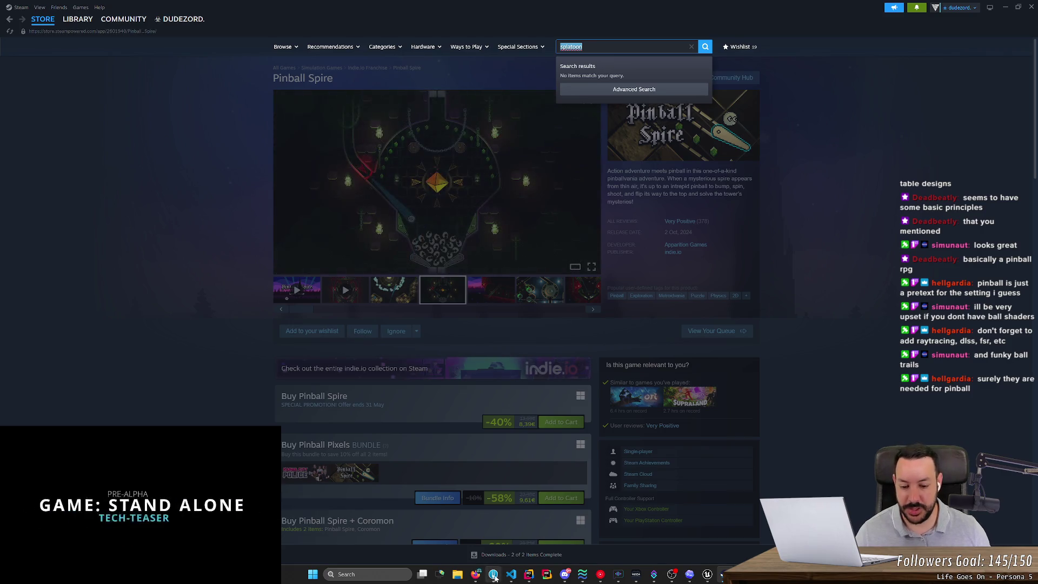
Search Google for 'splatoon' in a new Firefox tab and show the image results.
{"action": "key", "text": "alt+Tab"}
{"action": "left_click", "coordinate": [481, 9]}
{"action": "type", "text": "splatoon"}
{"action": "key", "text": "Return"}
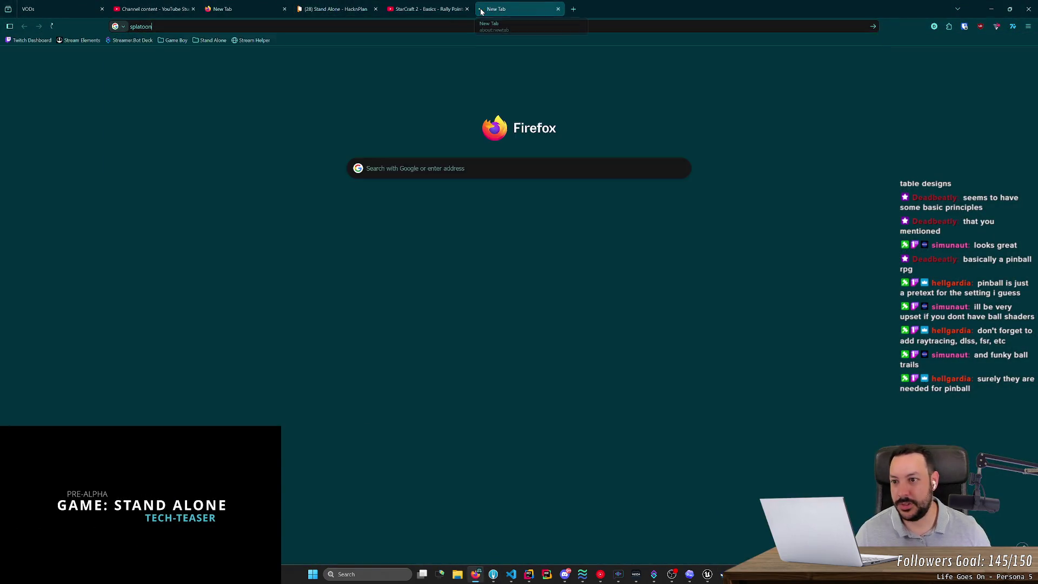
{"action": "left_click", "coordinate": [152, 82]}
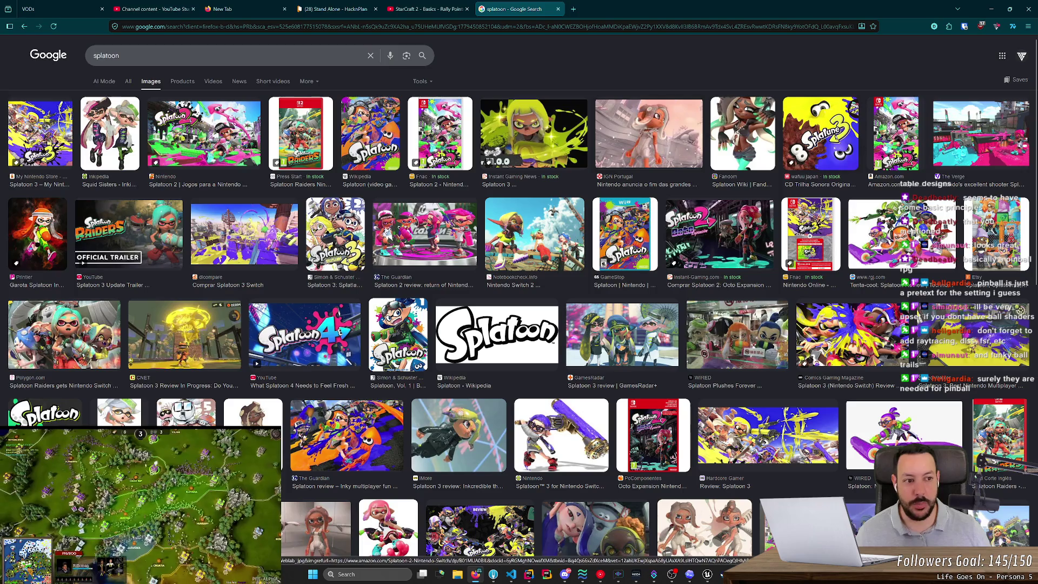
Check Splatoon shopping results, preview a gameplay image, and close the Google tab.
{"action": "left_click", "coordinate": [181, 82]}
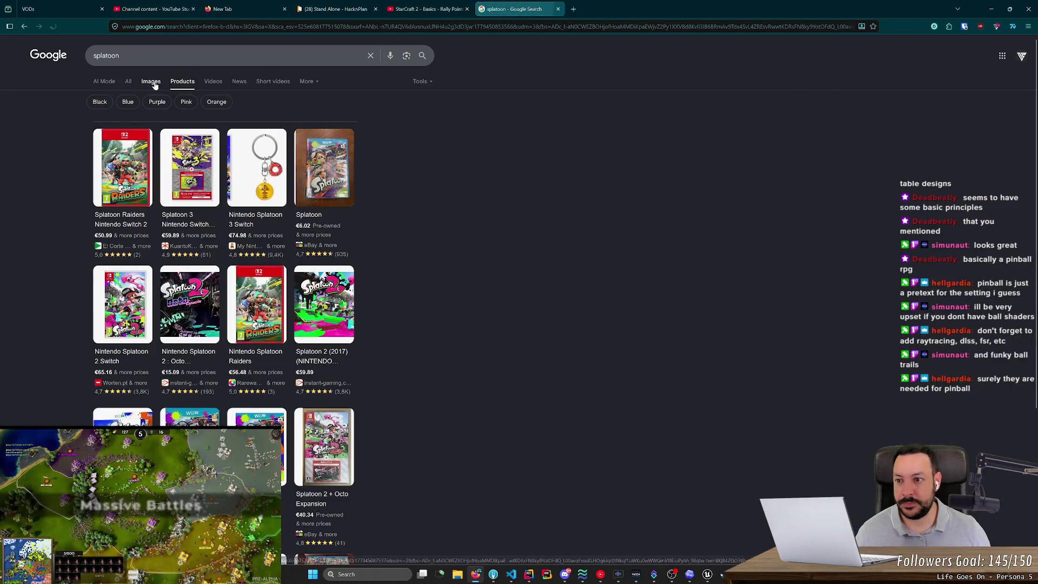
{"action": "left_click", "coordinate": [151, 81]}
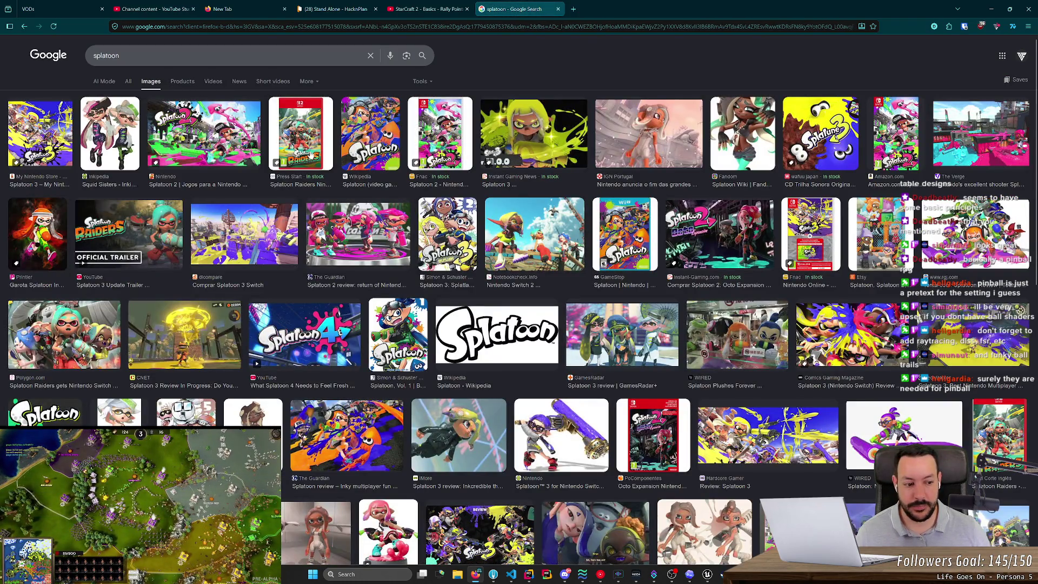
{"action": "left_click", "coordinate": [847, 334]}
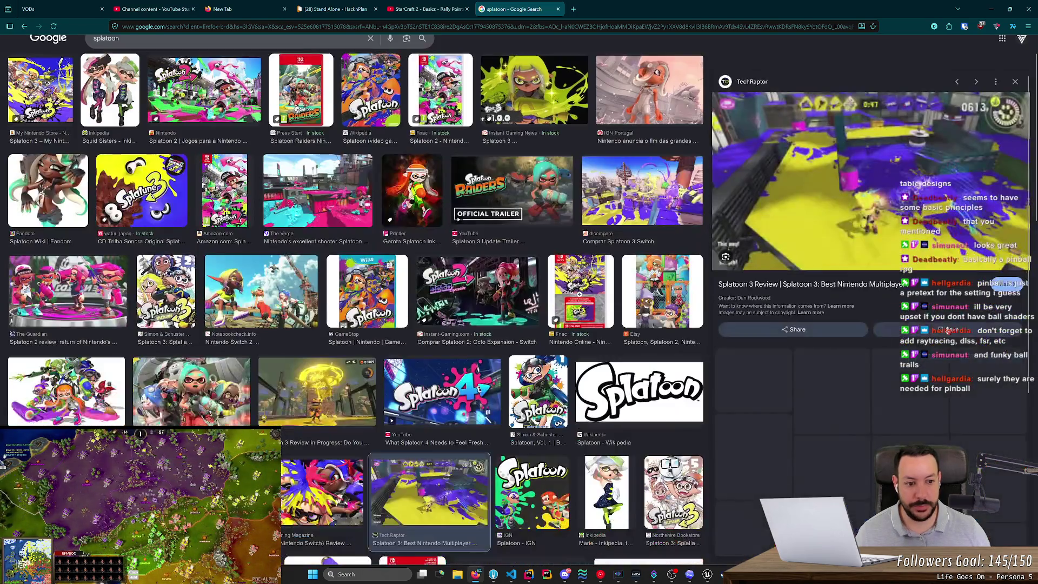
{"action": "middle_click", "coordinate": [515, 6]}
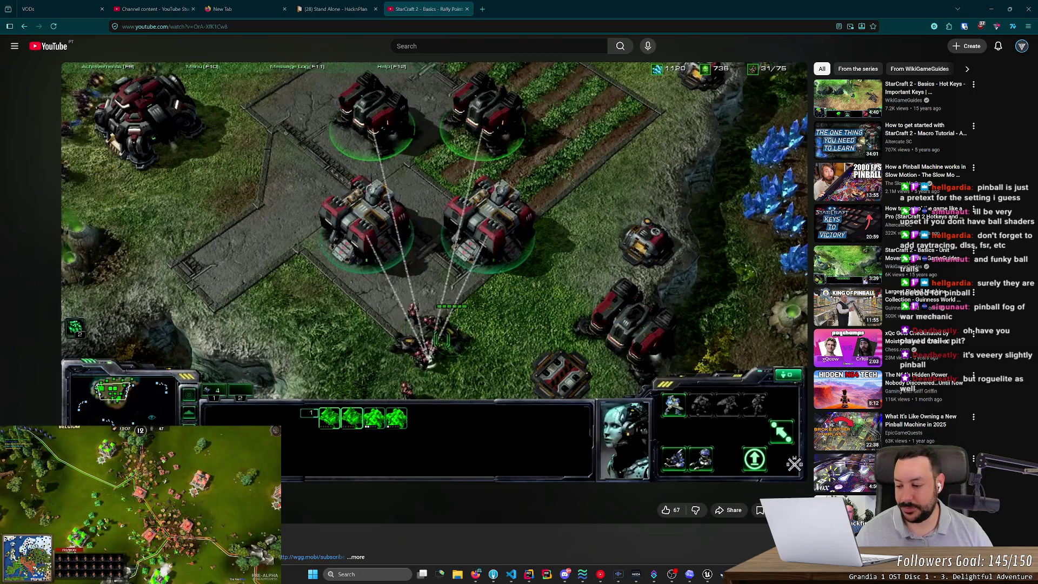
Close the StarCraft 2 rally points video tab and bring back Steam's Pinball Spire page.
{"action": "scroll", "coordinate": [819, 52], "scroll_direction": "down", "scroll_amount": 1}
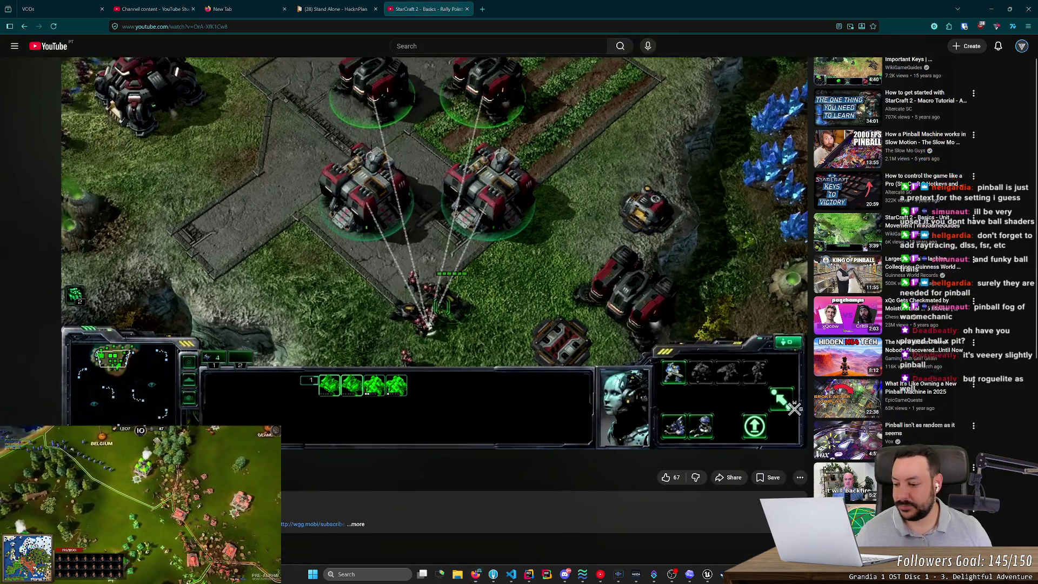
{"action": "scroll", "coordinate": [210, 406], "scroll_direction": "up", "scroll_amount": 1}
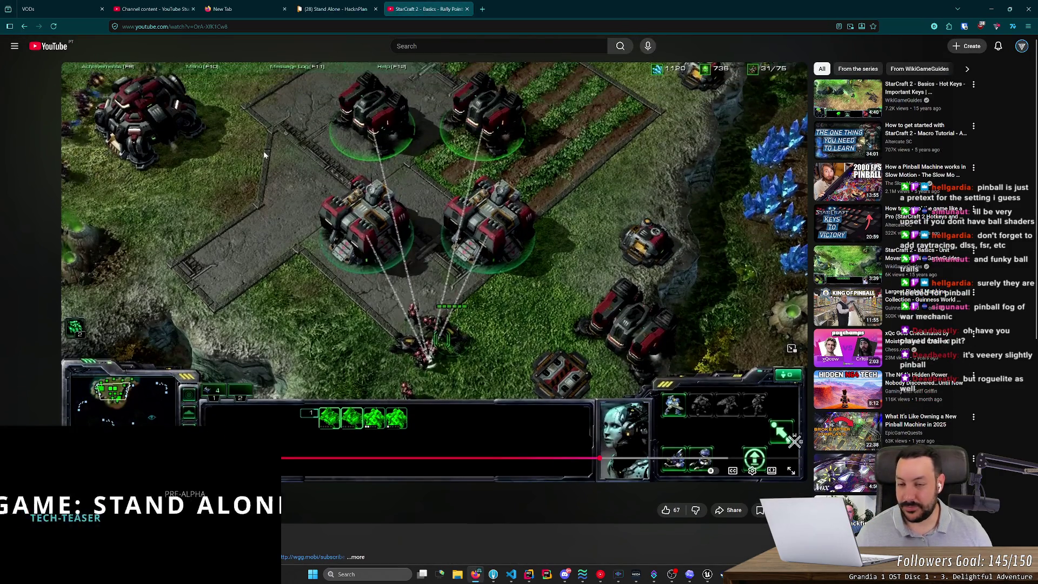
{"action": "middle_click", "coordinate": [440, 13]}
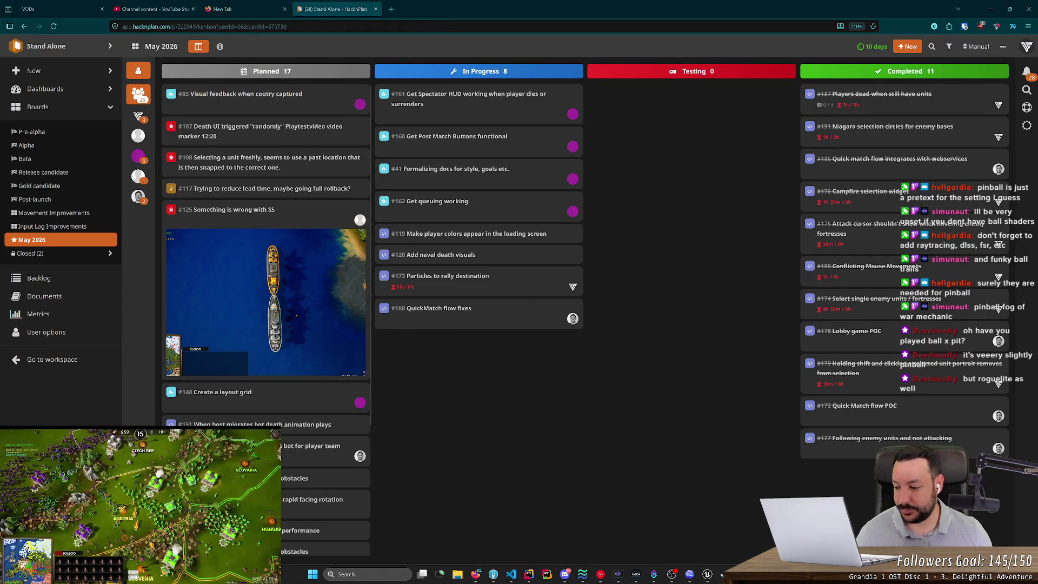
{"action": "left_click", "coordinate": [721, 574]}
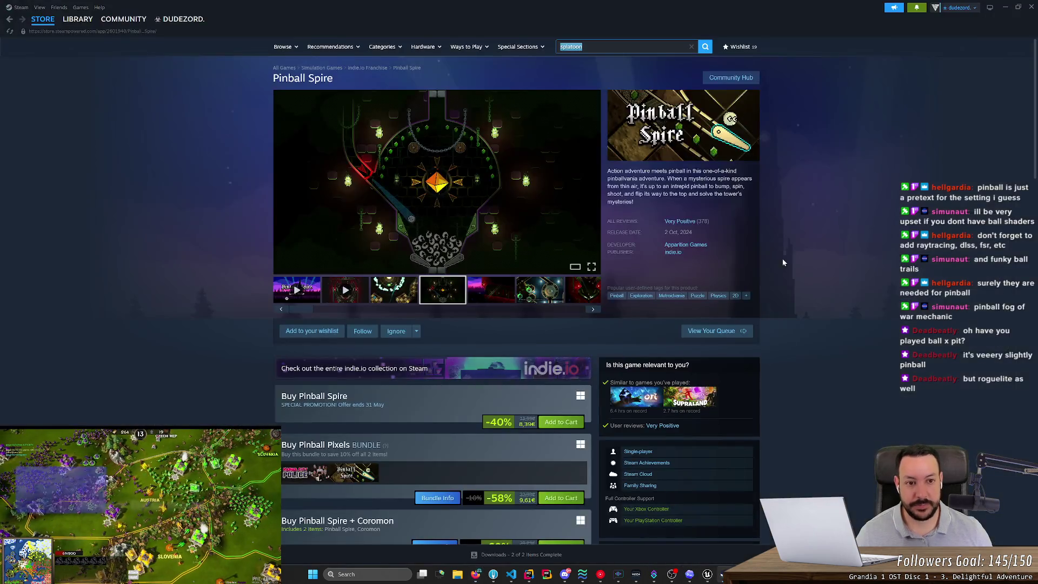
Open the BALL x PIT store page and highlight part of its description.
{"action": "type", "text": "splatoon"}
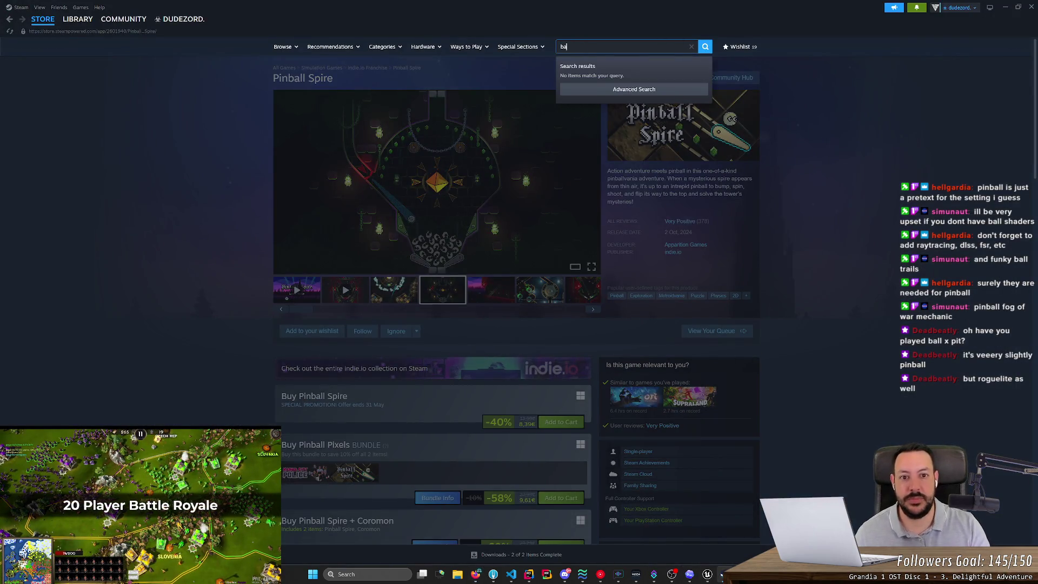
{"action": "type", "text": "ll xx"}
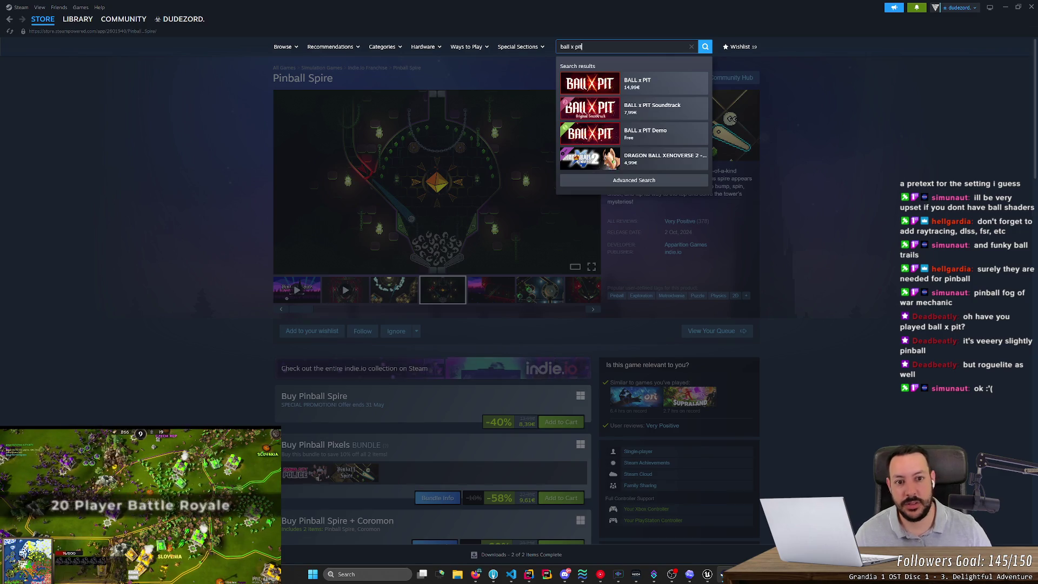
{"action": "left_click", "coordinate": [645, 81]}
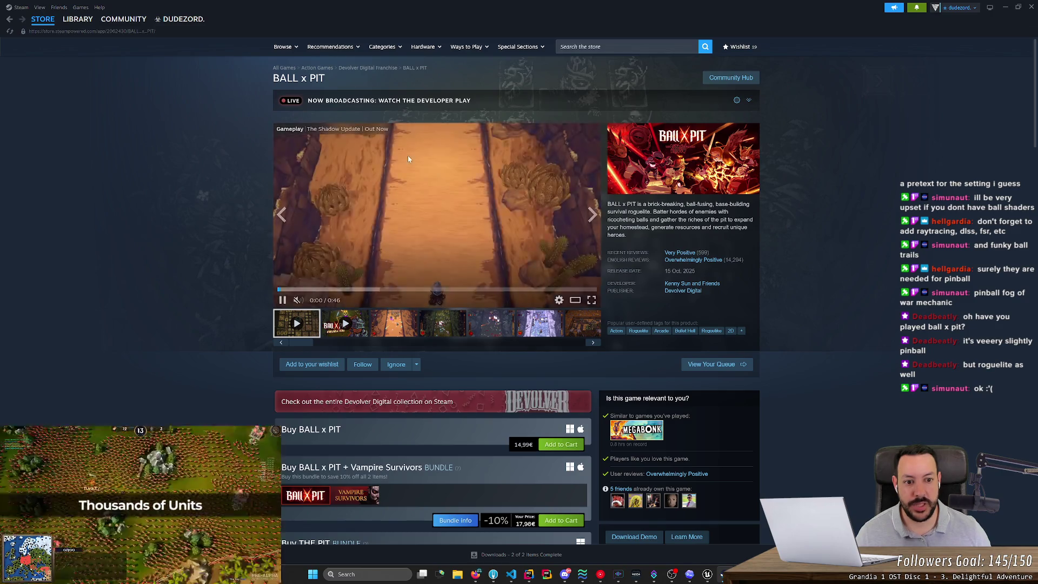
{"action": "left_click_drag", "start_coordinate": [622, 204], "coordinate": [673, 204]}
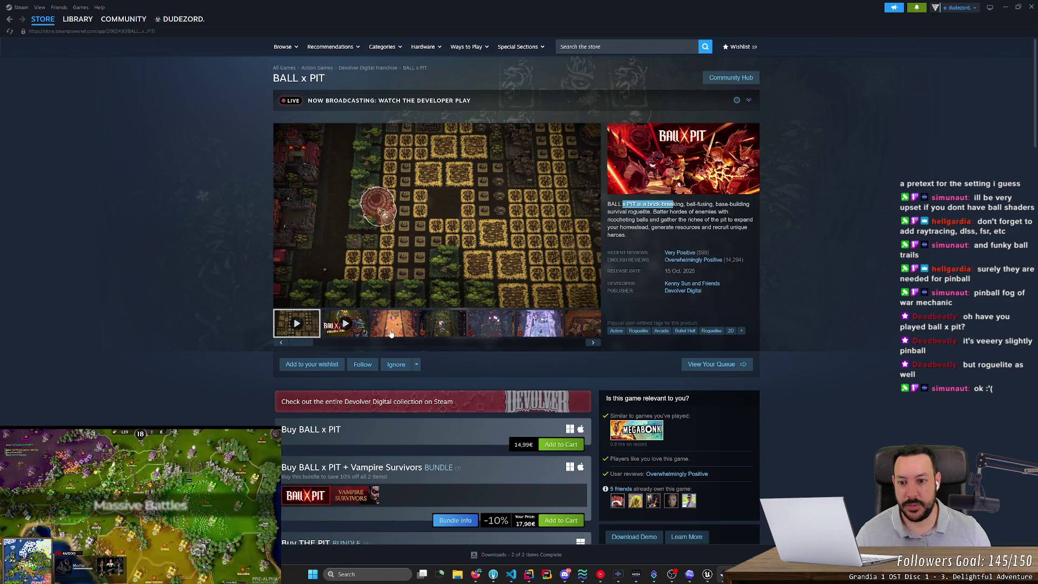
View the third, fourth and sixth gallery screenshots, ending on the snowy level.
{"action": "left_click", "coordinate": [391, 333]}
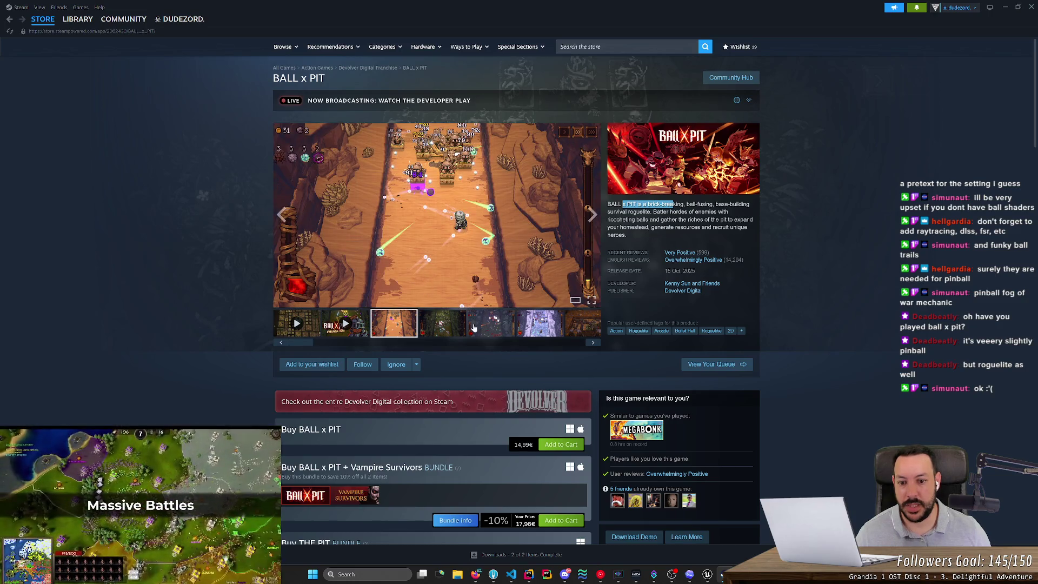
{"action": "left_click", "coordinate": [449, 330]}
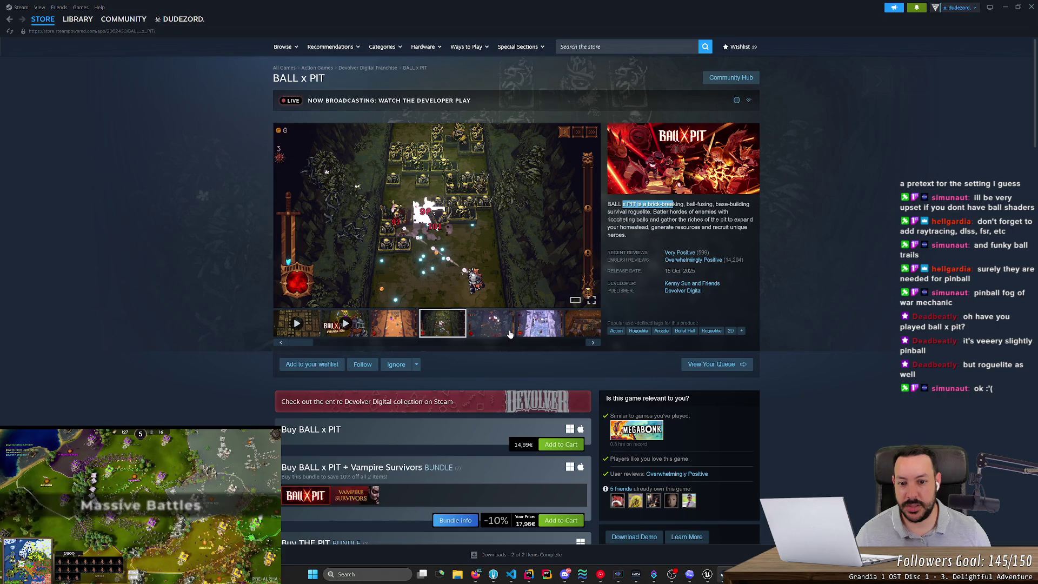
{"action": "left_click", "coordinate": [530, 333]}
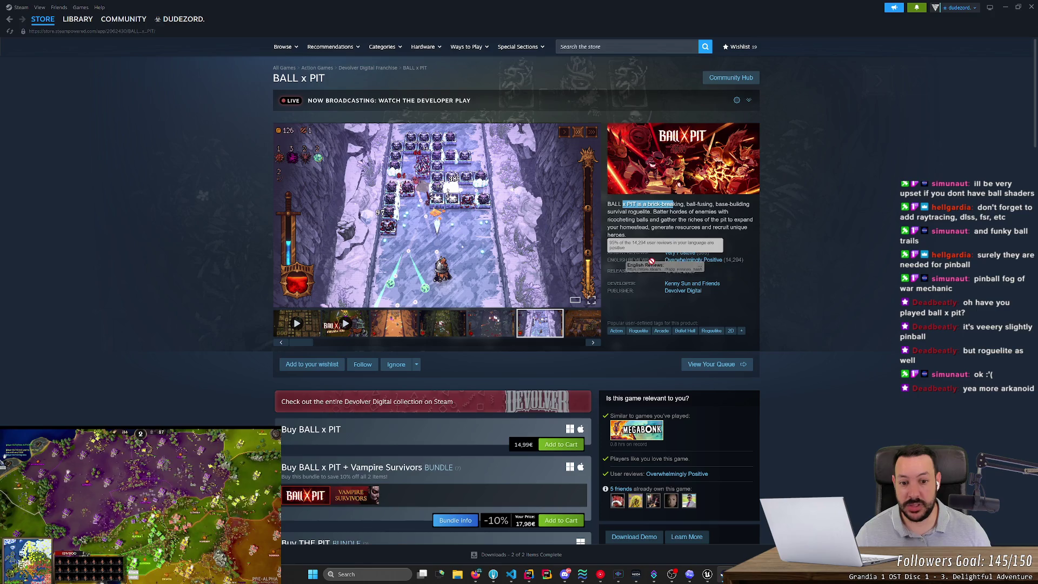
Browse the gallery's ice level and skeleton boss screenshots.
{"action": "scroll", "coordinate": [523, 364], "scroll_direction": "down", "scroll_amount": 1}
{"action": "scroll", "coordinate": [523, 364], "scroll_direction": "down", "scroll_amount": 3}
{"action": "scroll", "coordinate": [463, 295], "scroll_direction": "down", "scroll_amount": 3}
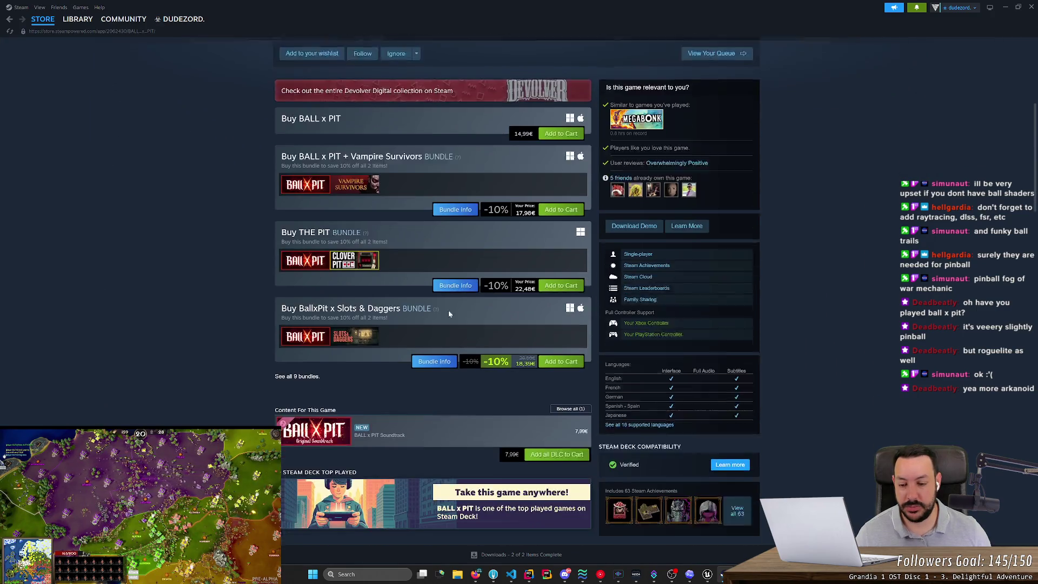
{"action": "scroll", "coordinate": [205, 311], "scroll_direction": "up", "scroll_amount": 4}
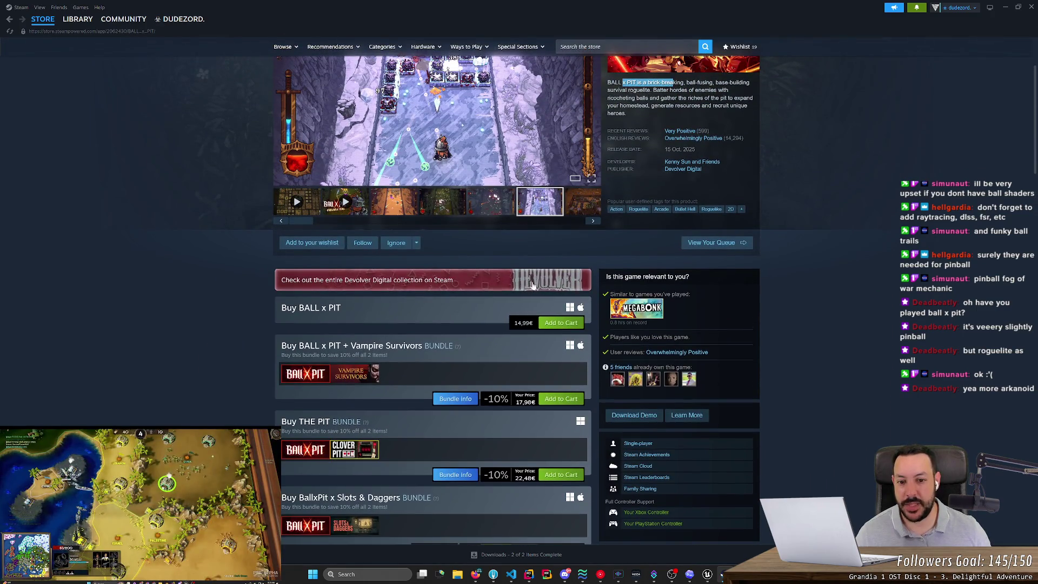
{"action": "scroll", "coordinate": [479, 305], "scroll_direction": "up", "scroll_amount": 2}
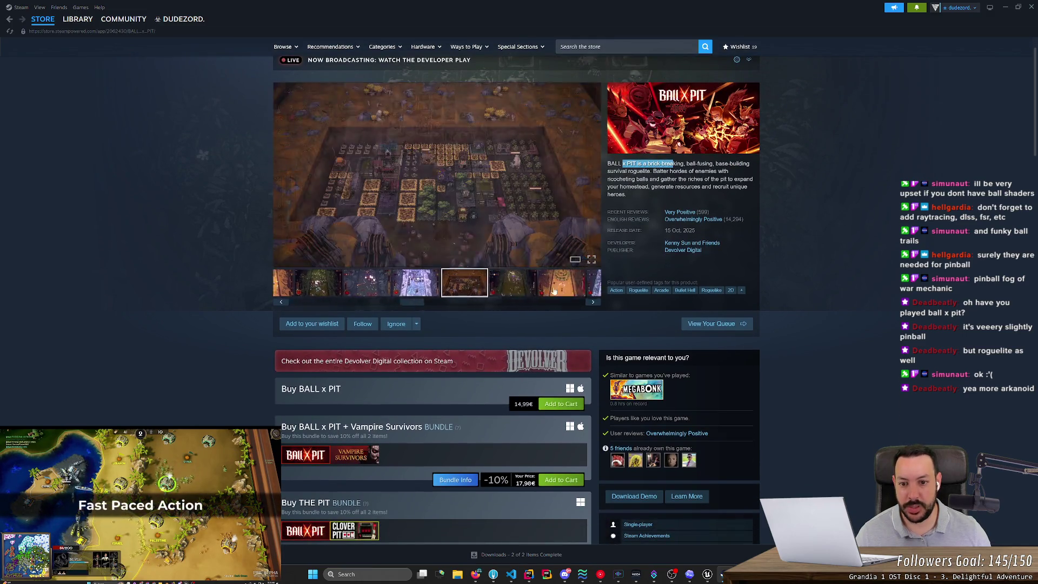
{"action": "left_click", "coordinate": [548, 333]}
{"action": "left_click", "coordinate": [441, 327]}
{"action": "left_click", "coordinate": [394, 327]}
{"action": "left_click", "coordinate": [345, 324]}
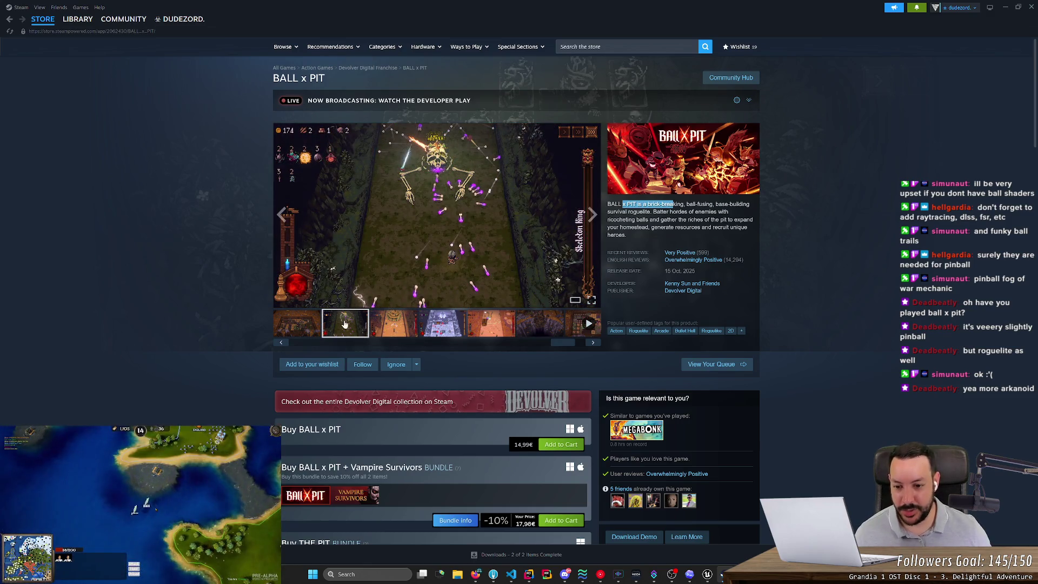
Slide the thumbnail strip to view the orange and dark level screenshots.
{"action": "left_click_drag", "start_coordinate": [549, 346], "coordinate": [303, 346]}
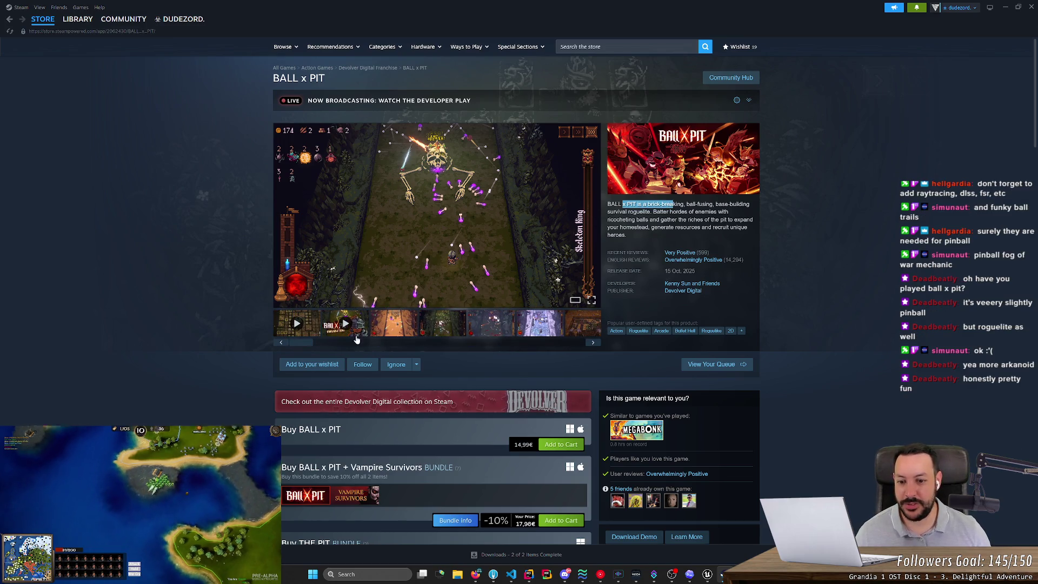
{"action": "left_click", "coordinate": [400, 327]}
{"action": "left_click", "coordinate": [432, 329]}
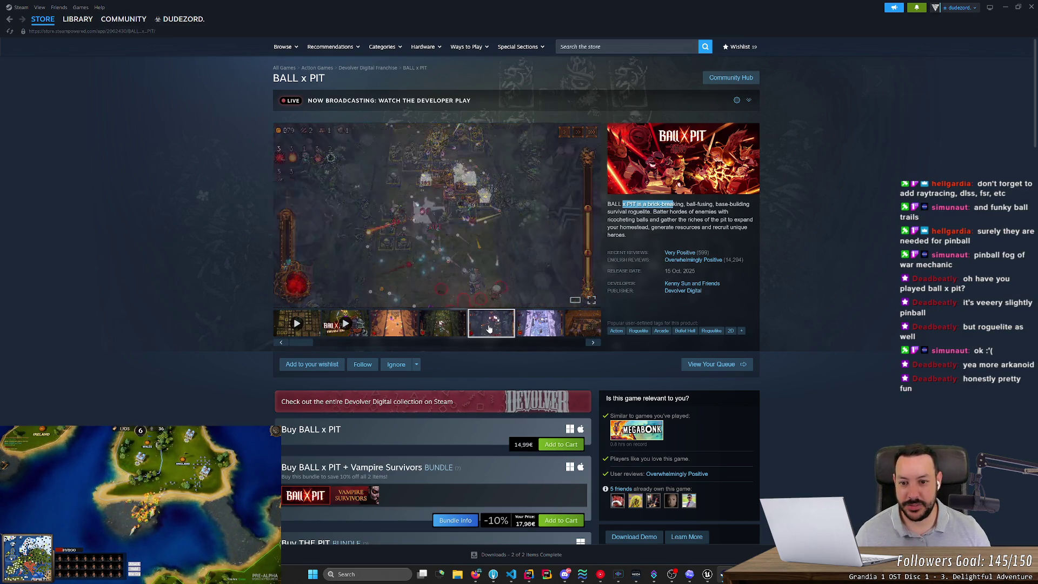
{"action": "left_click_drag", "start_coordinate": [300, 343], "coordinate": [414, 349]}
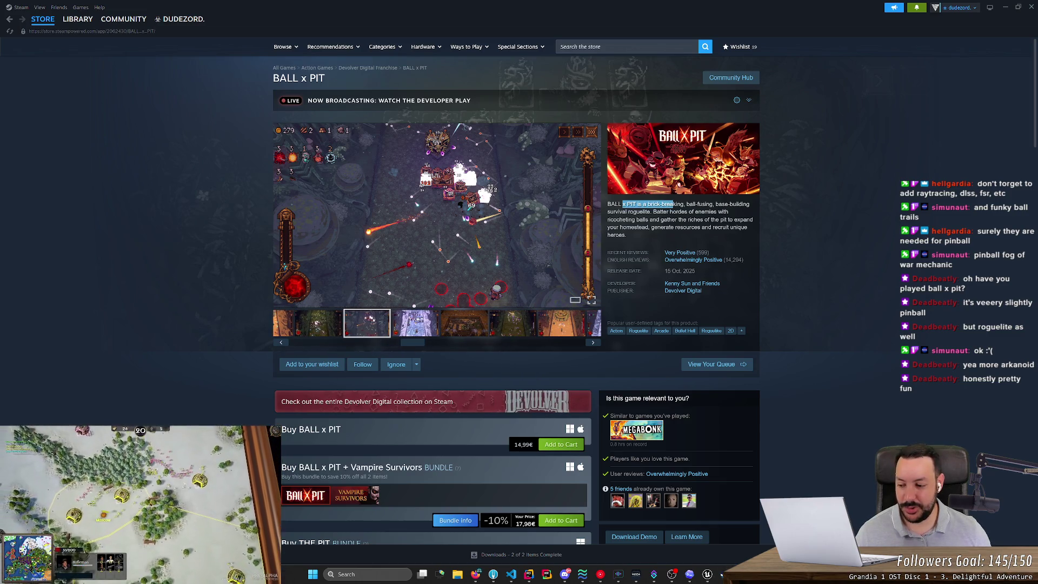
{"action": "mouse_move", "coordinate": [427, 345]}
{"action": "left_mouse_down"}
{"action": "mouse_move", "coordinate": [605, 359]}
{"action": "mouse_move", "coordinate": [289, 336]}
{"action": "left_mouse_up"}
Play the gameplay trailer, then switch to the 1:43 launch trailer at 0:43.
{"action": "left_click", "coordinate": [290, 333]}
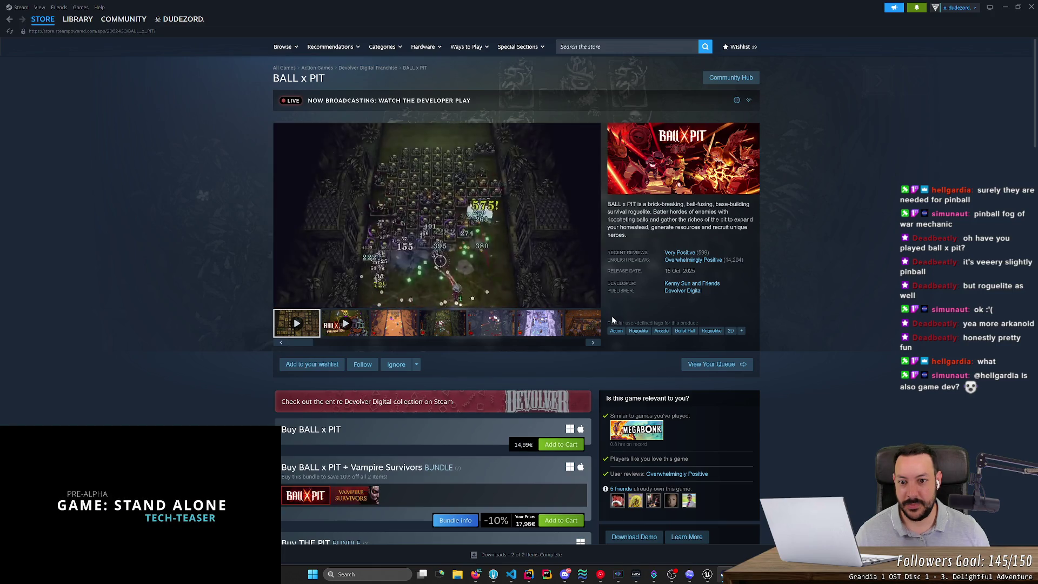
{"action": "mouse_move", "coordinate": [375, 295]}
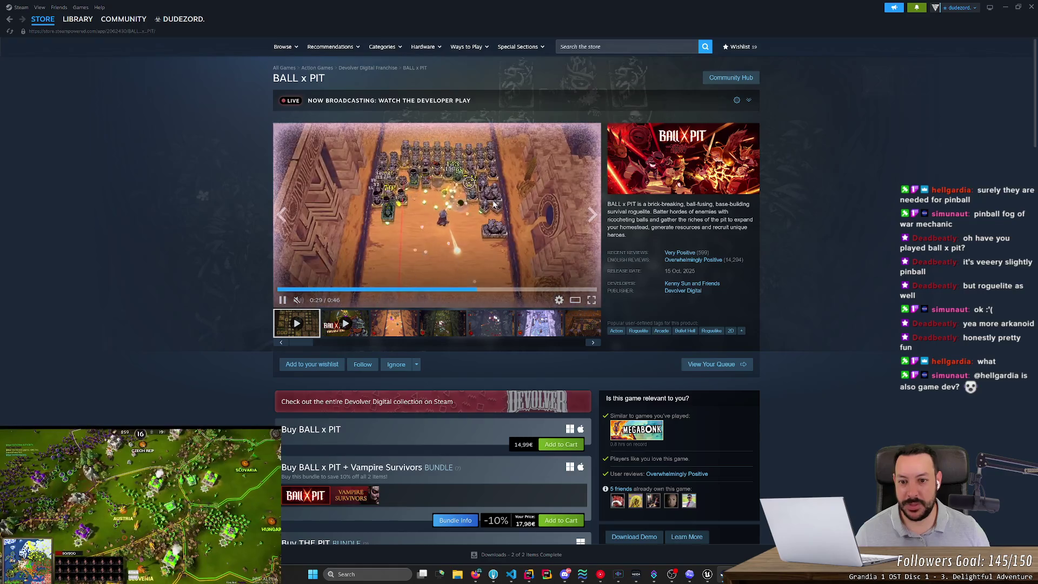
{"action": "left_click", "coordinate": [345, 323]}
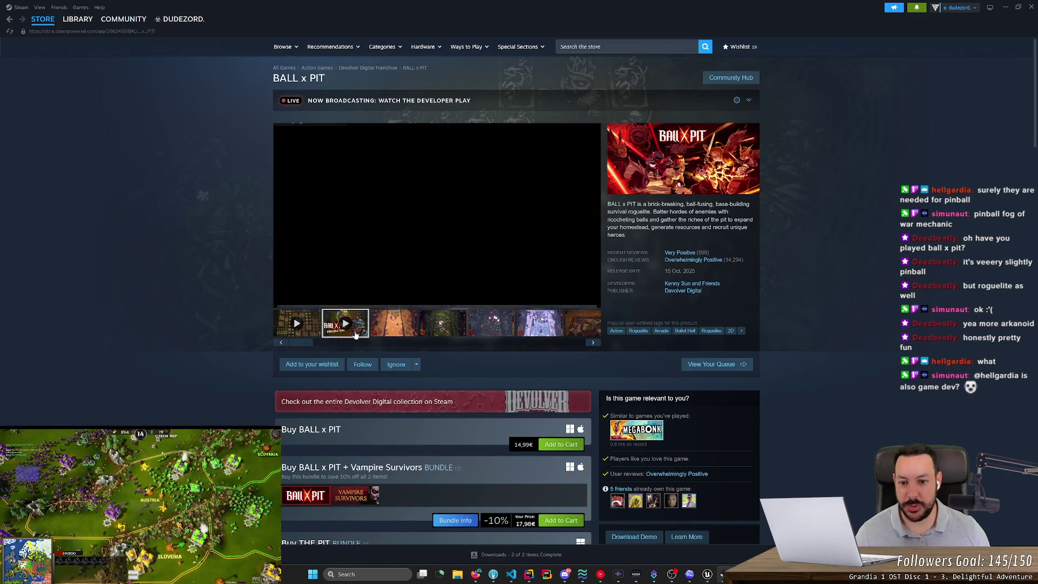
{"action": "left_click", "coordinate": [414, 289]}
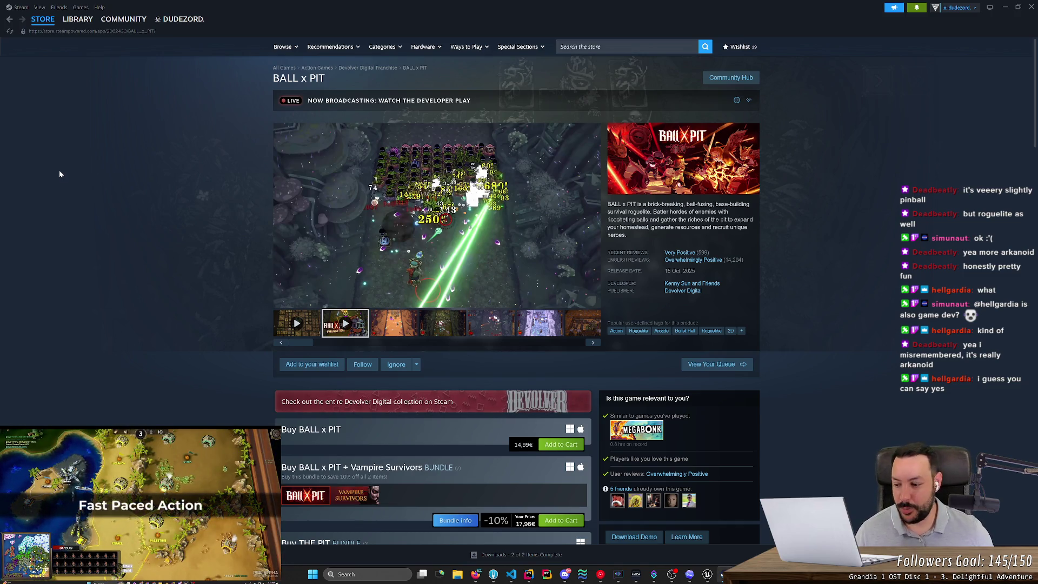
Open the Megabonk store page from the 'Similar to games you've played' section.
{"action": "mouse_move", "coordinate": [469, 210]}
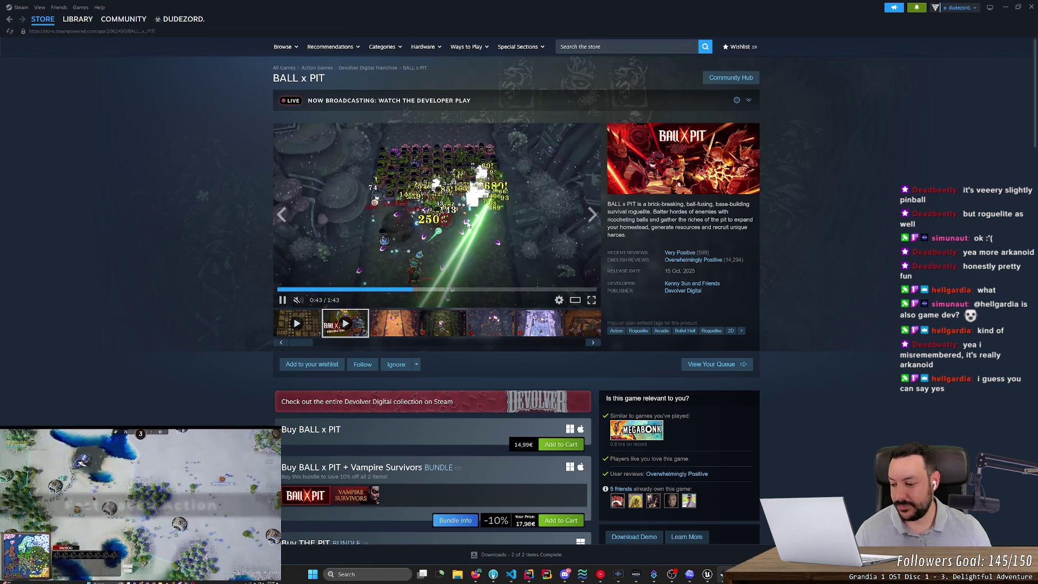
{"action": "scroll", "coordinate": [642, 235], "scroll_direction": "down", "scroll_amount": 4}
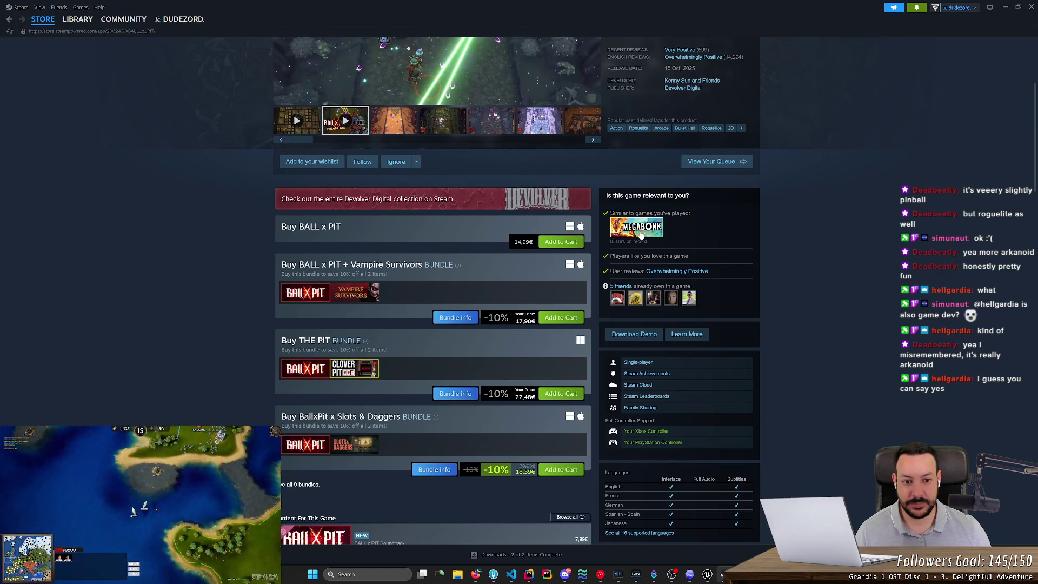
{"action": "left_click", "coordinate": [644, 228]}
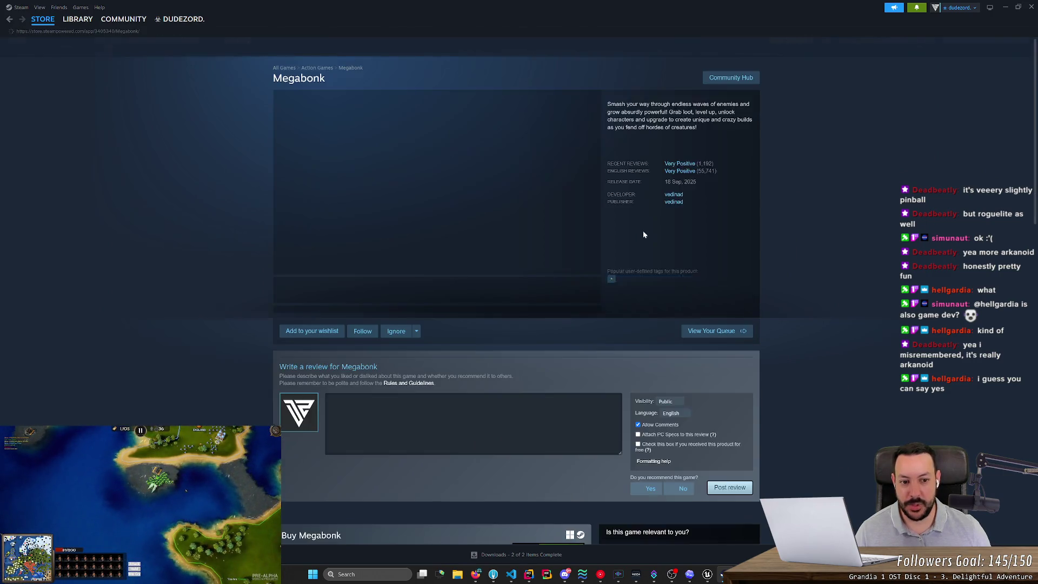
Skip the Megabonk trailer to 0:09, go to the library home, and minimise Steam.
{"action": "left_click", "coordinate": [357, 256]}
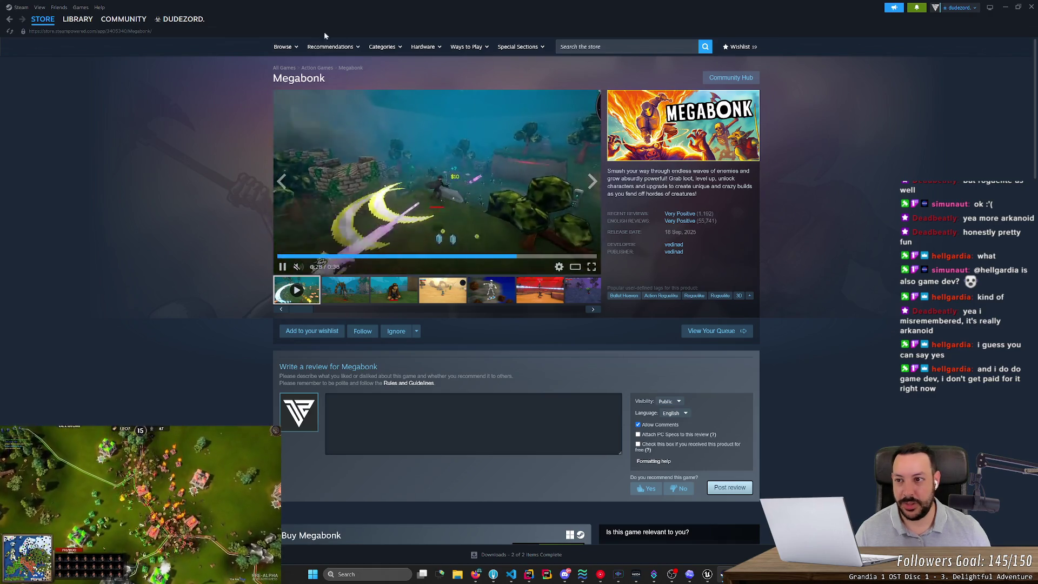
{"action": "left_click", "coordinate": [84, 19]}
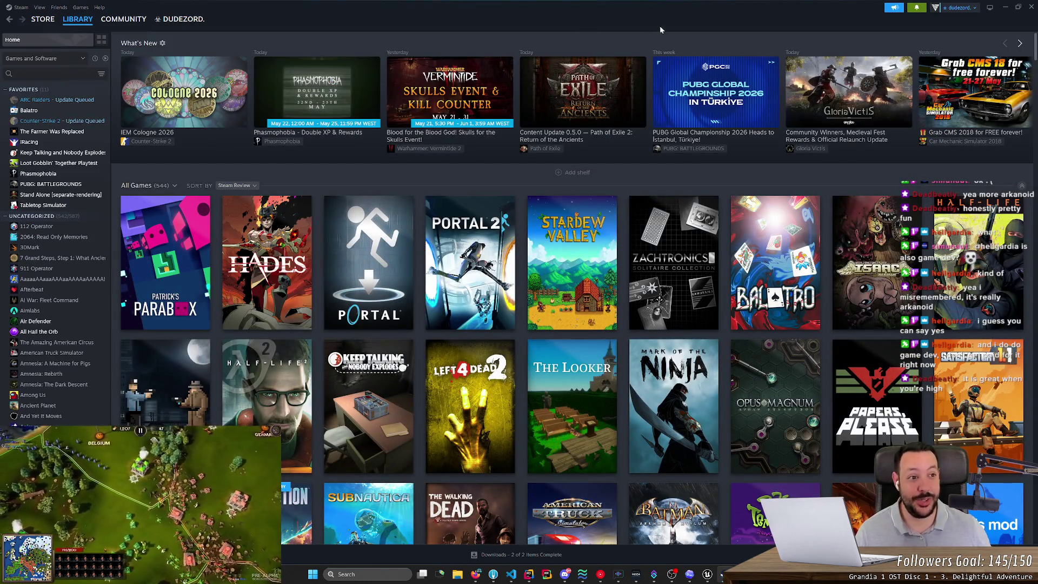
{"action": "left_click", "coordinate": [1005, 8]}
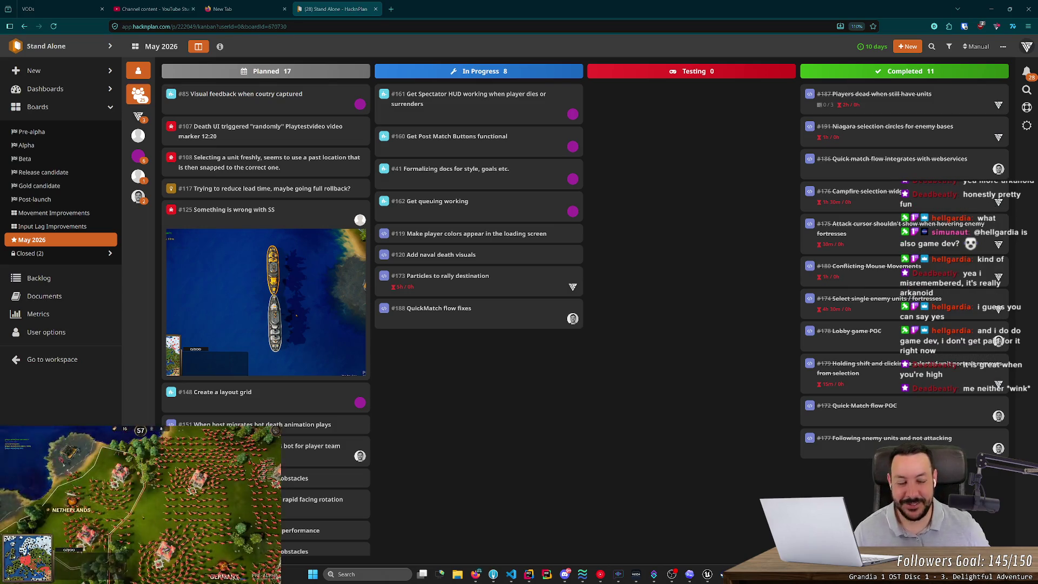
Minimise the browser to return to the Unreal Editor's L_Europe_NWP level.
{"action": "left_click", "coordinate": [991, 9]}
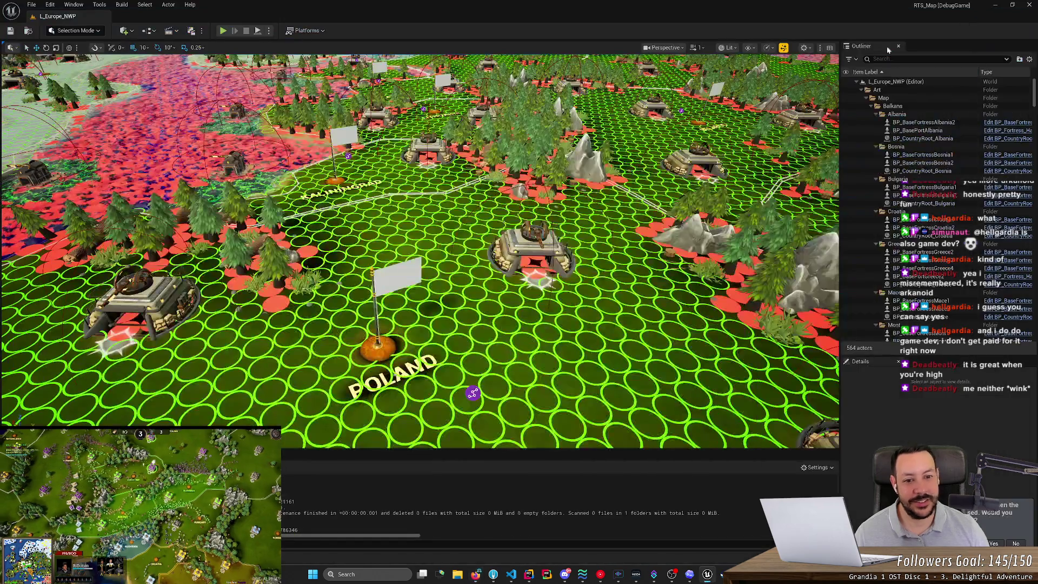
Pull the viewport camera back and launch Play In Editor with Alt+P.
{"action": "scroll", "coordinate": [281, 70], "scroll_direction": "down", "scroll_amount": 10}
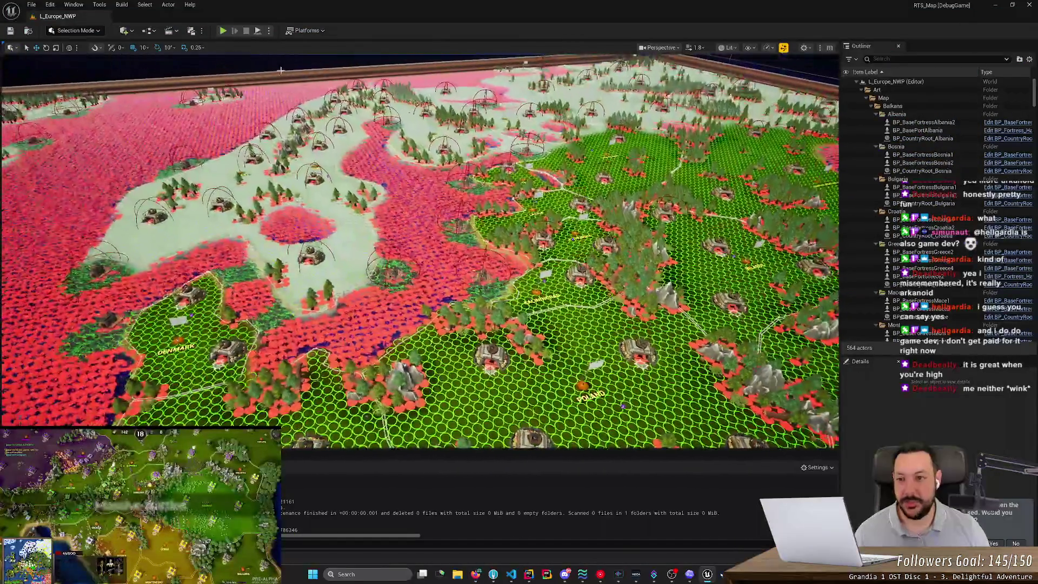
{"action": "left_click", "coordinate": [222, 31]}
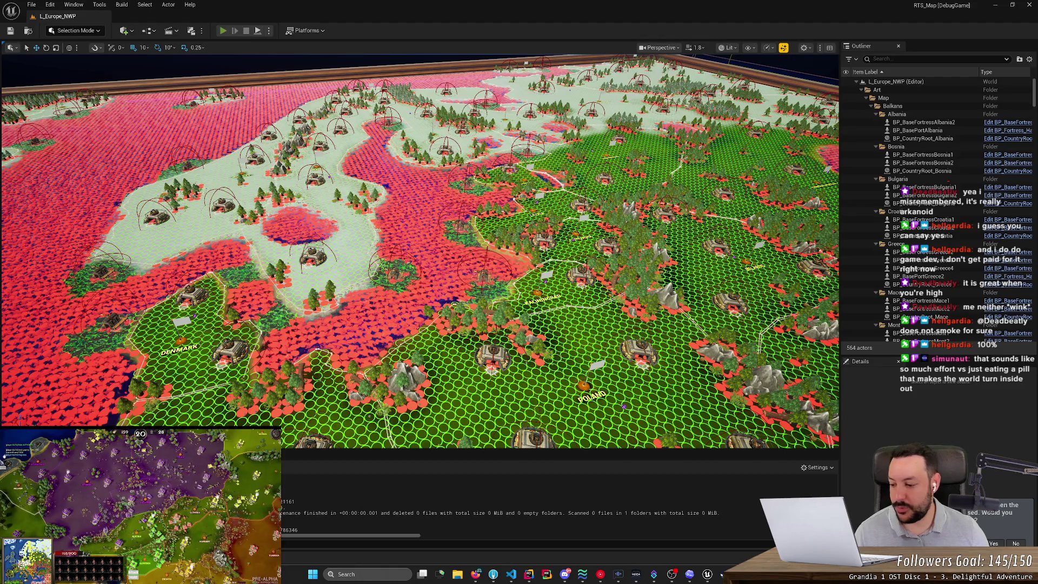
{"action": "key", "text": "alt+p"}
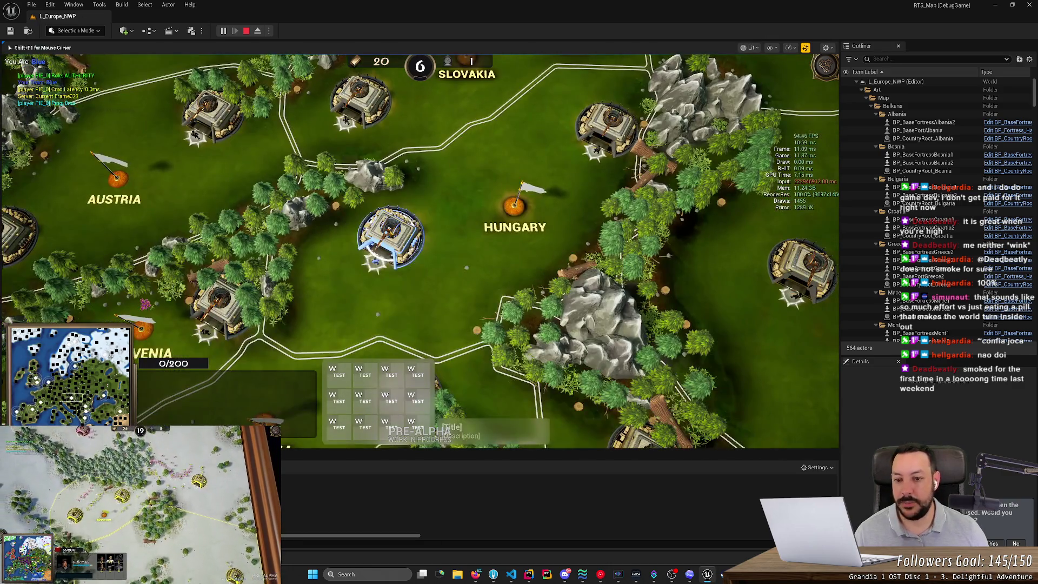
Select a fortress and pan the game camera to frame its rally path.
{"action": "left_click", "coordinate": [390, 233]}
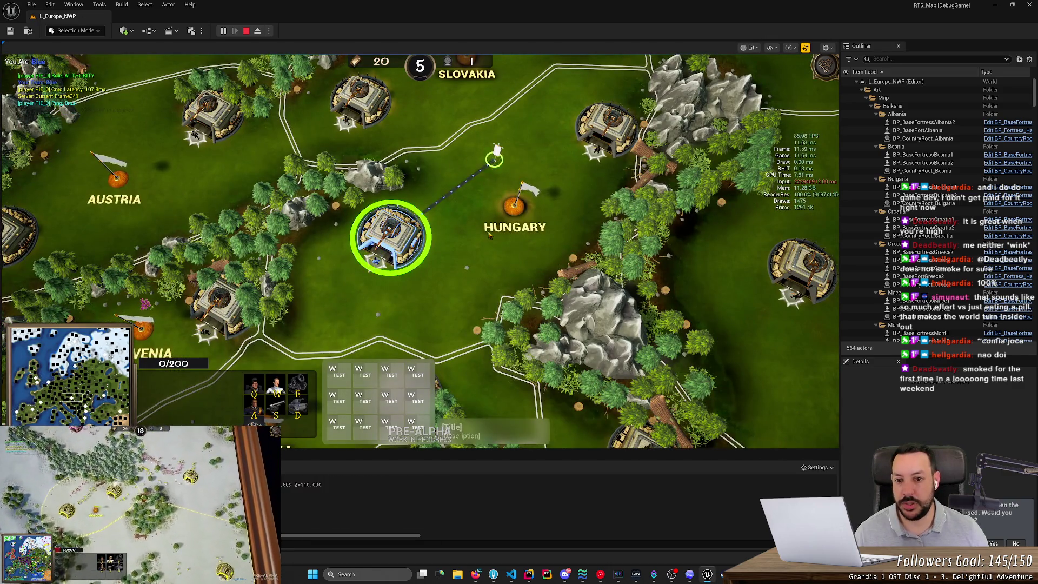
{"action": "scroll", "coordinate": [488, 234], "scroll_direction": "up", "scroll_amount": 3}
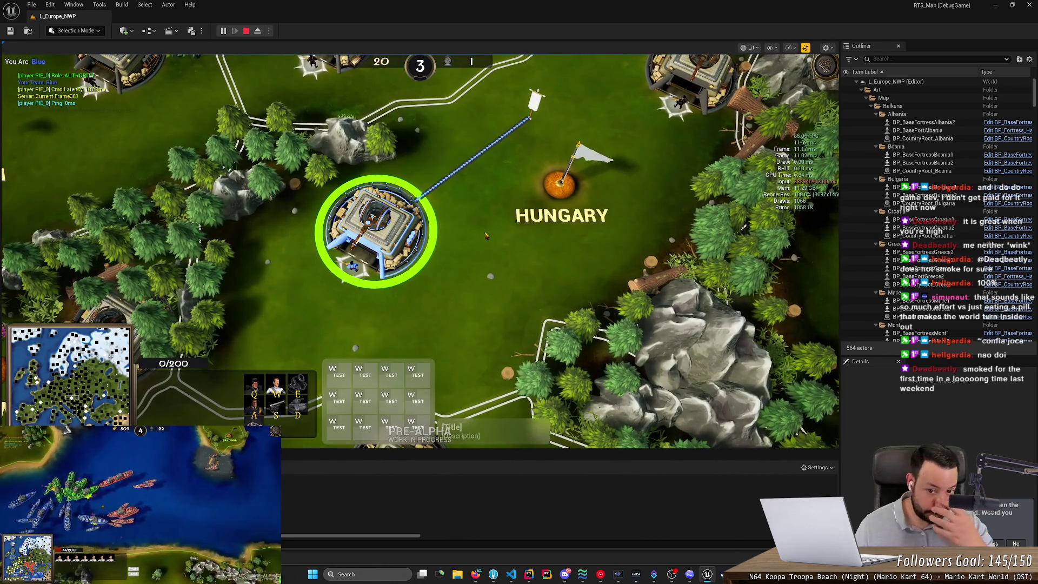
{"action": "scroll", "coordinate": [481, 222], "scroll_direction": "up", "scroll_amount": 2}
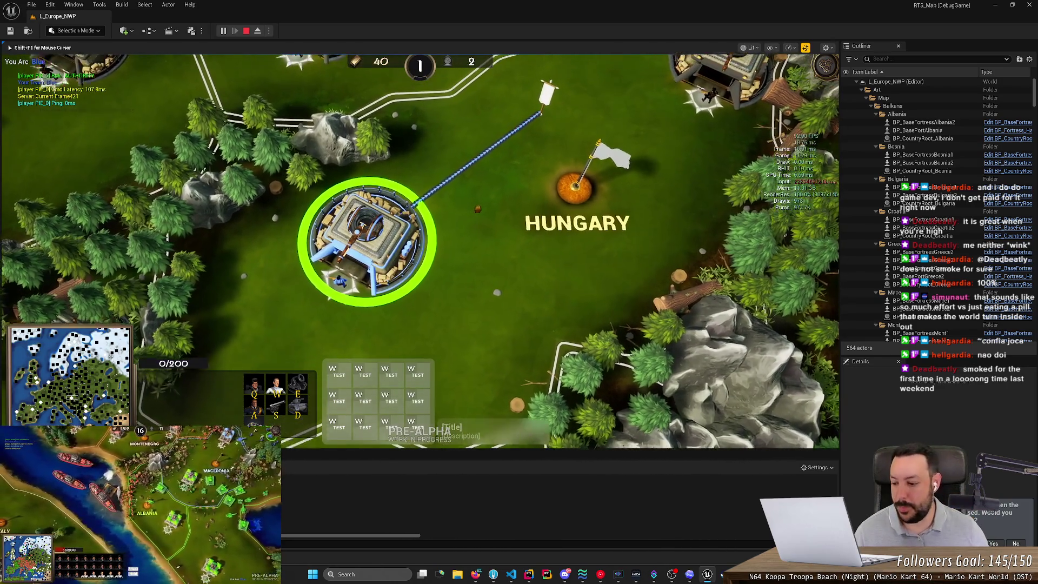
{"action": "key", "text": "Up"}
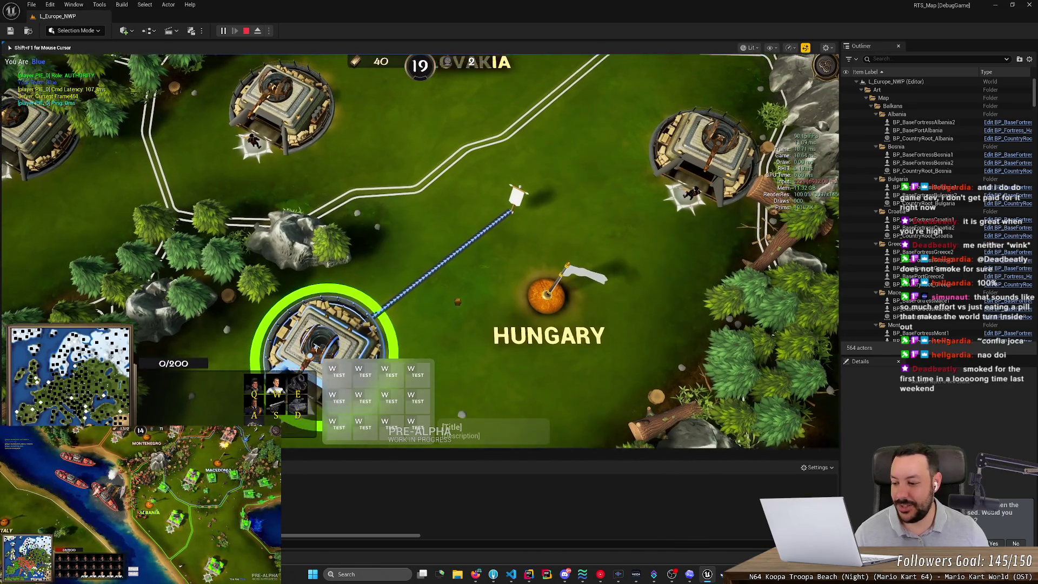
{"action": "key", "text": "Down"}
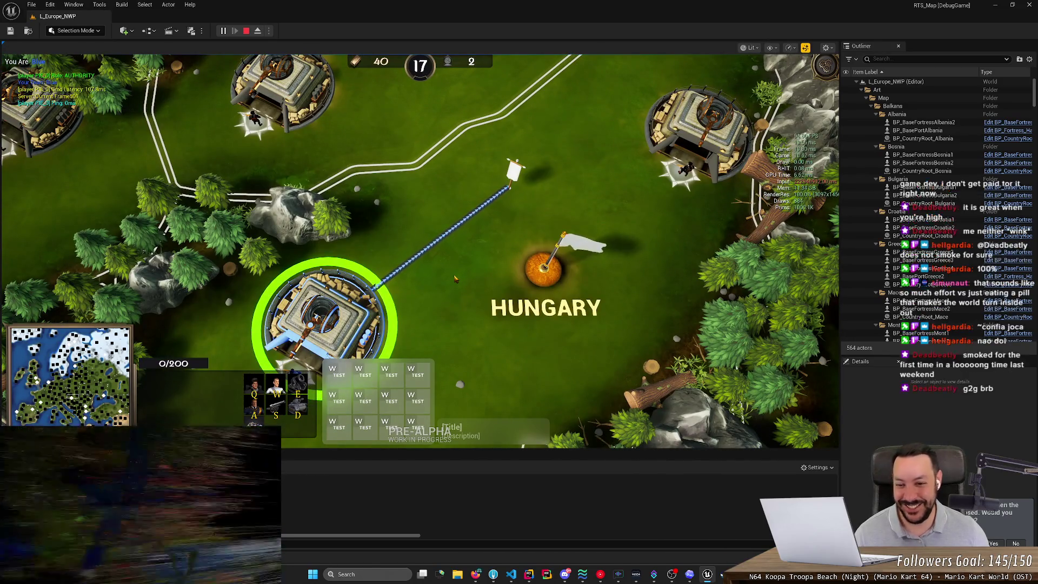
Retarget the rally point back and forth between the fortress and the far upper-right ground.
{"action": "right_click", "coordinate": [495, 305]}
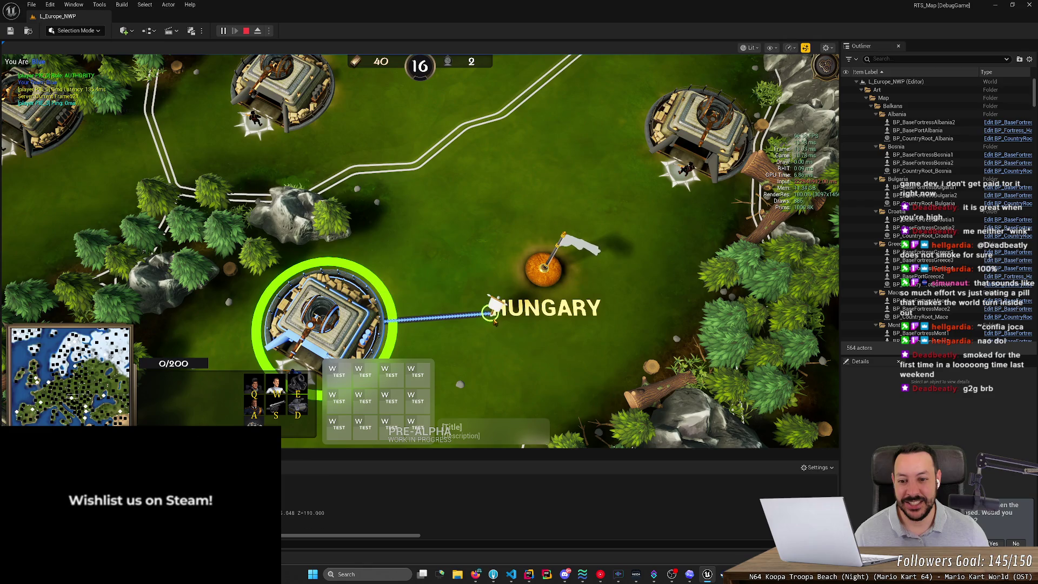
{"action": "right_click", "coordinate": [484, 196]}
{"action": "right_click", "coordinate": [427, 130]}
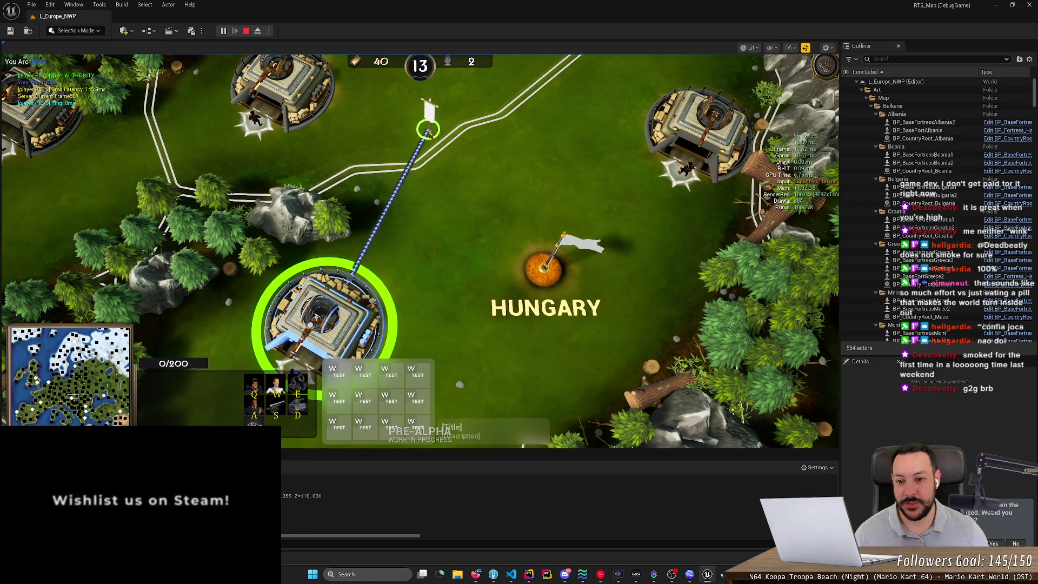
{"action": "right_click", "coordinate": [439, 275]}
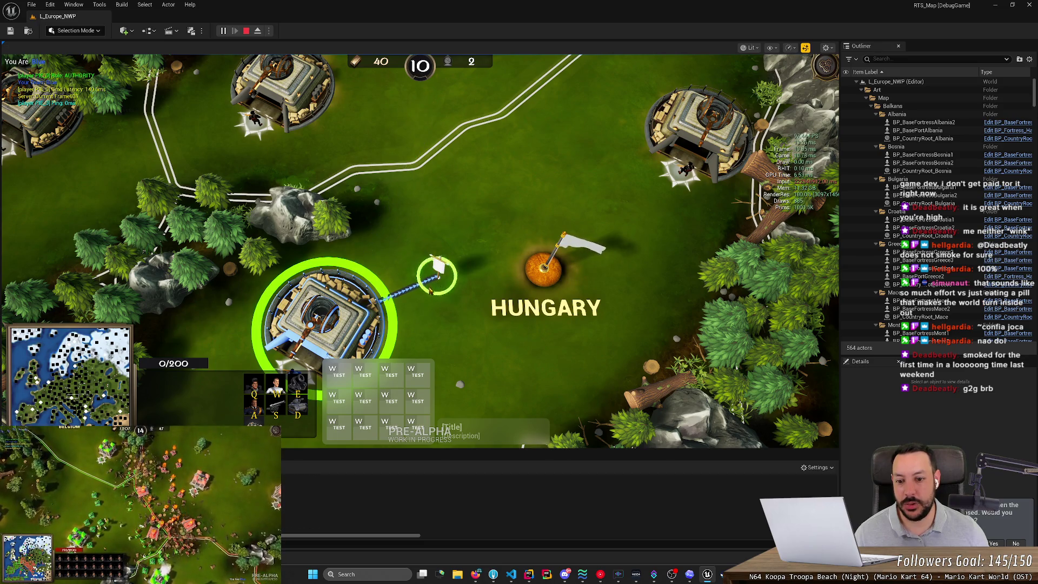
{"action": "right_click", "coordinate": [603, 115]}
{"action": "right_click", "coordinate": [688, 69]}
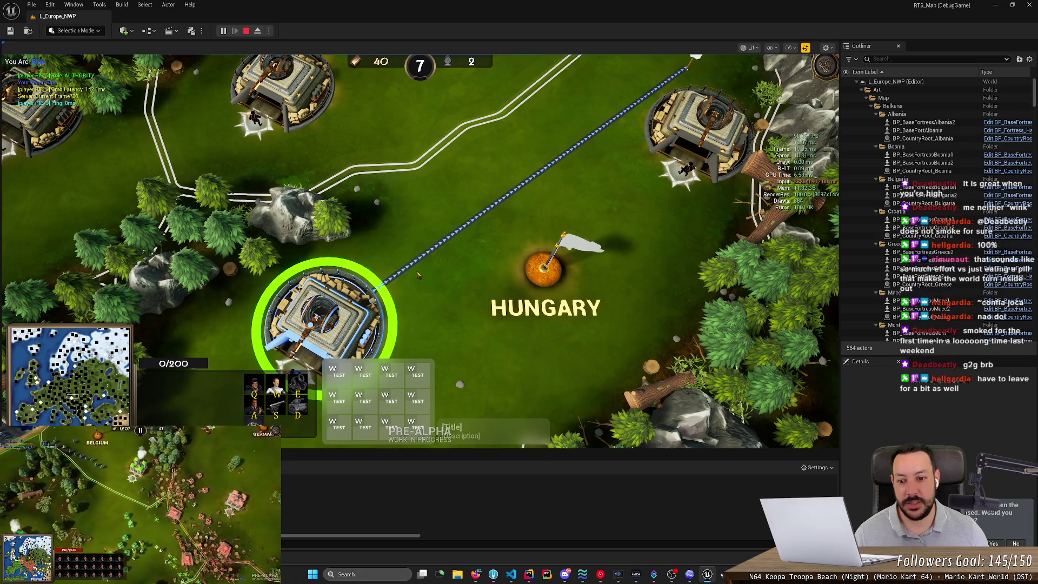
{"action": "right_click", "coordinate": [410, 294]}
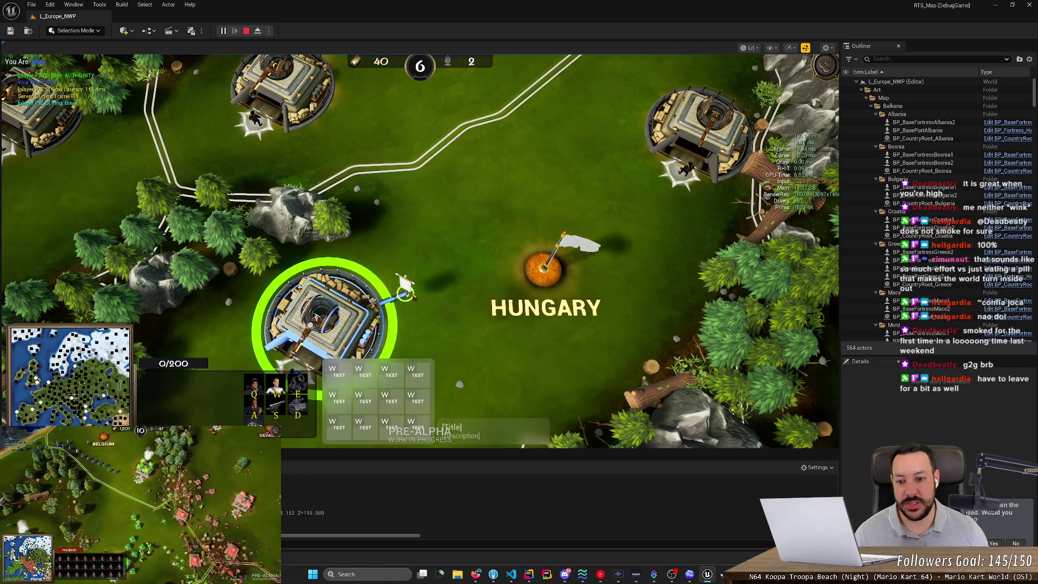
{"action": "right_click", "coordinate": [602, 107]}
{"action": "right_click", "coordinate": [404, 296]}
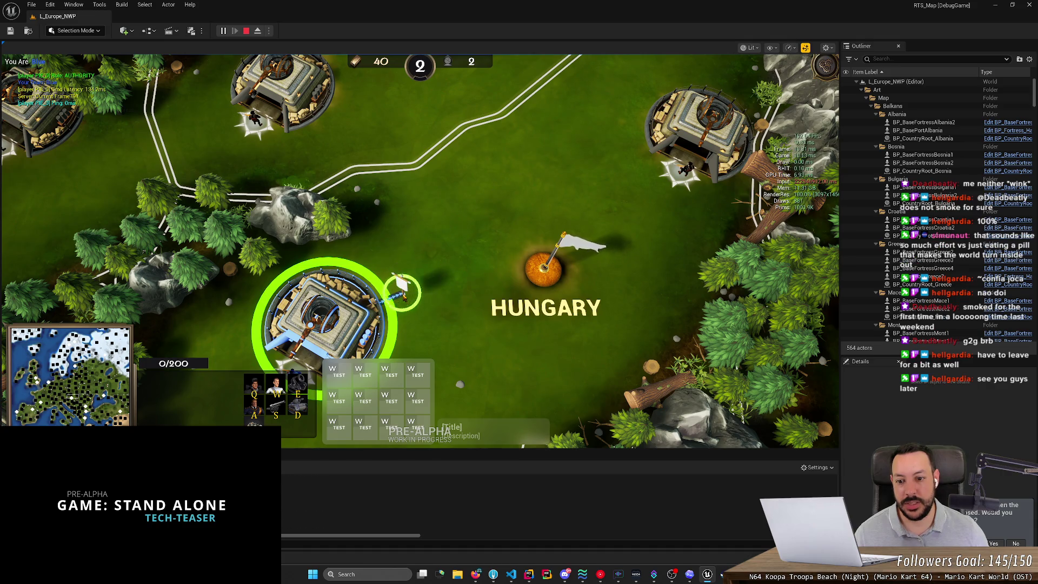
{"action": "right_click", "coordinate": [602, 91]}
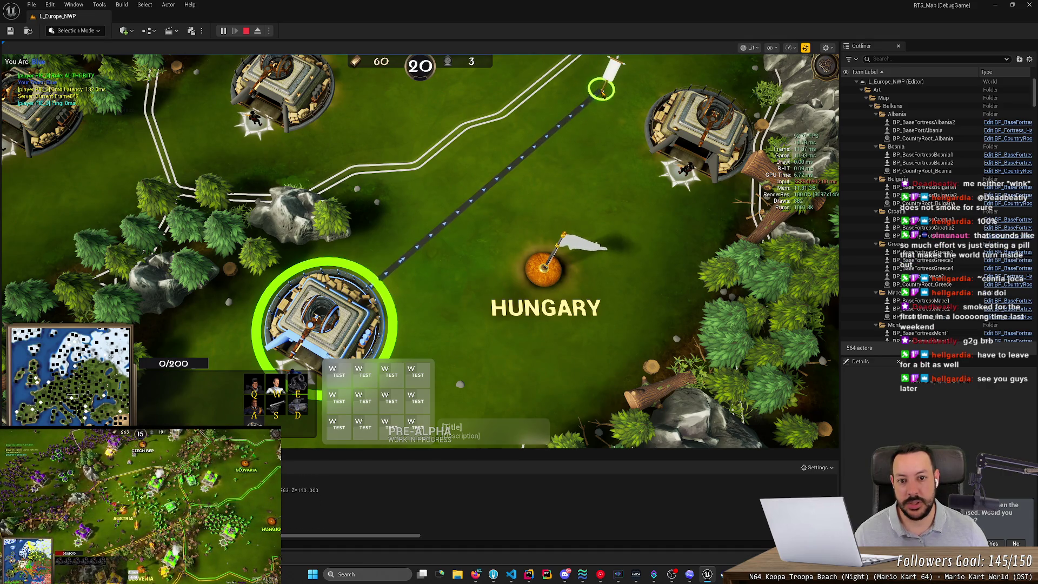
{"action": "right_click", "coordinate": [411, 277]}
Redirect the rally point around Hungary, ending just above the HUNGARY label.
{"action": "right_click", "coordinate": [453, 257]}
{"action": "right_click", "coordinate": [463, 163]}
{"action": "right_click", "coordinate": [521, 176]}
{"action": "right_click", "coordinate": [505, 269]}
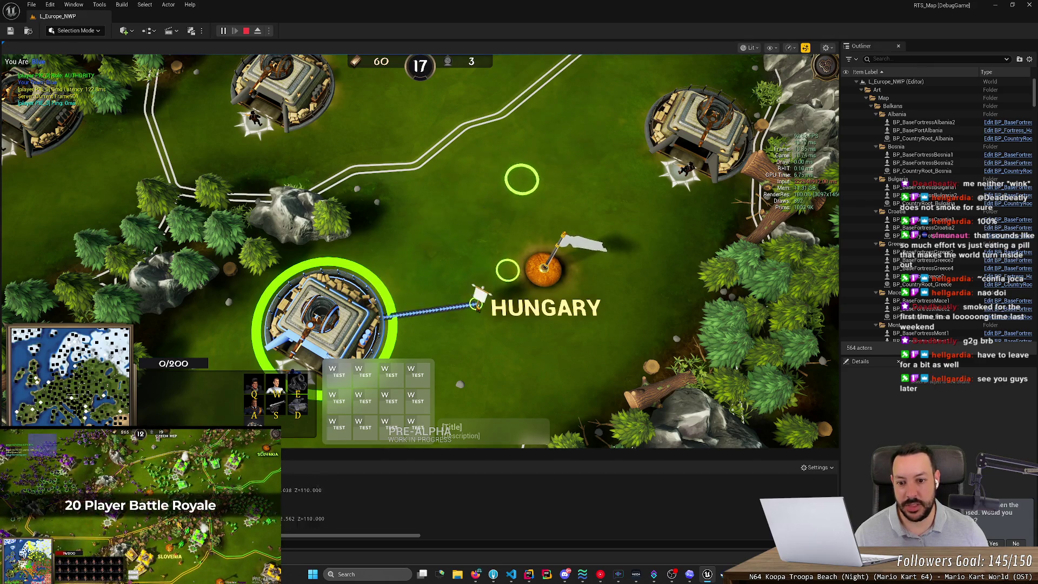
{"action": "right_click", "coordinate": [480, 221]}
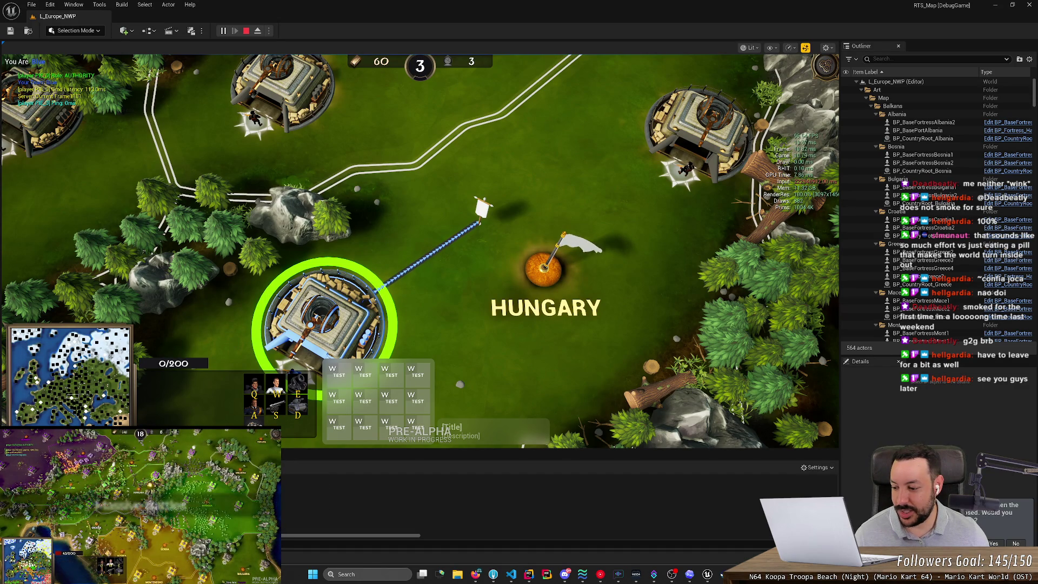
Stretch the rally path toward Slovakia and onto the road north, then stop the session.
{"action": "key", "text": "Up"}
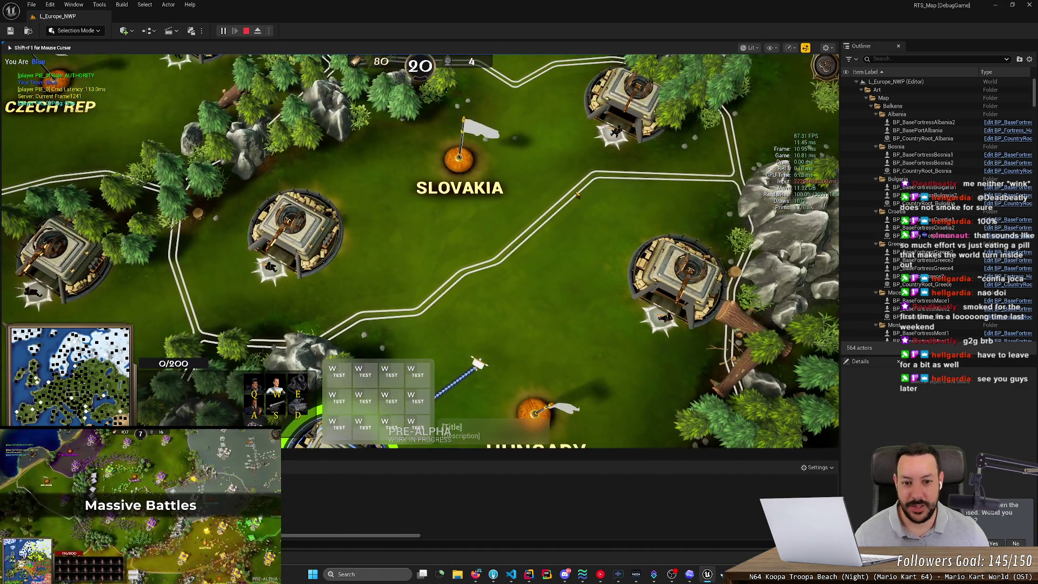
{"action": "mouse_move", "coordinate": [478, 363]}
{"action": "left_mouse_down"}
{"action": "mouse_move", "coordinate": [579, 181]}
{"action": "mouse_move", "coordinate": [593, 176]}
{"action": "left_mouse_up"}
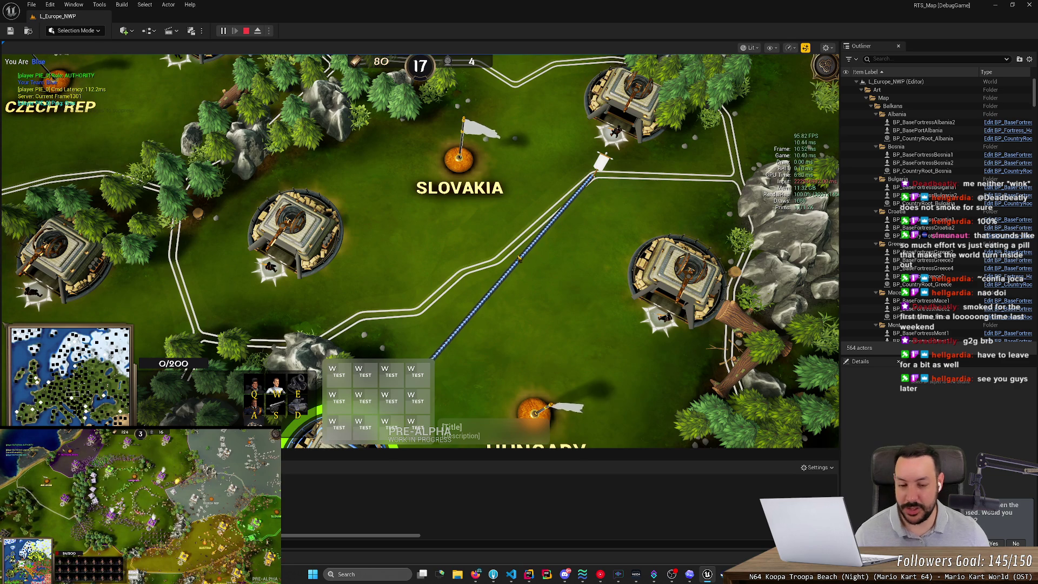
{"action": "scroll", "coordinate": [539, 318], "scroll_direction": "up", "scroll_amount": 2}
{"action": "key", "text": "Down"}
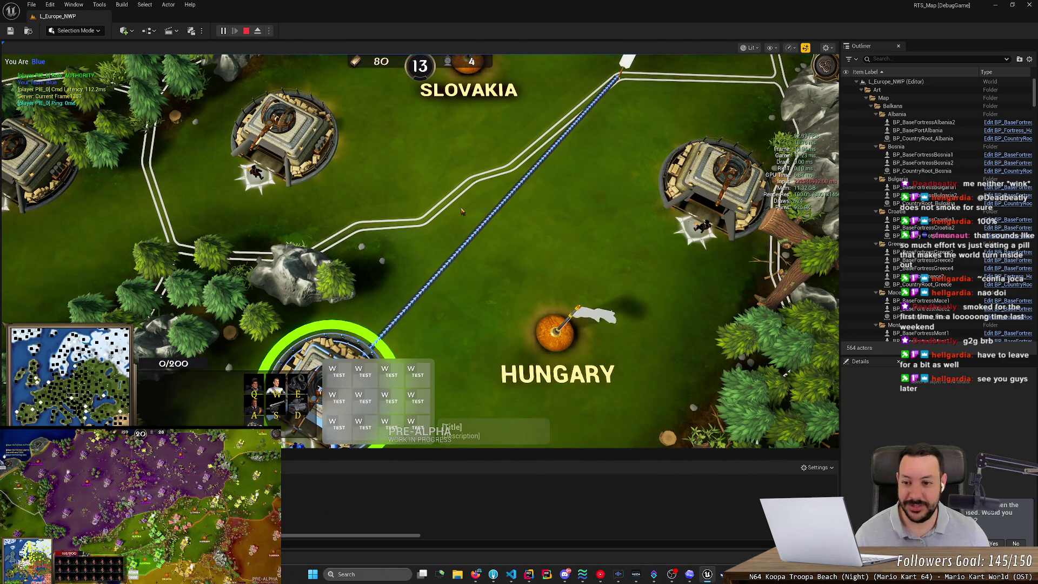
{"action": "mouse_move", "coordinate": [371, 339]}
{"action": "left_mouse_down"}
{"action": "mouse_move", "coordinate": [471, 185]}
{"action": "mouse_move", "coordinate": [511, 172]}
{"action": "mouse_move", "coordinate": [617, 75]}
{"action": "left_mouse_up"}
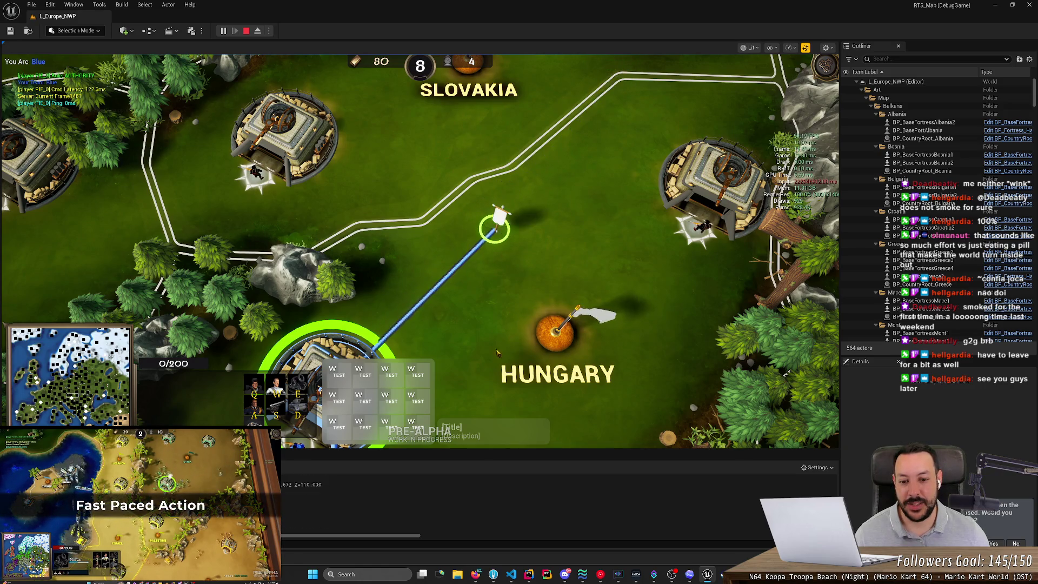
{"action": "left_click", "coordinate": [253, 32]}
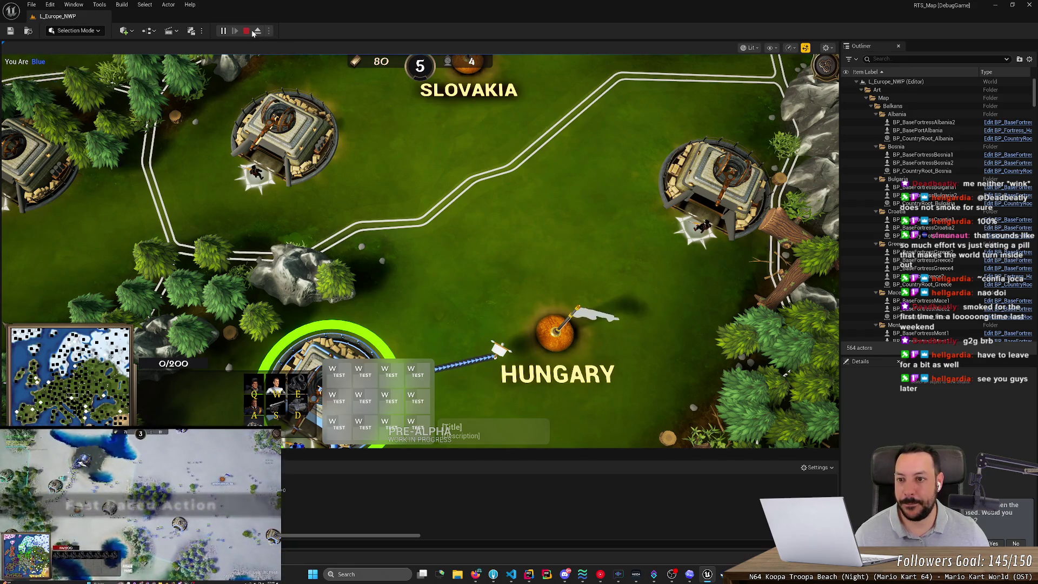
Raise the Number of Players in Play options and relaunch the game as a multiplayer session.
{"action": "left_click", "coordinate": [268, 32]}
{"action": "left_click", "coordinate": [336, 203]}
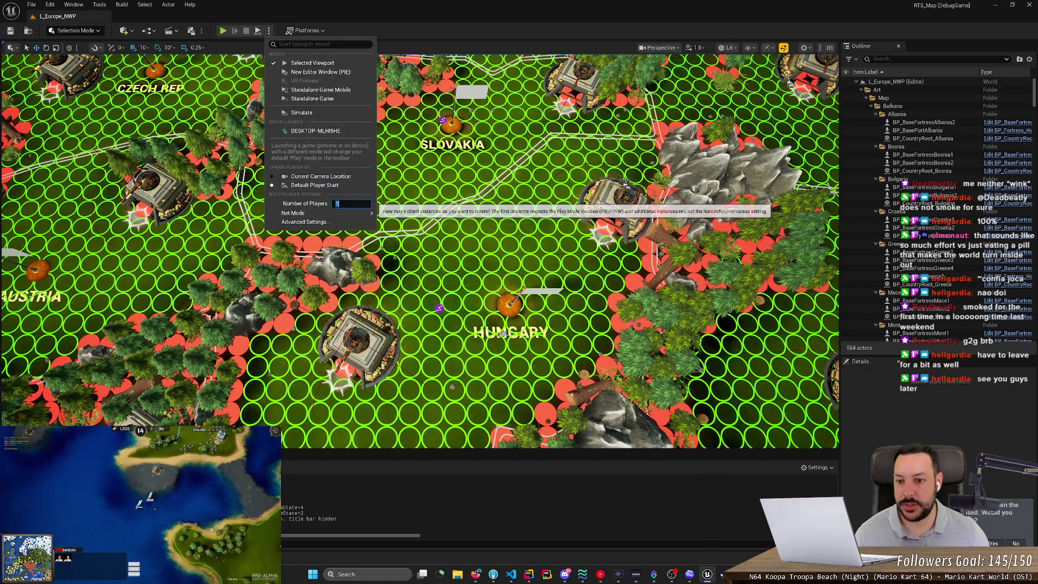
{"action": "left_click", "coordinate": [222, 30]}
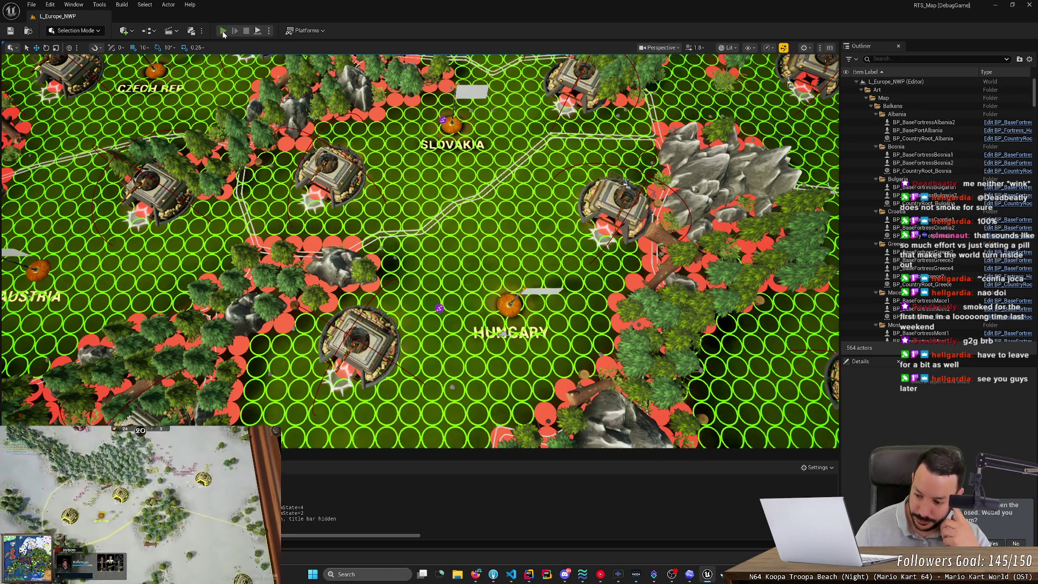
{"action": "left_click", "coordinate": [222, 30]}
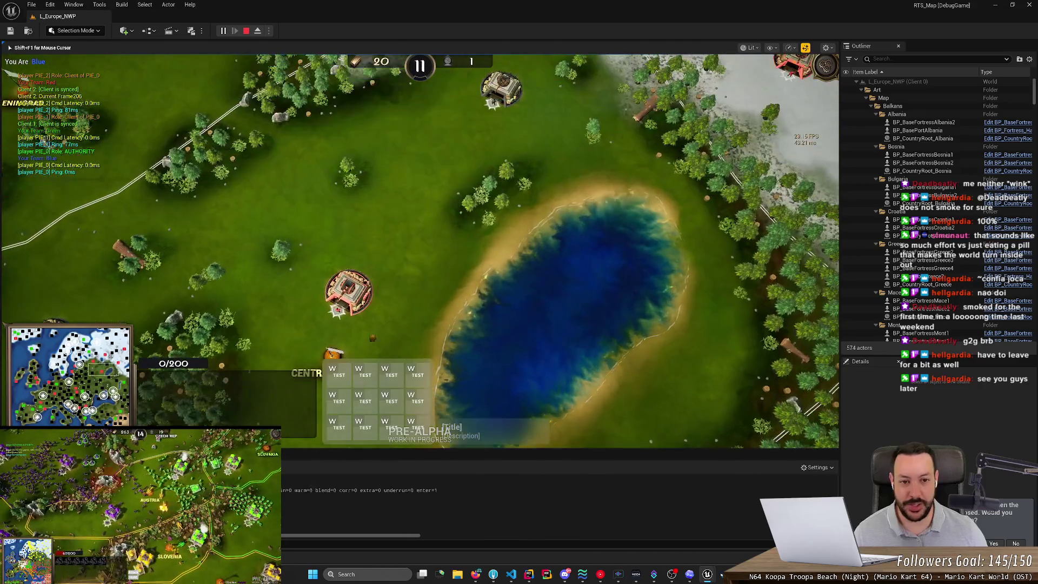
{"action": "left_click", "coordinate": [429, 275]}
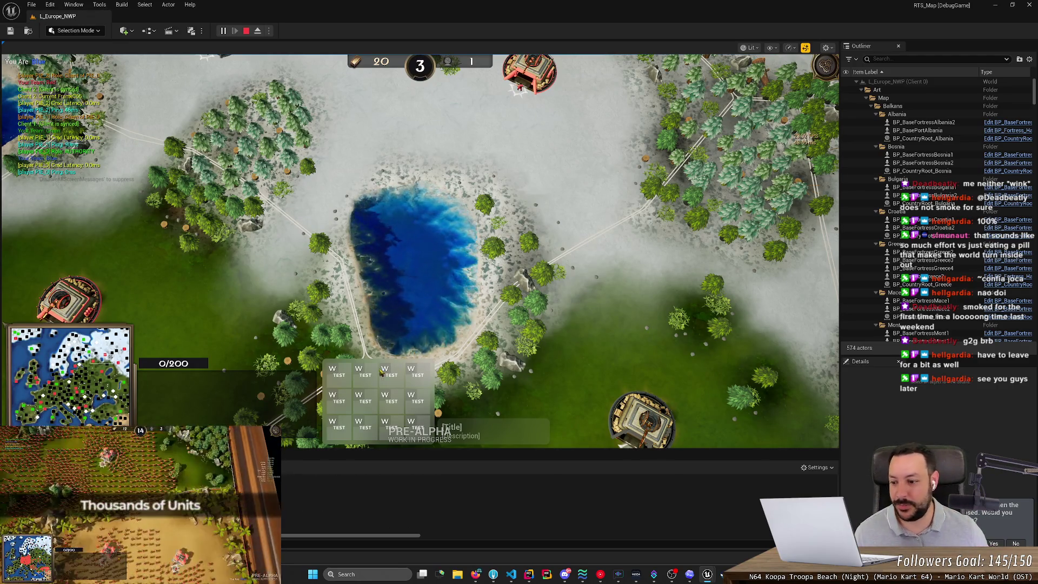
Select the player's fortress in the editor game view and set its rally point.
{"action": "mouse_move", "coordinate": [707, 574]}
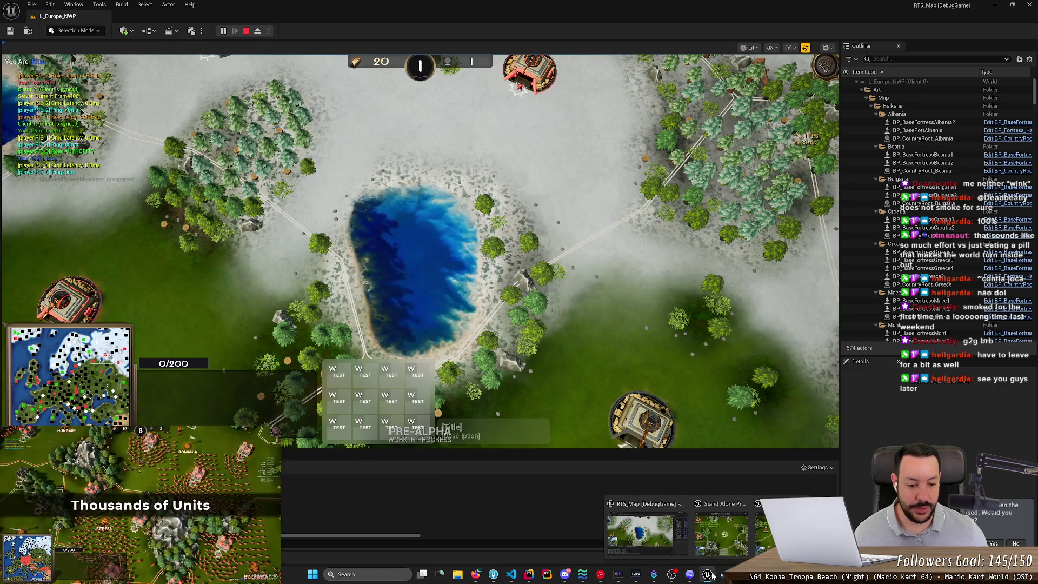
{"action": "left_click", "coordinate": [720, 528]}
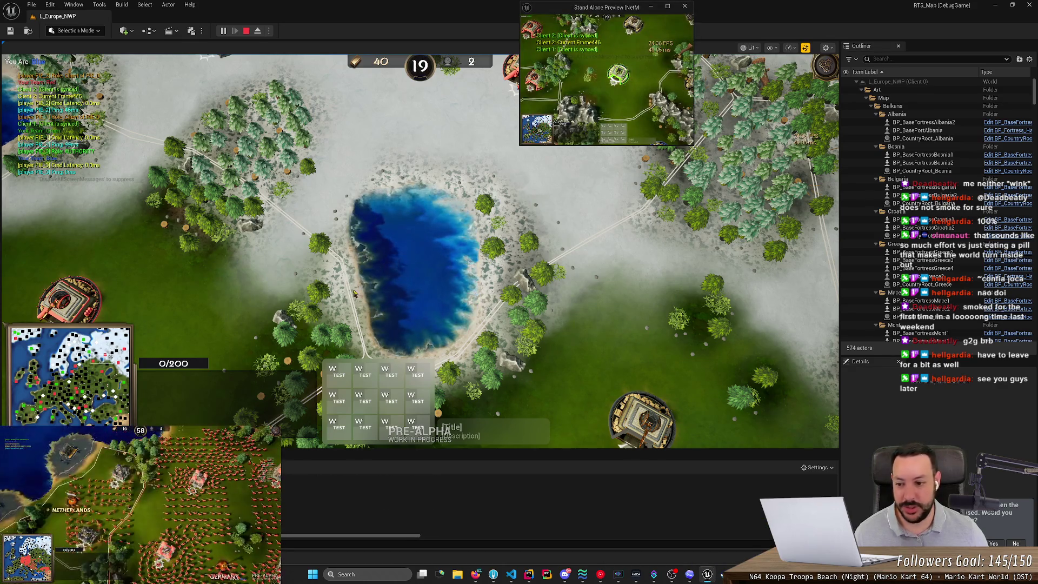
{"action": "left_click", "coordinate": [506, 244]}
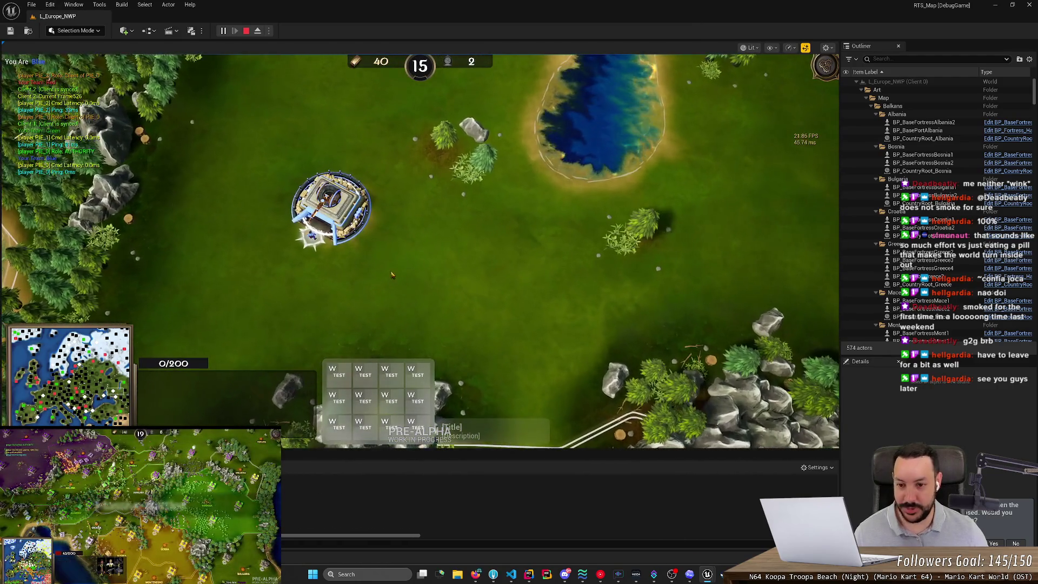
{"action": "left_click", "coordinate": [352, 219]}
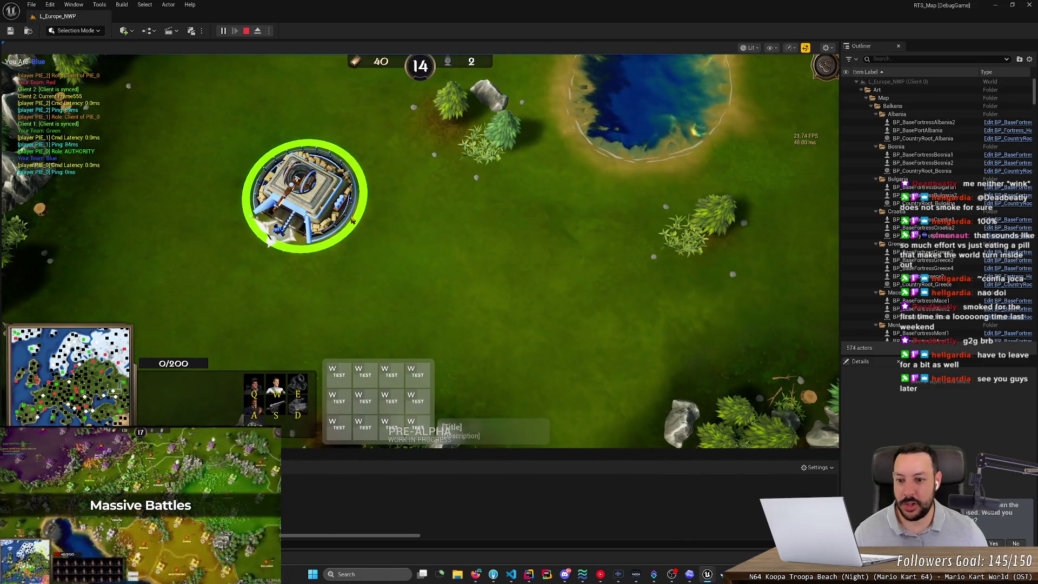
{"action": "right_click", "coordinate": [515, 231]}
Enlarge the standalone client window, select its fortress, and set a rally point from the editor view.
{"action": "mouse_move", "coordinate": [707, 574]}
{"action": "left_click", "coordinate": [716, 538]}
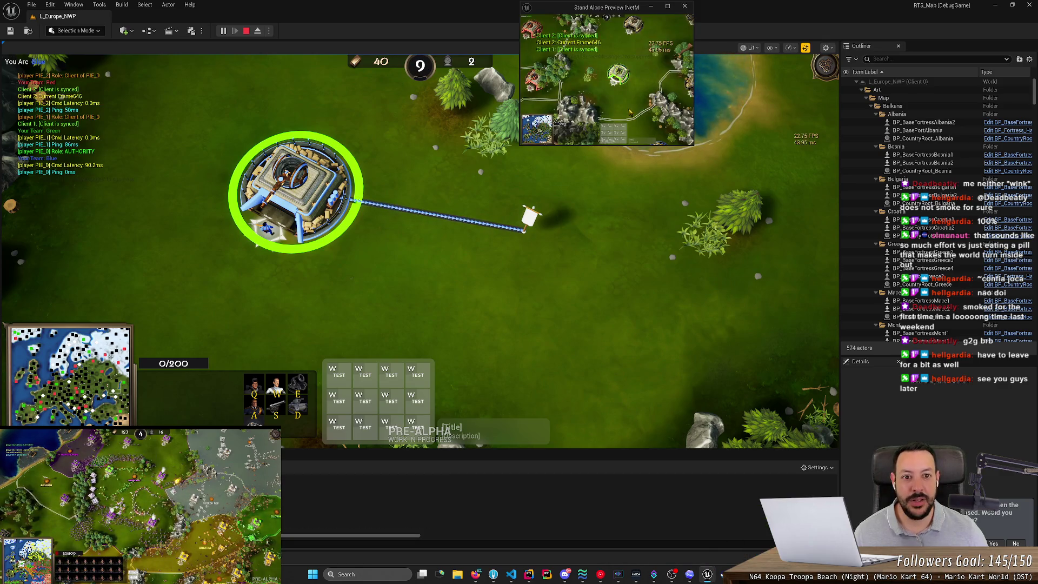
{"action": "mouse_move", "coordinate": [692, 145]}
{"action": "left_mouse_down"}
{"action": "mouse_move", "coordinate": [799, 436]}
{"action": "mouse_move", "coordinate": [912, 473]}
{"action": "left_mouse_up"}
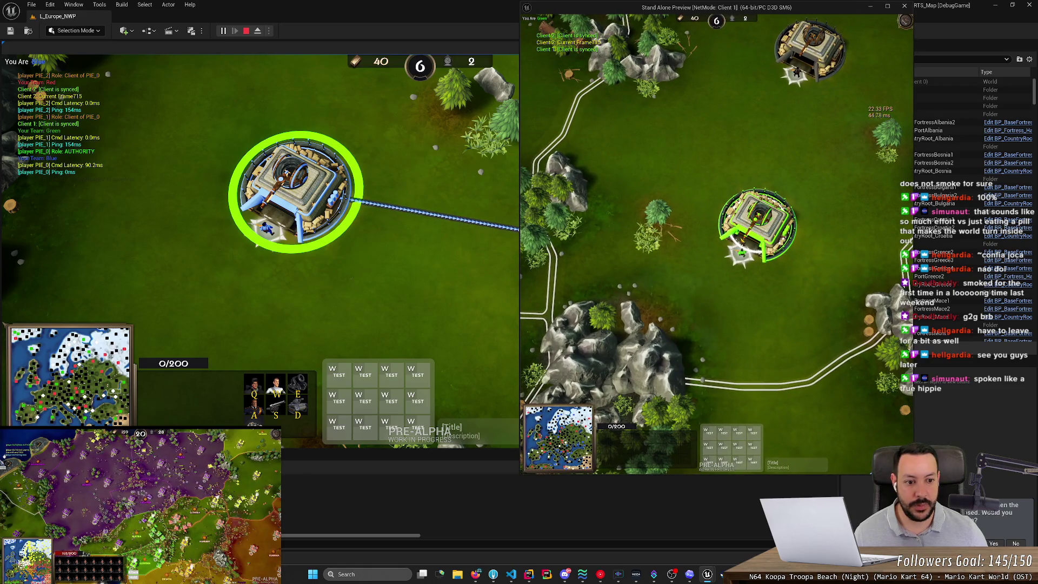
{"action": "left_click", "coordinate": [757, 224]}
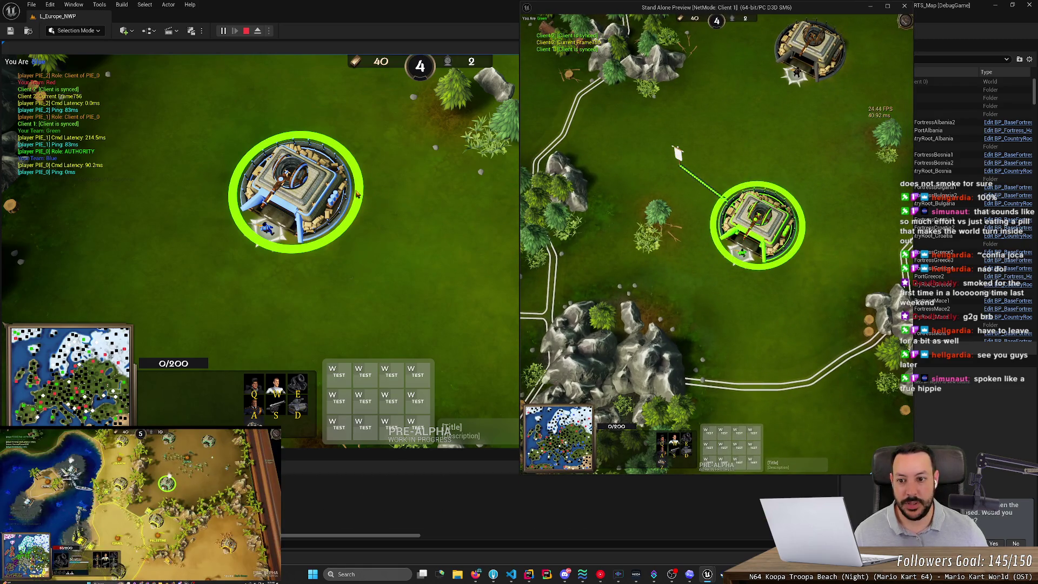
{"action": "left_click", "coordinate": [357, 193]}
{"action": "right_click", "coordinate": [524, 229]}
{"action": "key", "text": "alt+Tab"}
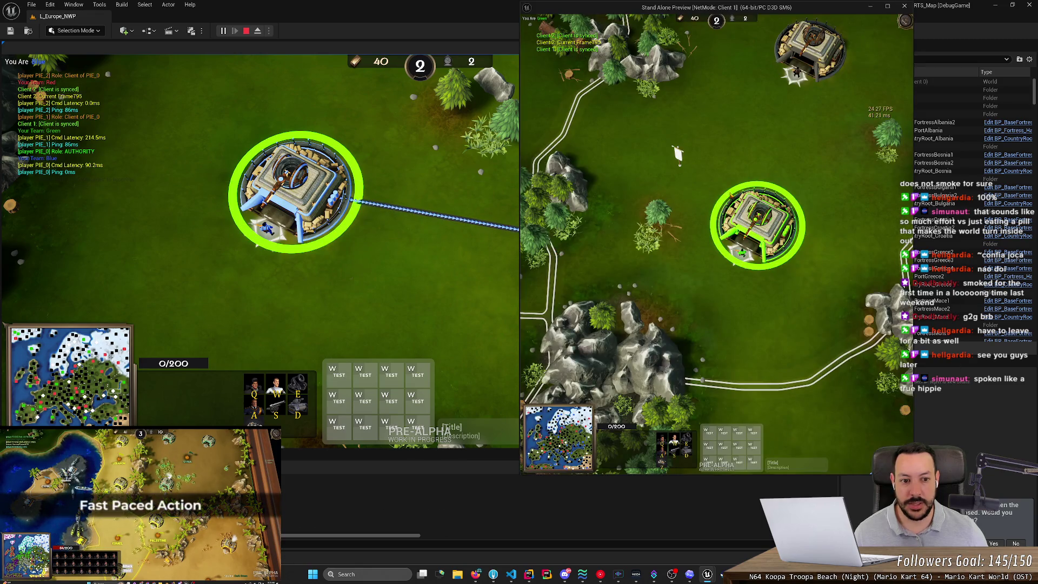
{"action": "left_click", "coordinate": [377, 195]}
{"action": "key", "text": "alt+Tab"}
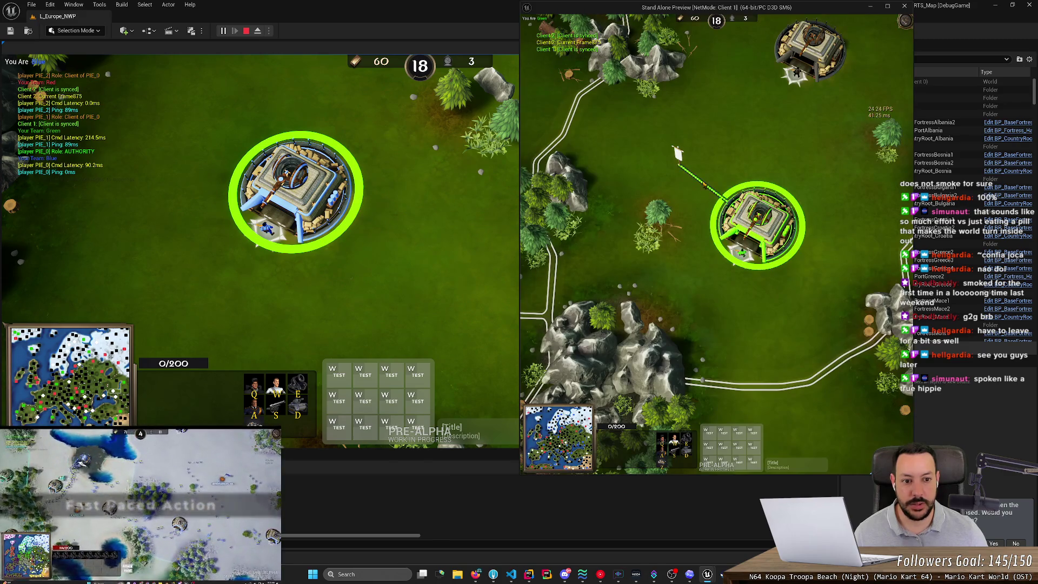
{"action": "left_click", "coordinate": [360, 185]}
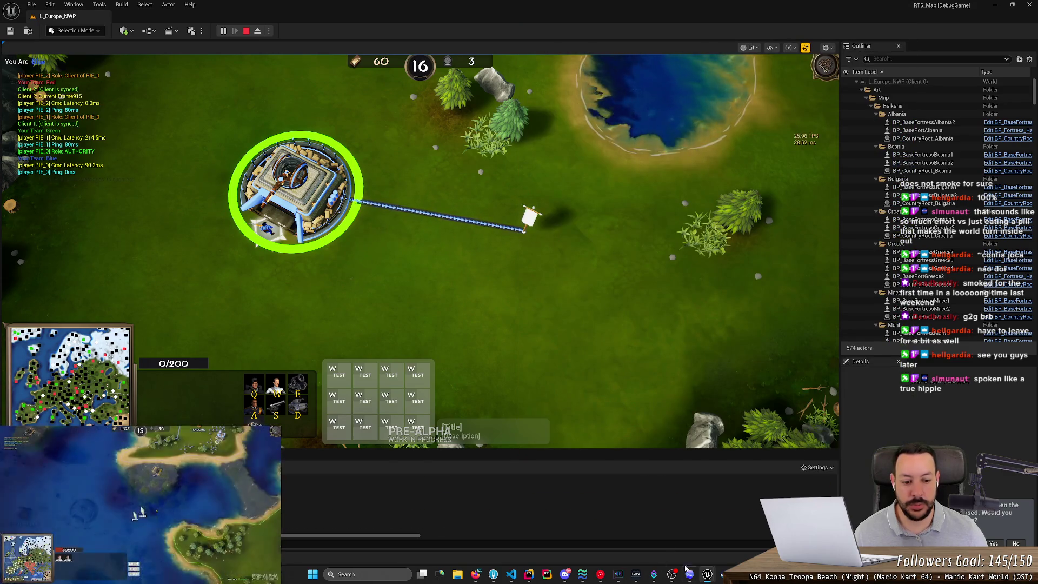
Enlarge the second client window, select the red fortress, and zoom along its arrow path.
{"action": "mouse_move", "coordinate": [688, 572]}
{"action": "left_click", "coordinate": [649, 525]}
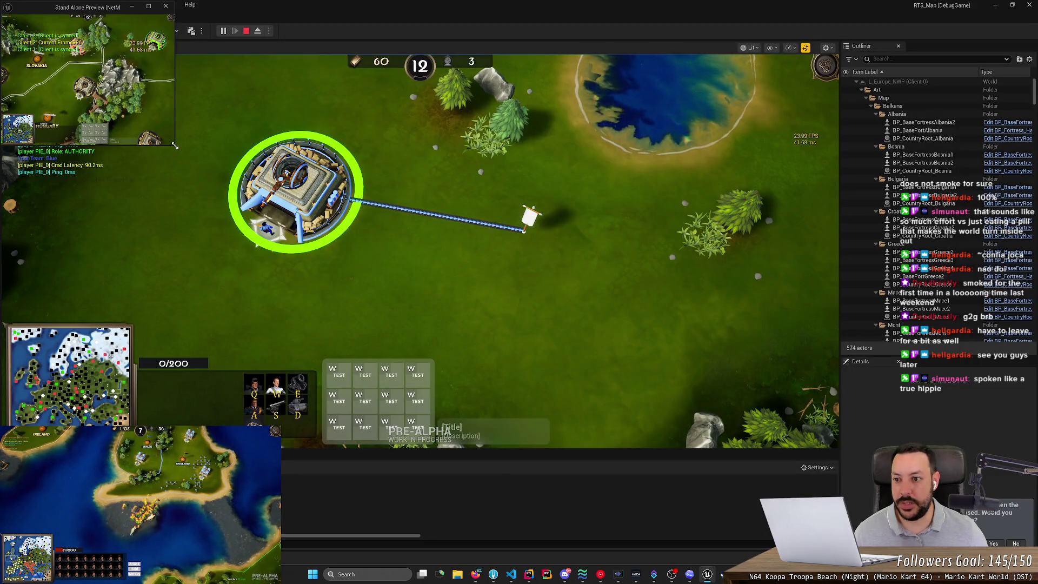
{"action": "left_click_drag", "start_coordinate": [174, 145], "coordinate": [575, 396]}
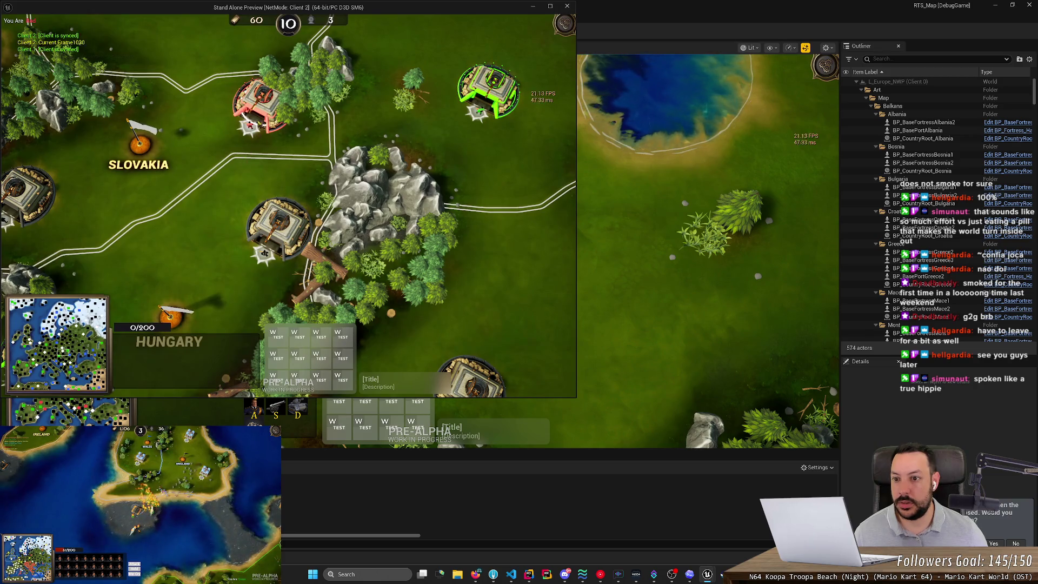
{"action": "left_click", "coordinate": [246, 116]}
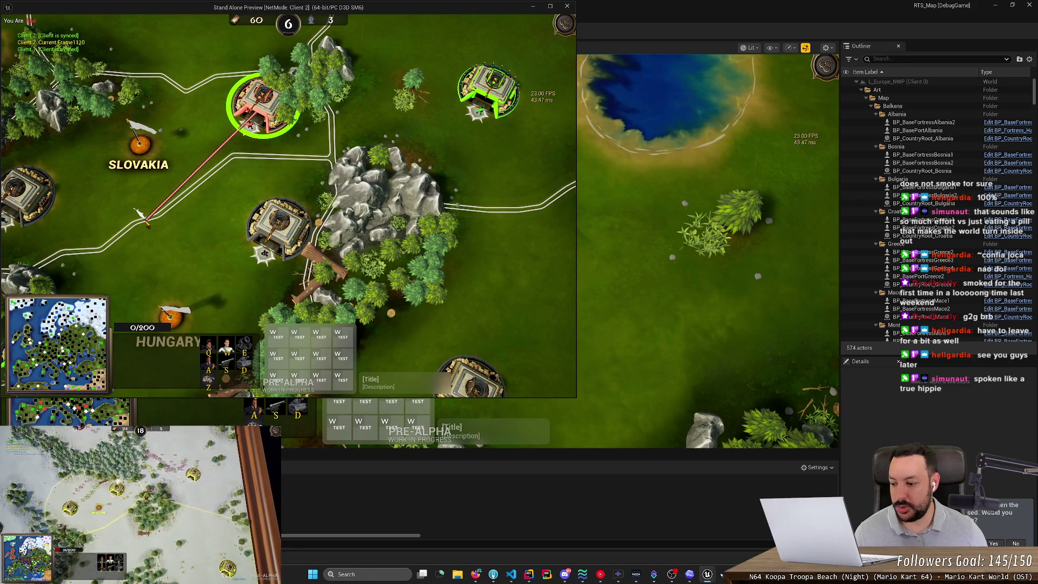
{"action": "scroll", "coordinate": [153, 192], "scroll_direction": "up", "scroll_amount": 3}
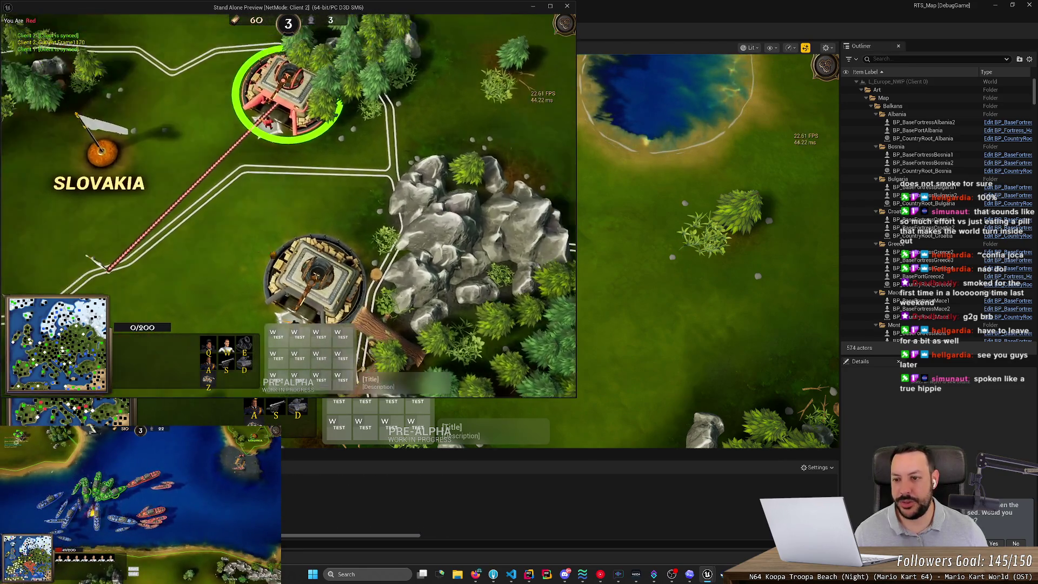
{"action": "scroll", "coordinate": [365, 269], "scroll_direction": "up", "scroll_amount": 2}
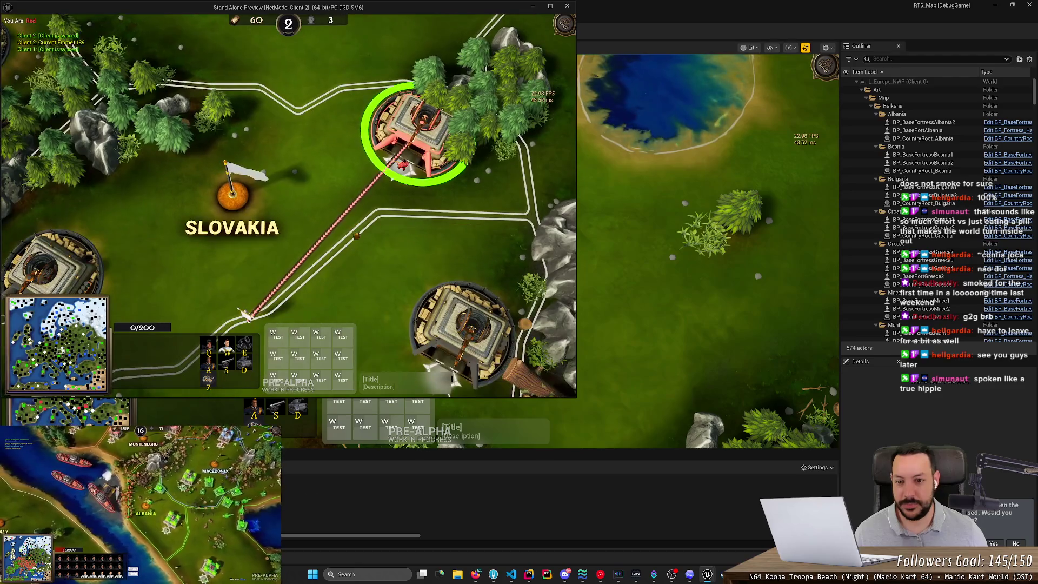
{"action": "mouse_move", "coordinate": [365, 268]}
{"action": "left_mouse_down"}
{"action": "mouse_move", "coordinate": [366, 217]}
{"action": "mouse_move", "coordinate": [349, 256]}
{"action": "mouse_move", "coordinate": [331, 249]}
{"action": "left_mouse_up"}
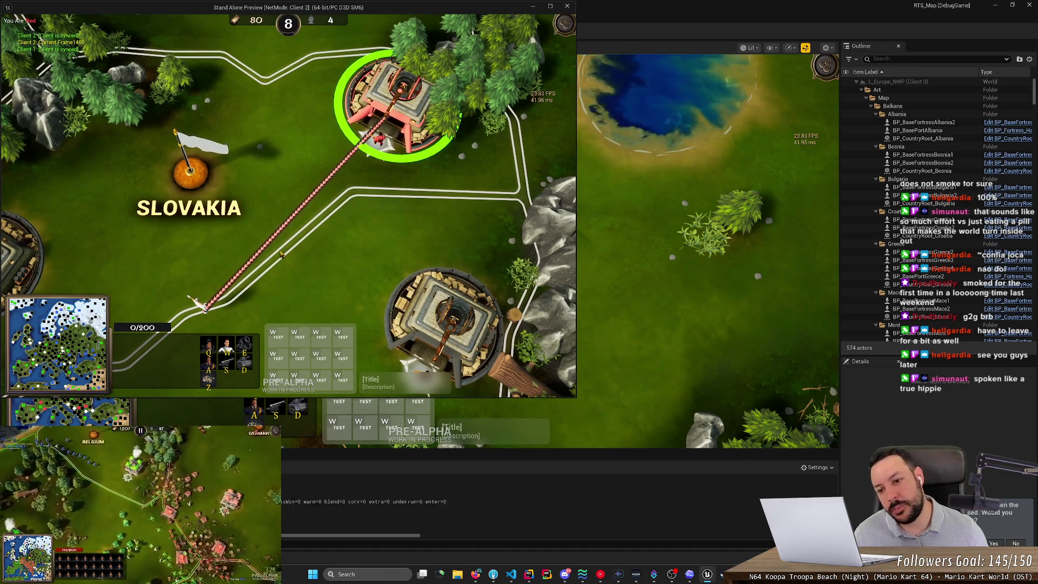
Close the standalone preview, keep Number of Players at 1, and start Play In Editor.
{"action": "left_click", "coordinate": [568, 9]}
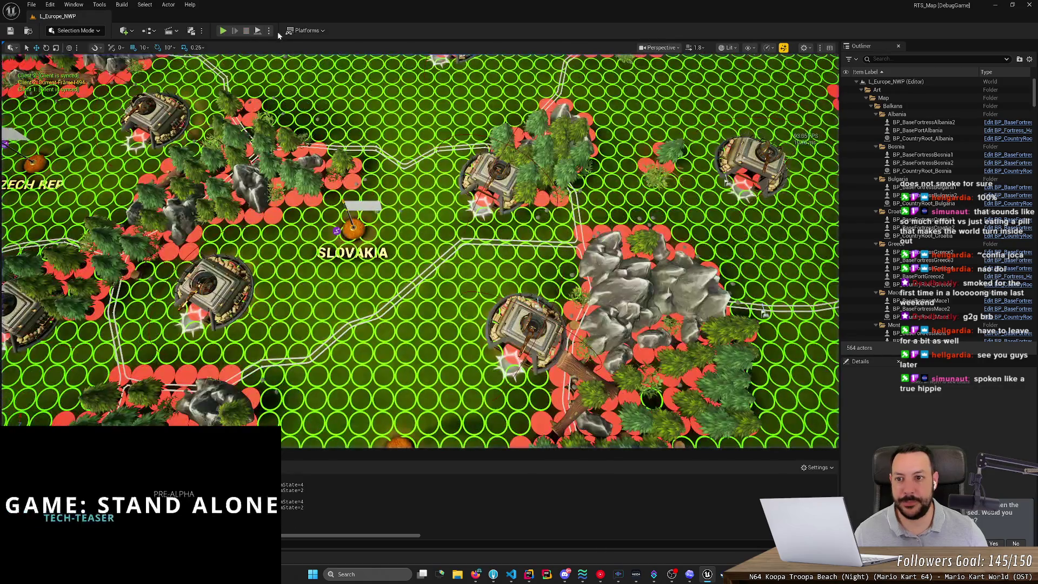
{"action": "left_click", "coordinate": [269, 31]}
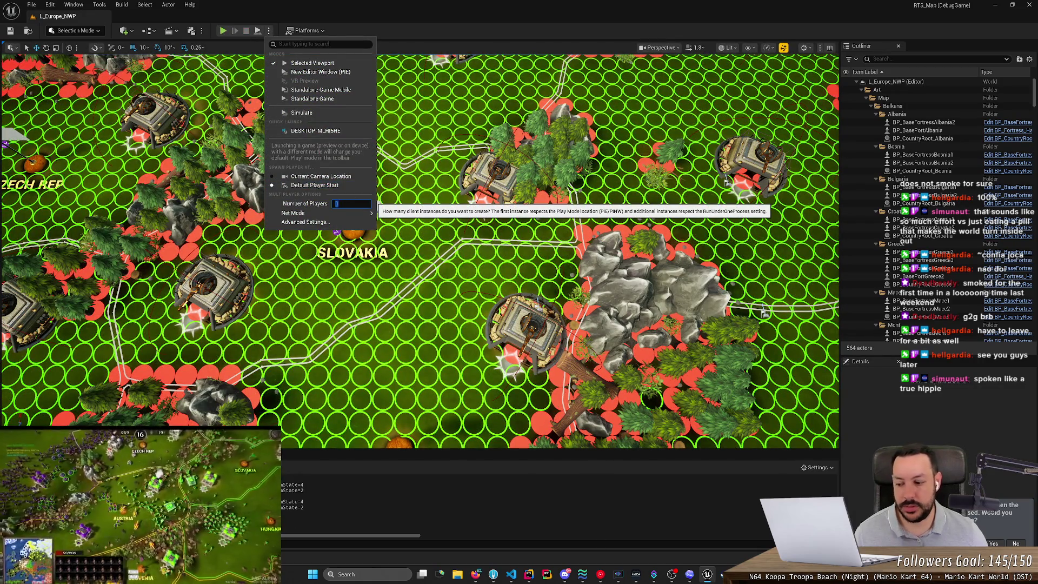
{"action": "left_click", "coordinate": [244, 16]}
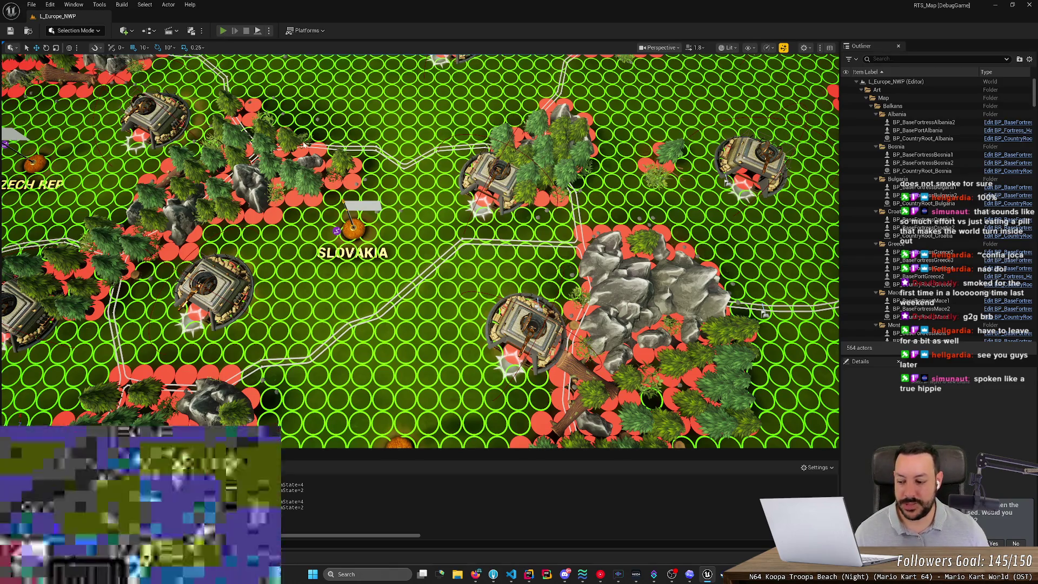
{"action": "key", "text": "alt+p"}
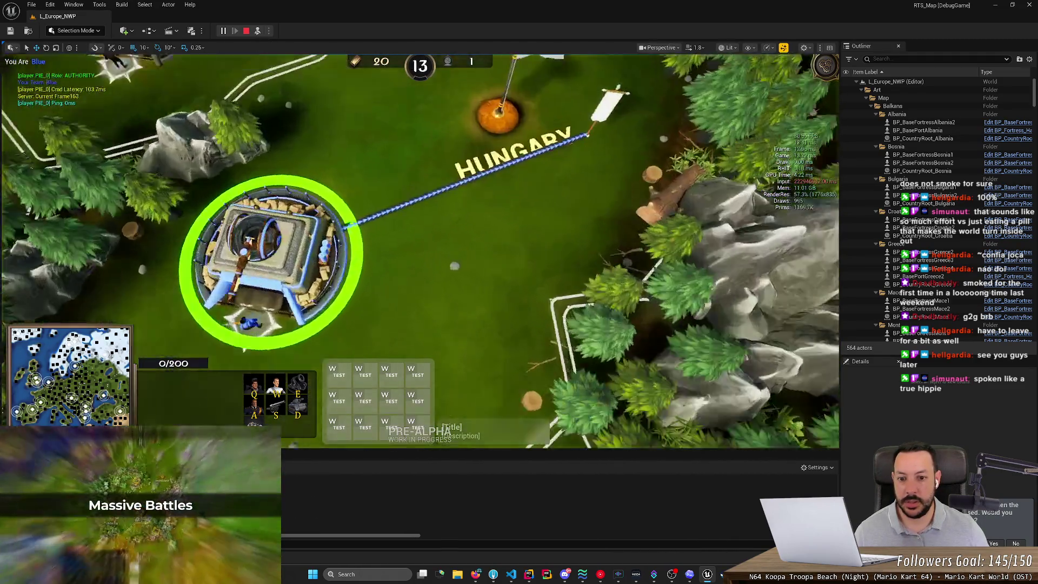
Eject and fly along the blue arrow road by Hungary, then stop PIE and open the Content folder.
{"action": "left_click", "coordinate": [257, 31]}
{"action": "scroll", "coordinate": [519, 249], "scroll_direction": "down", "scroll_amount": 2}
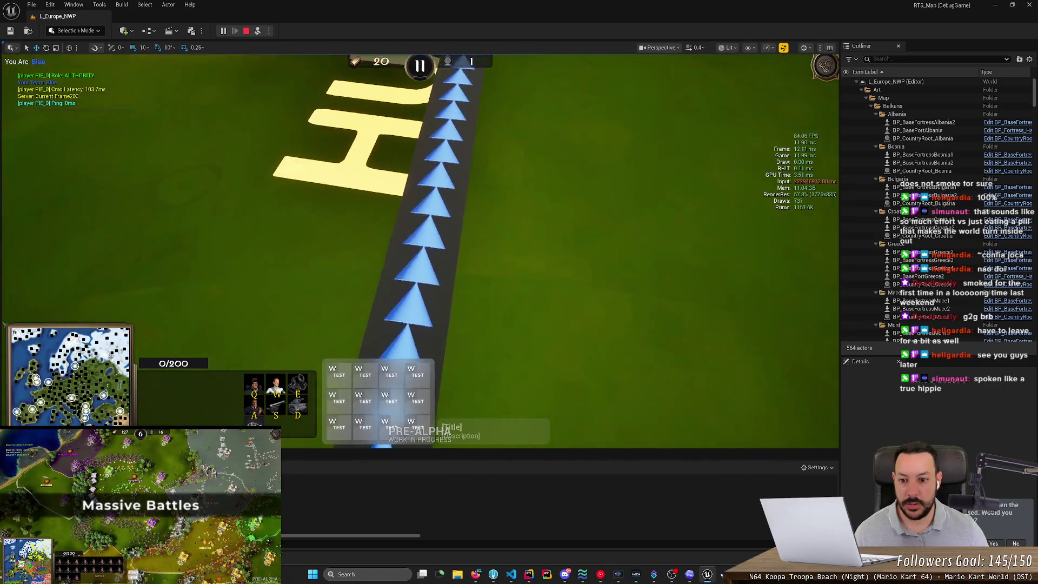
{"action": "key", "text": "a"}
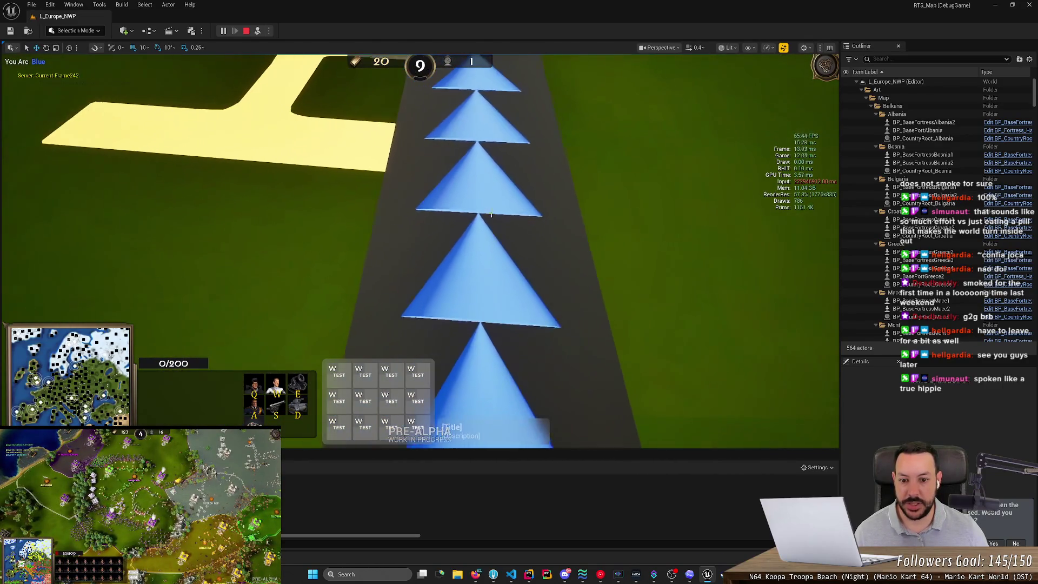
{"action": "scroll", "coordinate": [438, 247], "scroll_direction": "up", "scroll_amount": 3}
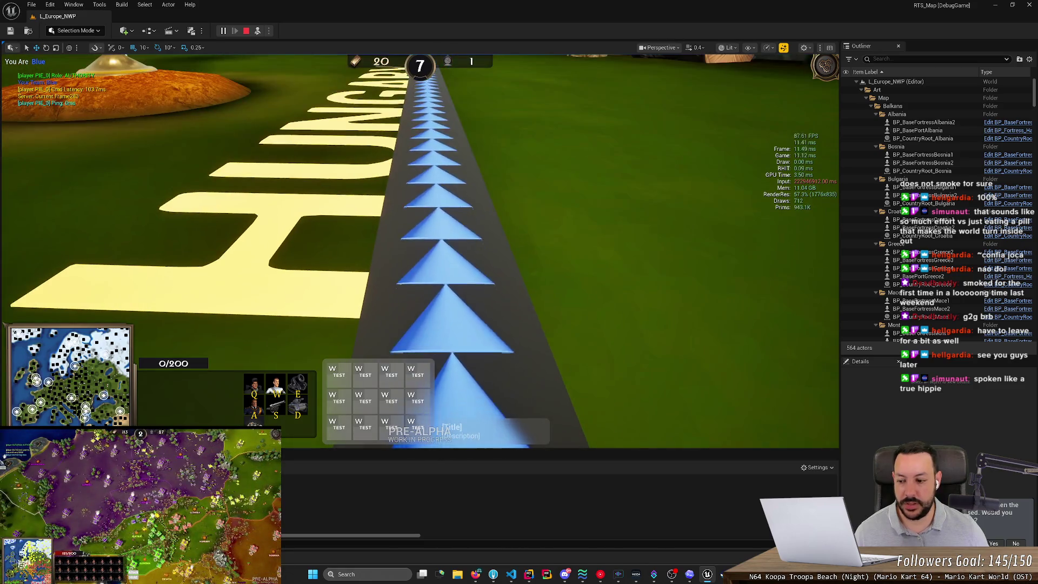
{"action": "scroll", "coordinate": [446, 273], "scroll_direction": "up", "scroll_amount": 5}
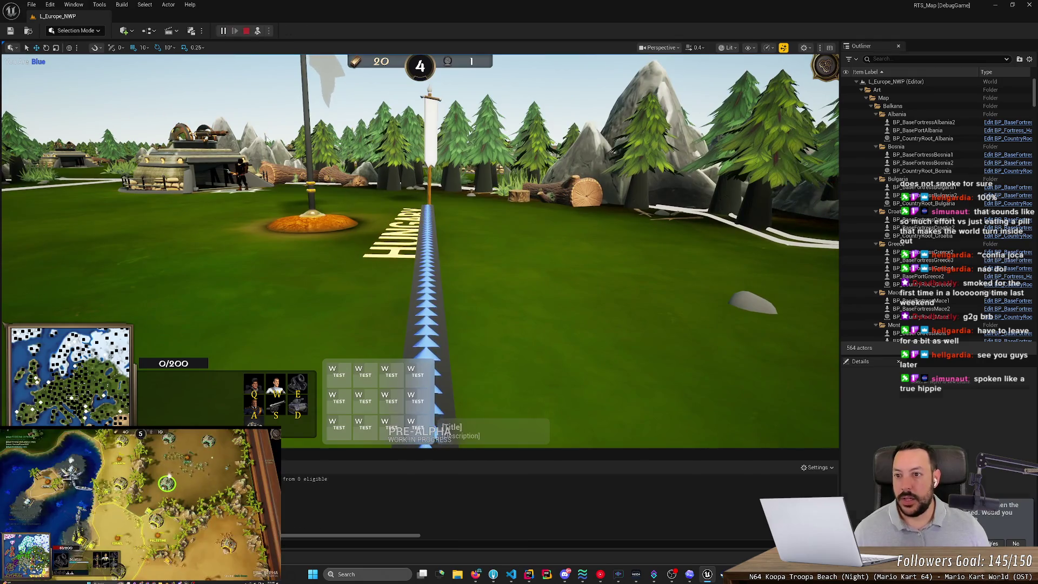
{"action": "key", "text": "Escape"}
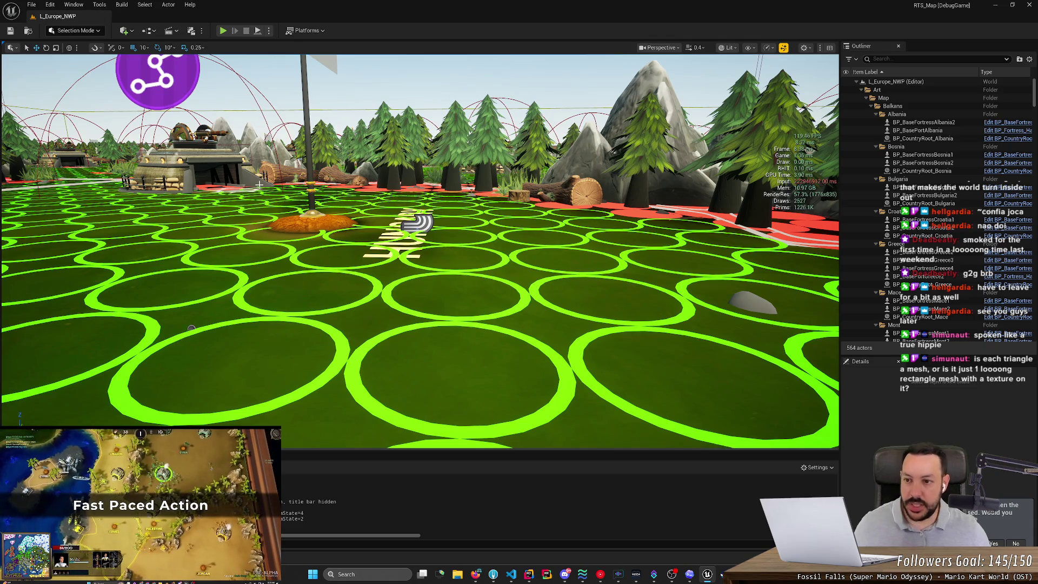
{"action": "key", "text": "ctrl+space"}
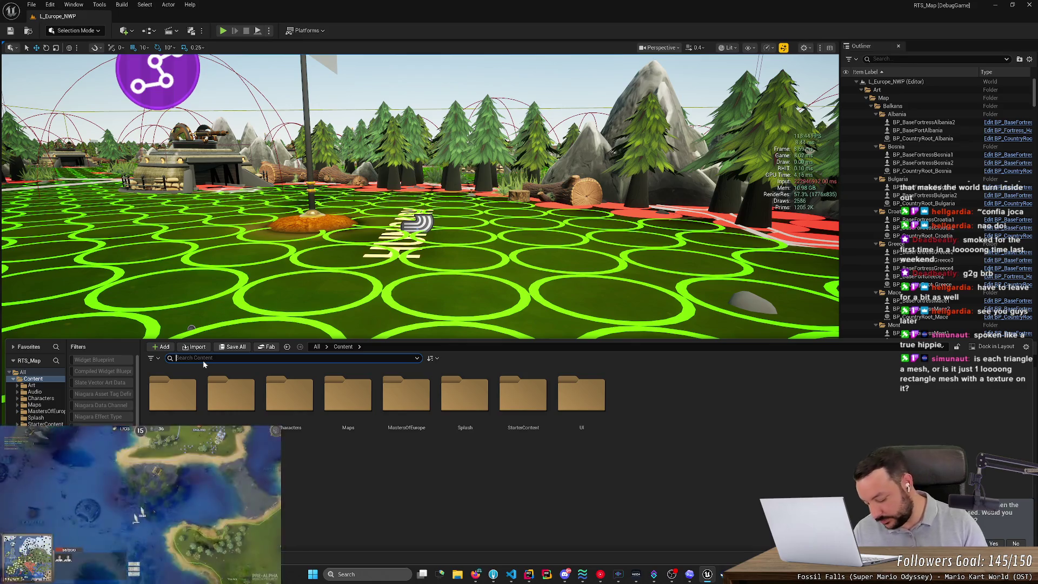
Find and open the NS_FortressToRallyPoint Niagara system by searching 'ns_' in the Content Browser.
{"action": "type", "text": "ns_"}
{"action": "left_click", "coordinate": [170, 393]}
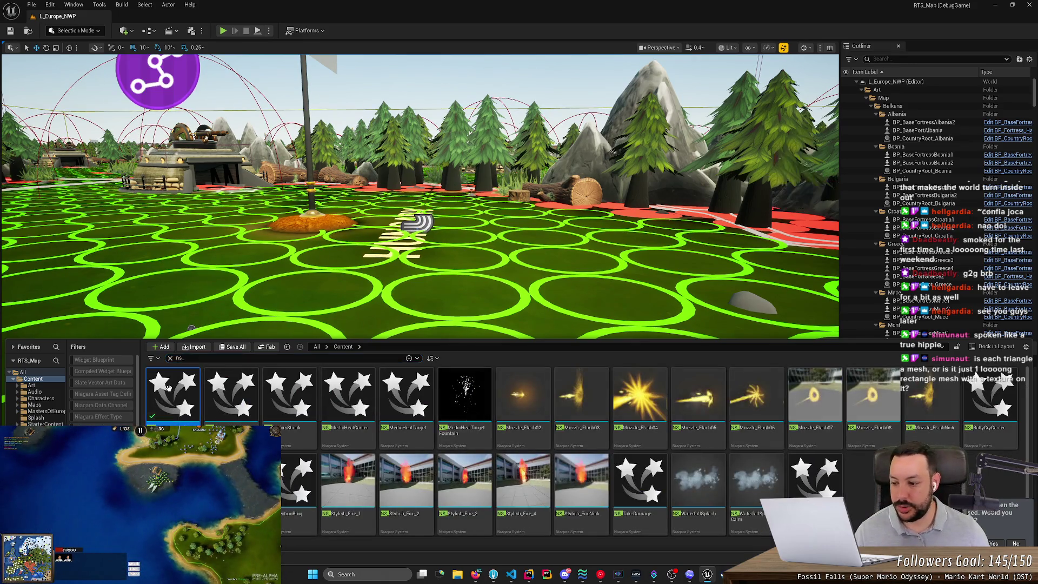
{"action": "double_click", "coordinate": [170, 393]}
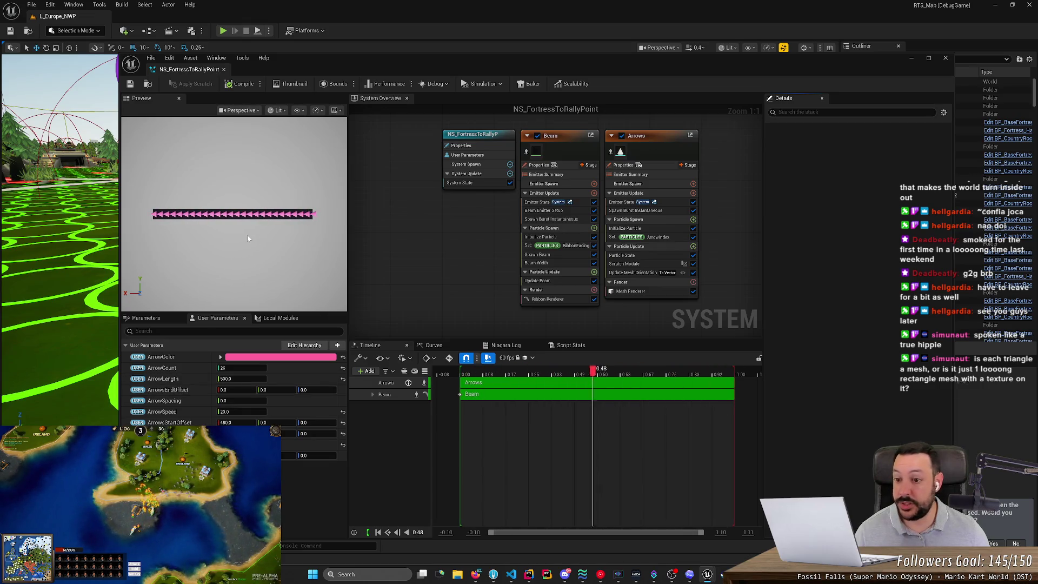
{"action": "left_click_drag", "start_coordinate": [216, 263], "coordinate": [216, 205]}
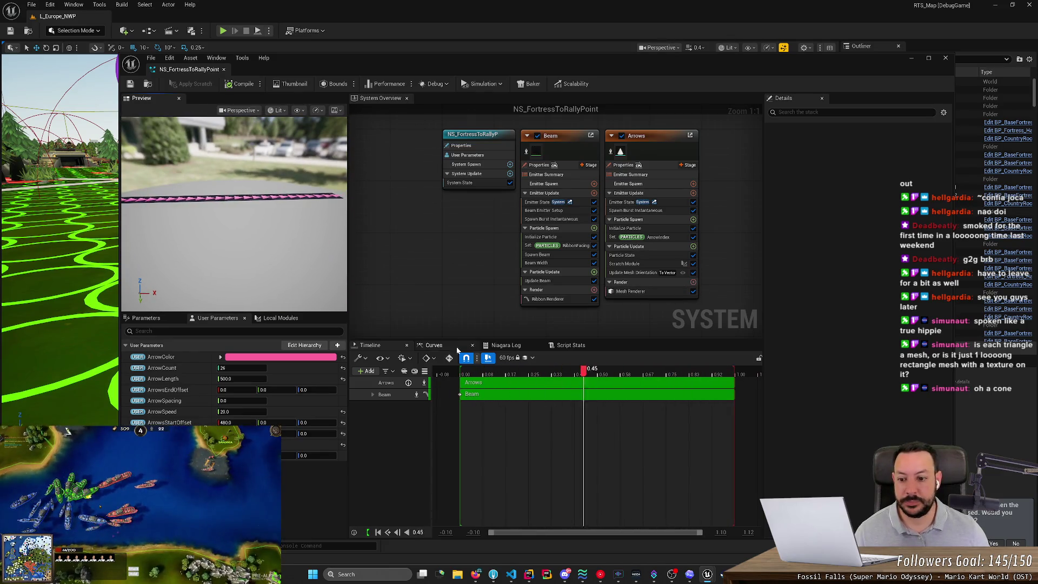
Change the ArrowColor user parameter from pink to white.
{"action": "left_click", "coordinate": [280, 357]}
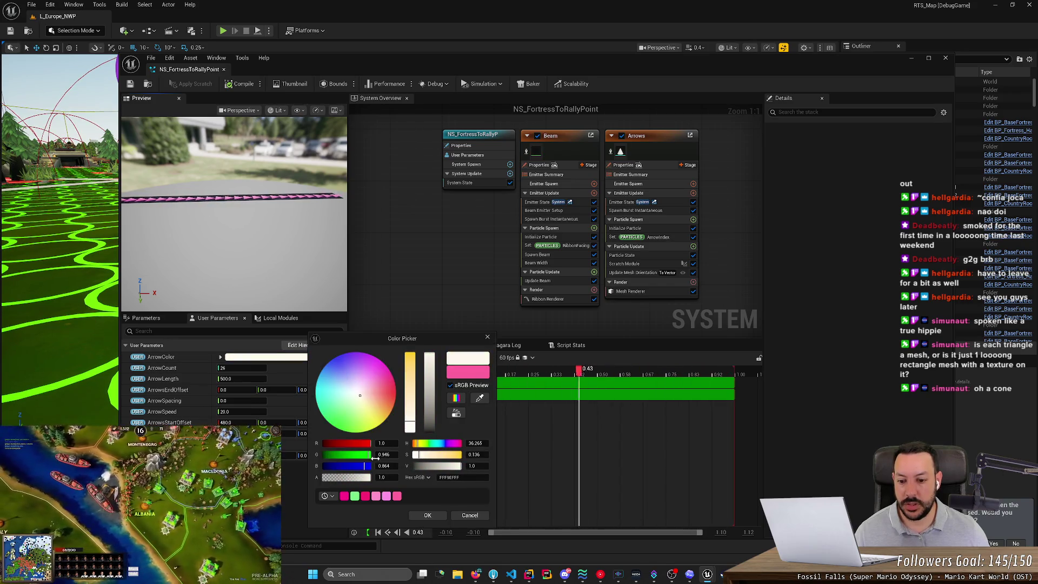
{"action": "left_click", "coordinate": [437, 514]}
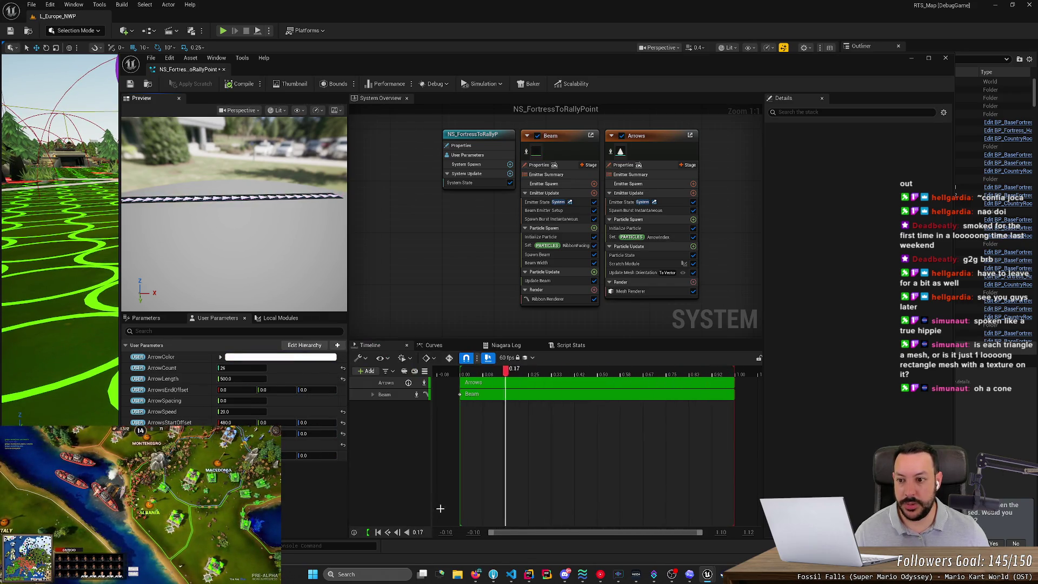
{"action": "left_click", "coordinate": [630, 291]}
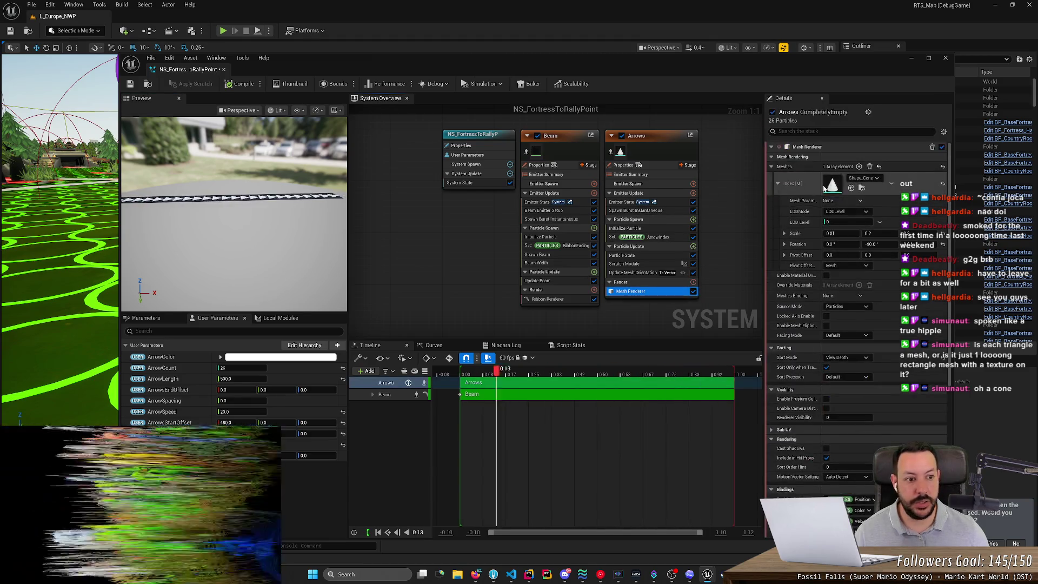
Set the Arrows mesh renderer X scale to 0.2 and orbit the preview to inspect it.
{"action": "left_click", "coordinate": [837, 233]}
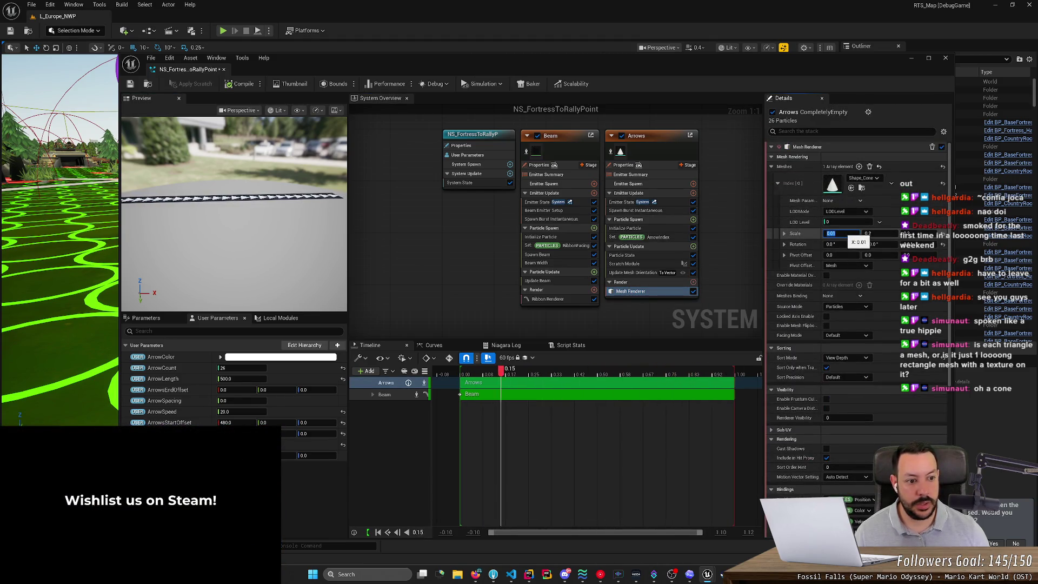
{"action": "type", "text": "0.2"}
{"action": "key", "text": "Return"}
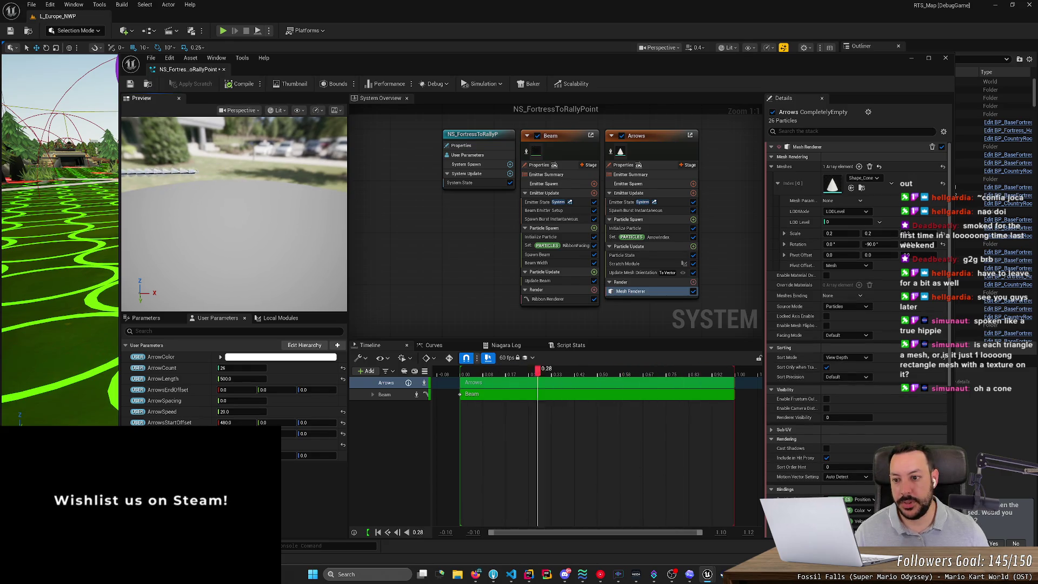
{"action": "left_click_drag", "start_coordinate": [179, 245], "coordinate": [156, 247]}
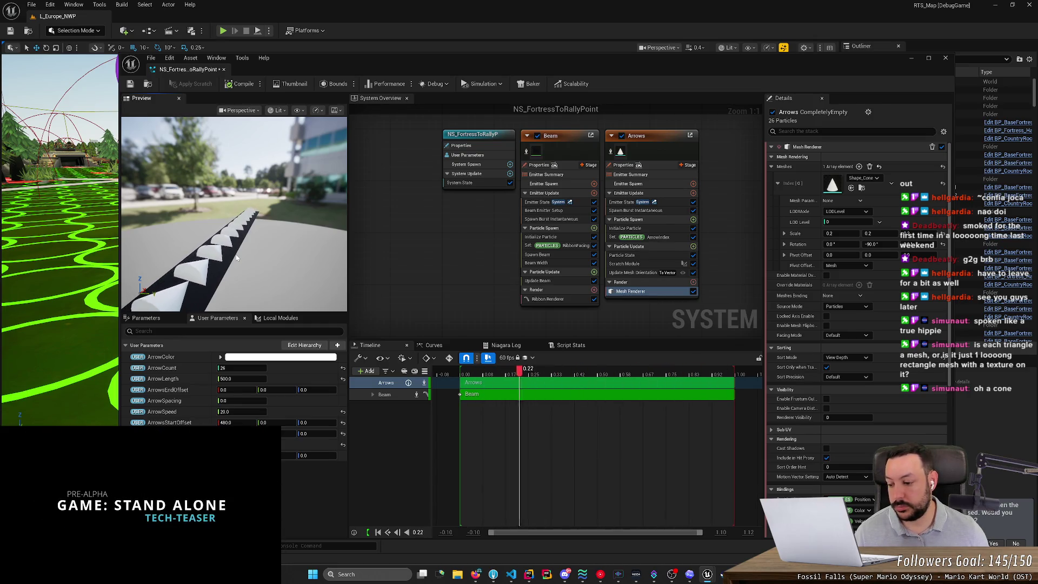
{"action": "left_click_drag", "start_coordinate": [236, 258], "coordinate": [205, 258]}
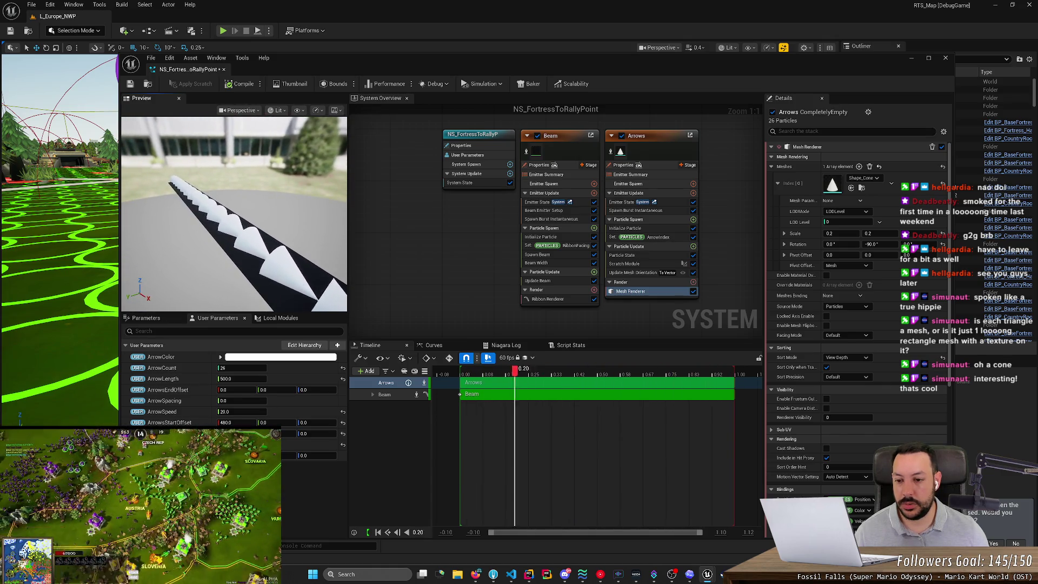
Try an arrow mesh X scale of 0.1 and view the cone ribbon from new angles.
{"action": "left_click", "coordinate": [844, 233]}
{"action": "type", "text": "2"}
{"action": "key", "text": "BackSpace"}
{"action": "type", "text": "1"}
{"action": "key", "text": "Return"}
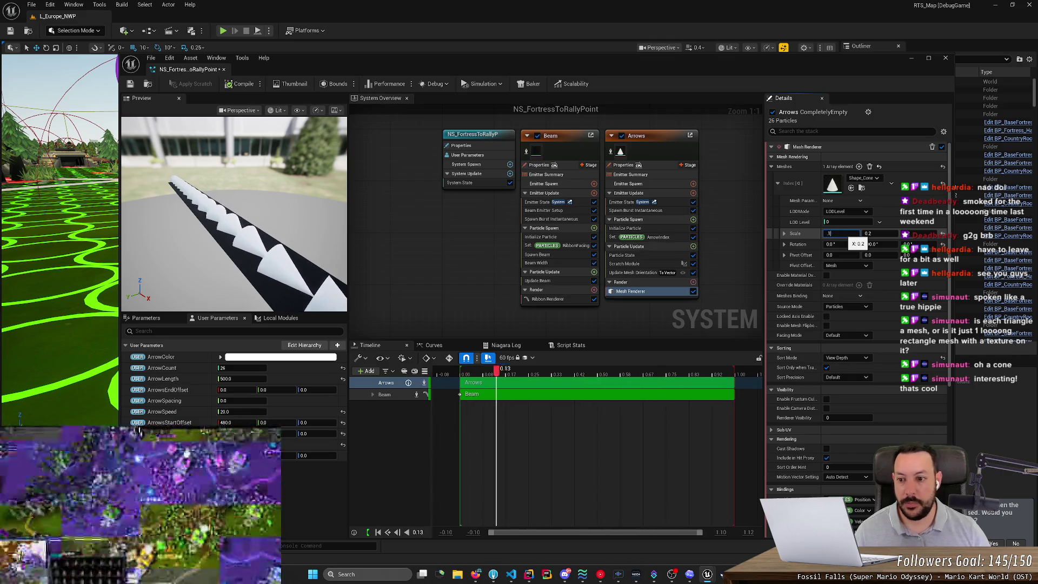
{"action": "left_click_drag", "start_coordinate": [312, 277], "coordinate": [254, 279]}
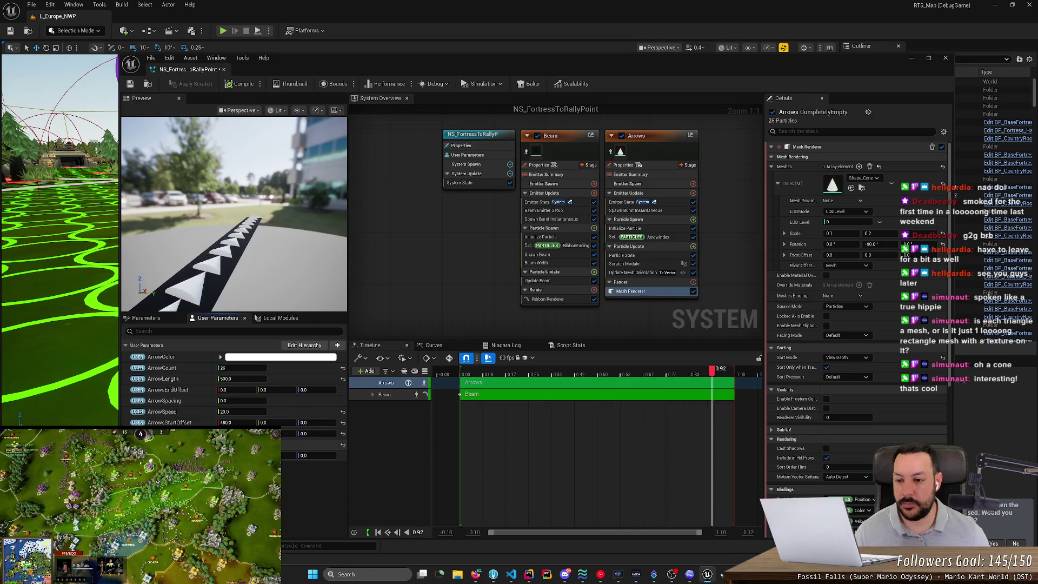
{"action": "left_click_drag", "start_coordinate": [251, 235], "coordinate": [224, 231]}
Return the arrow mesh X scale to 0.2 and check the cones at ground level.
{"action": "left_click", "coordinate": [839, 233]}
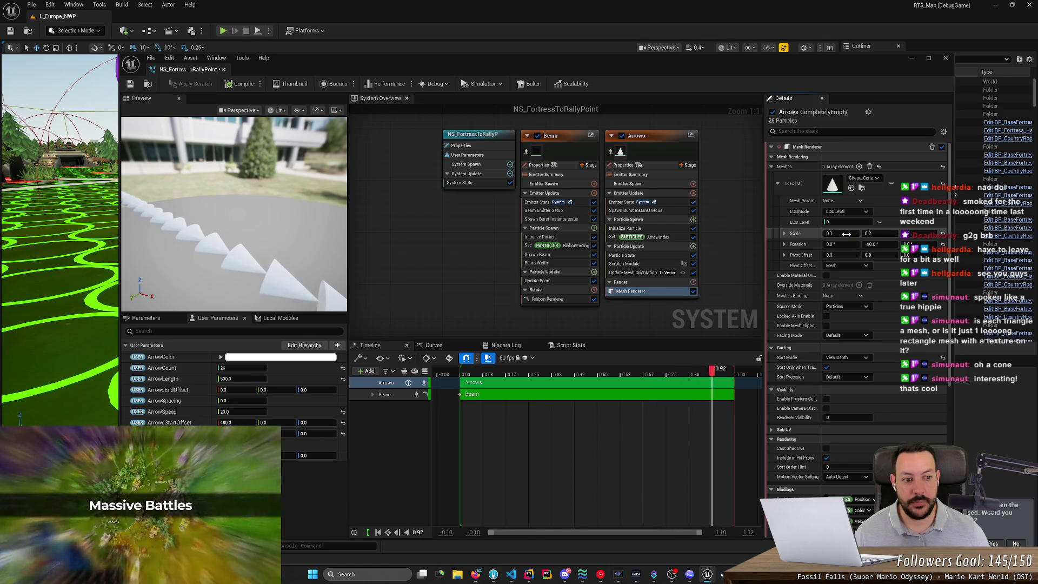
{"action": "type", "text": "0.2"}
{"action": "key", "text": "Return"}
{"action": "left_click_drag", "start_coordinate": [232, 233], "coordinate": [249, 226]}
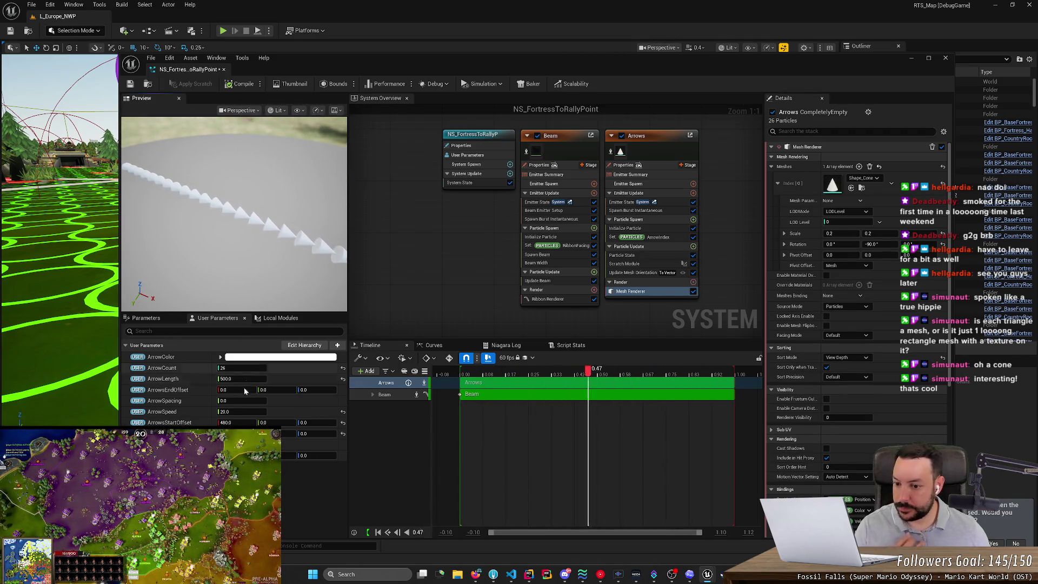
Change ArrowSpeed from 20.0 to 38, then enter 41 instead.
{"action": "left_click", "coordinate": [244, 411]}
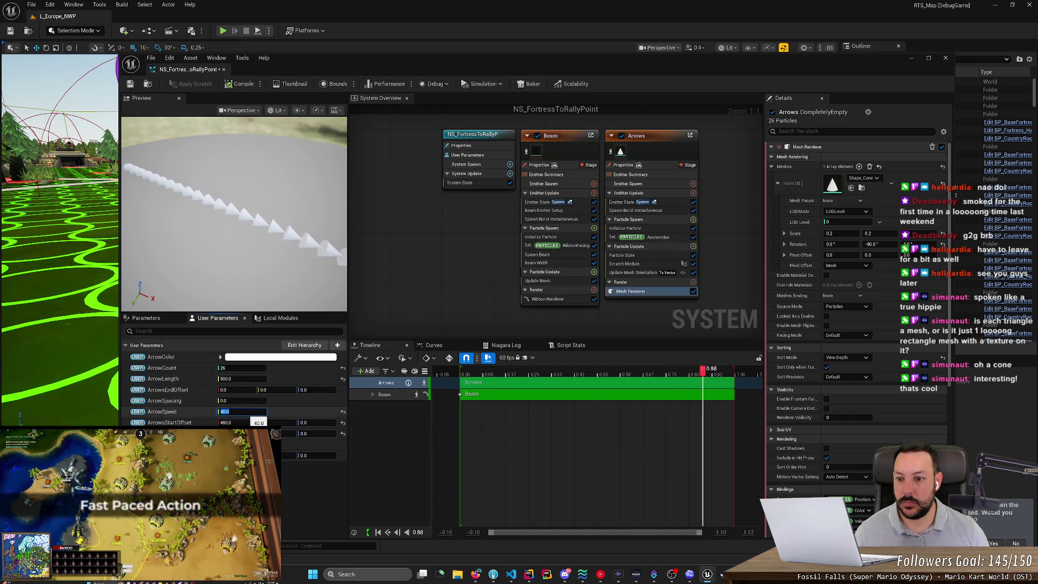
{"action": "type", "text": "38"}
{"action": "key", "text": "Return"}
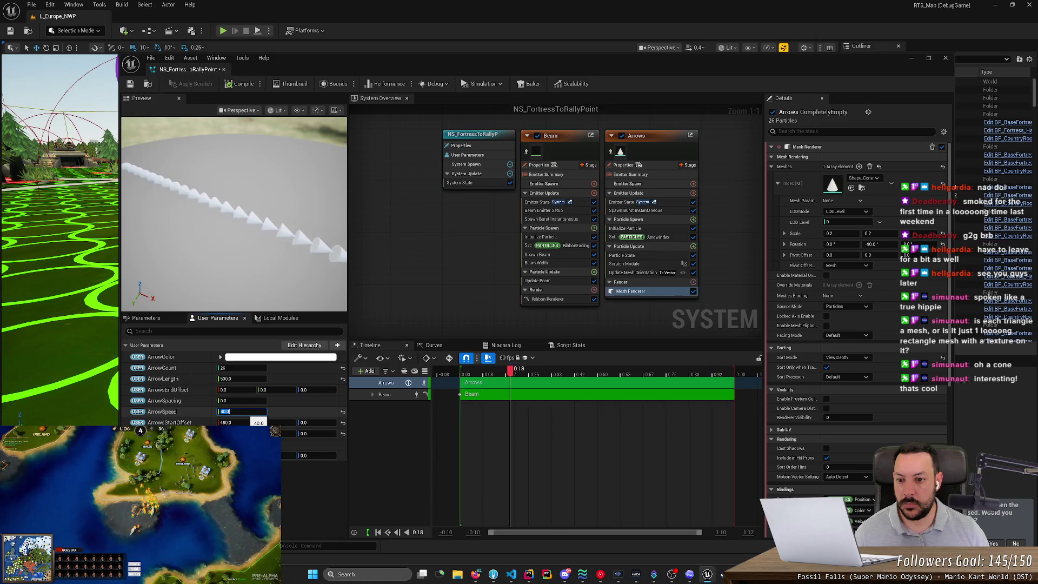
{"action": "type", "text": "41"}
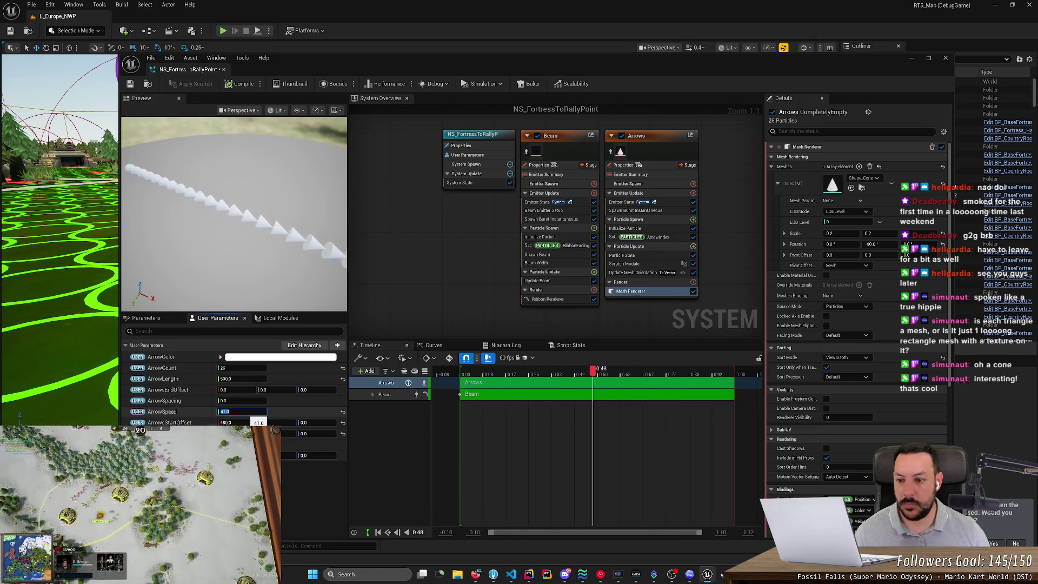
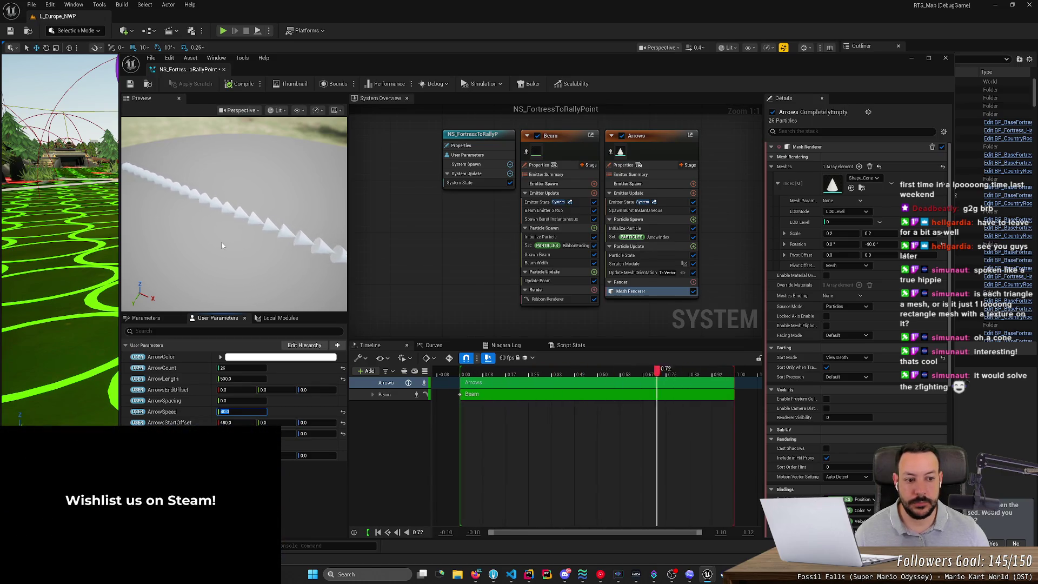
Keep the Pivot Offset in Mesh space and orbit the preview to a horizon view.
{"action": "left_click", "coordinate": [854, 266]}
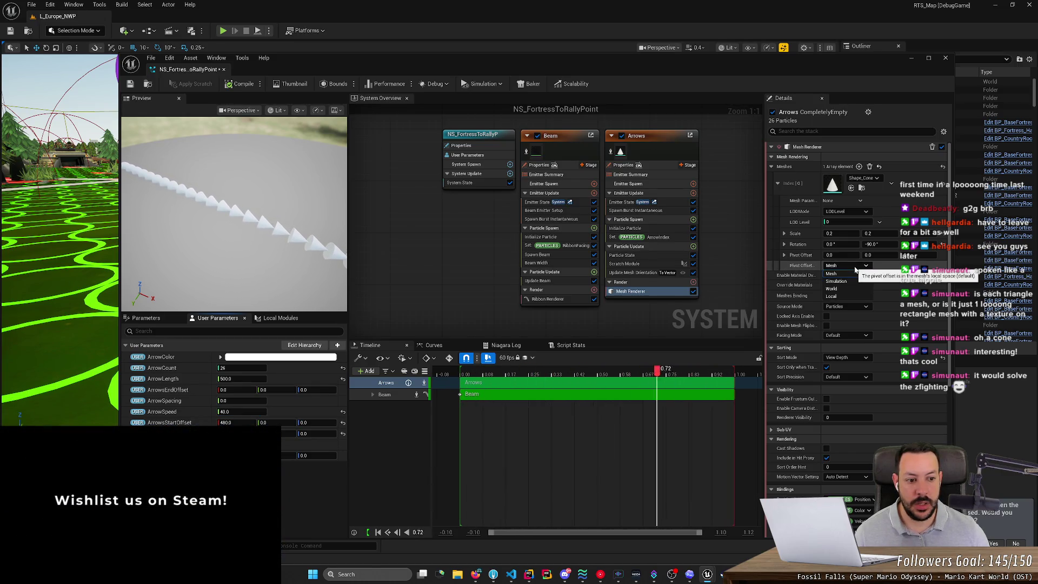
{"action": "left_click", "coordinate": [854, 273]}
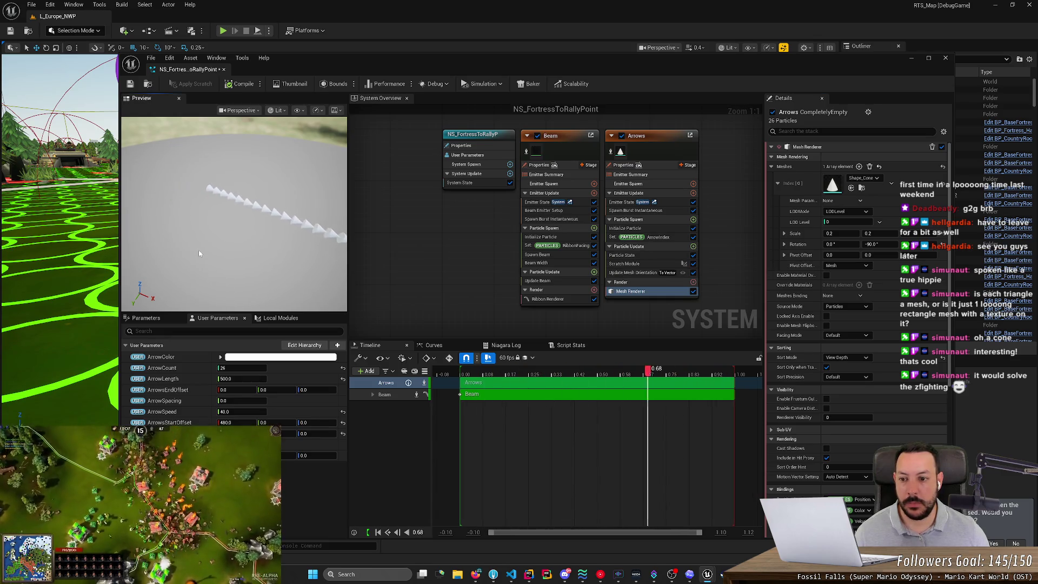
{"action": "left_click_drag", "start_coordinate": [233, 216], "coordinate": [246, 259]}
{"action": "left_click_drag", "start_coordinate": [184, 249], "coordinate": [233, 260]}
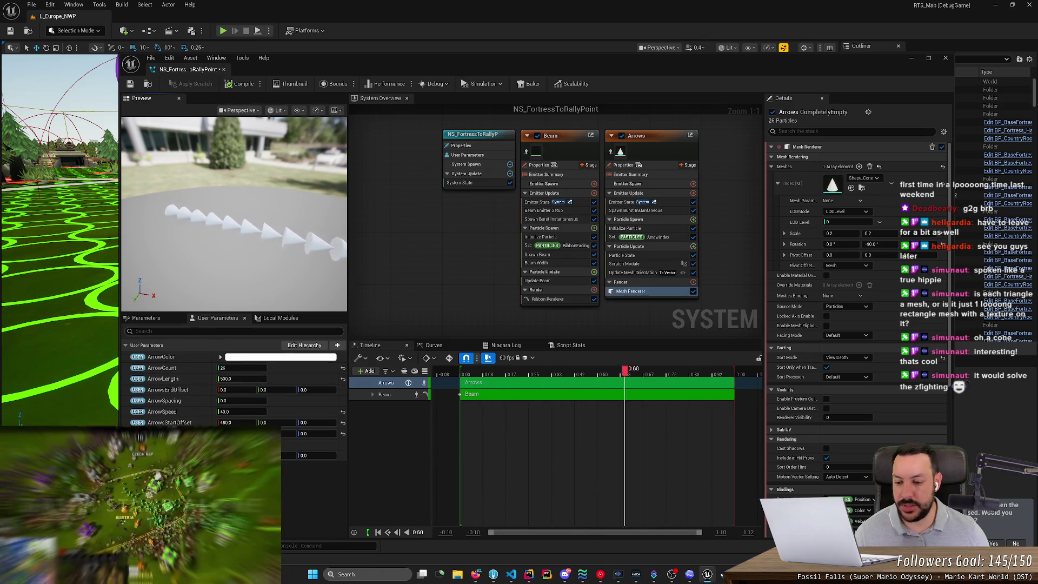
View the arrows side-on and raise ArrowSpacing to about 50 to spread the cones.
{"action": "left_click_drag", "start_coordinate": [227, 281], "coordinate": [245, 280]}
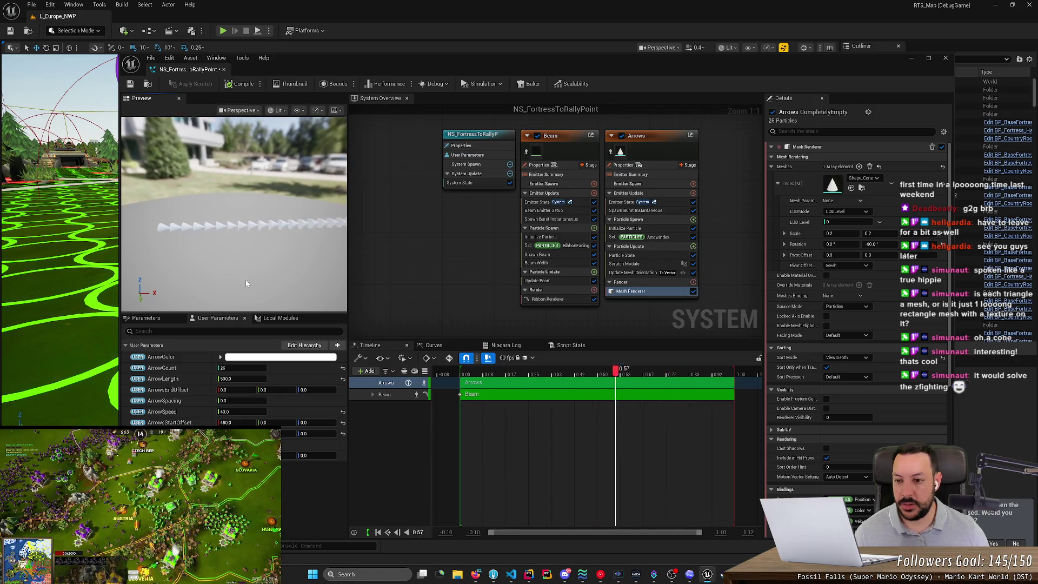
{"action": "left_click_drag", "start_coordinate": [242, 400], "coordinate": [256, 400]}
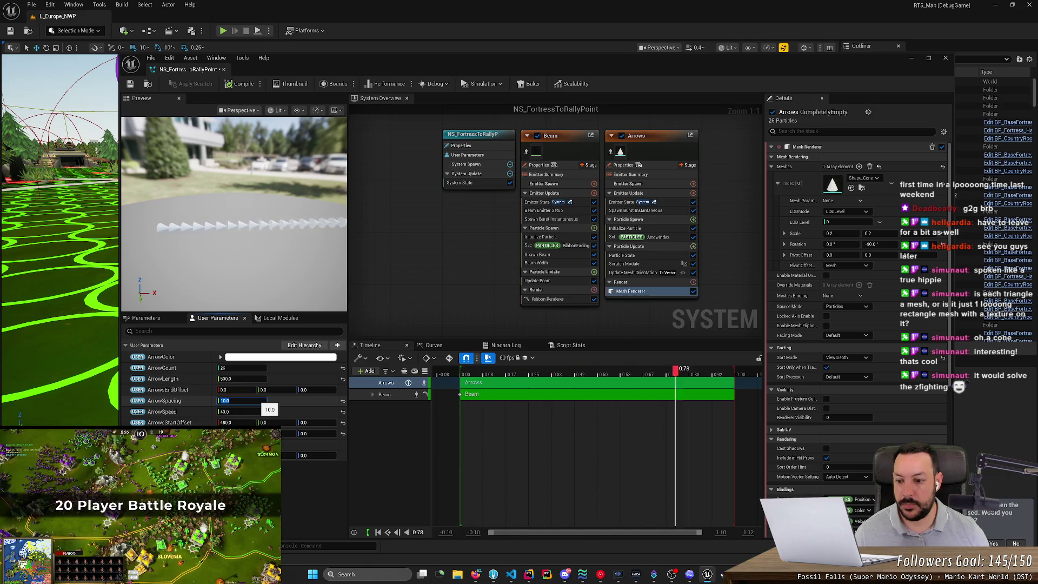
{"action": "left_click_drag", "start_coordinate": [257, 401], "coordinate": [332, 401]}
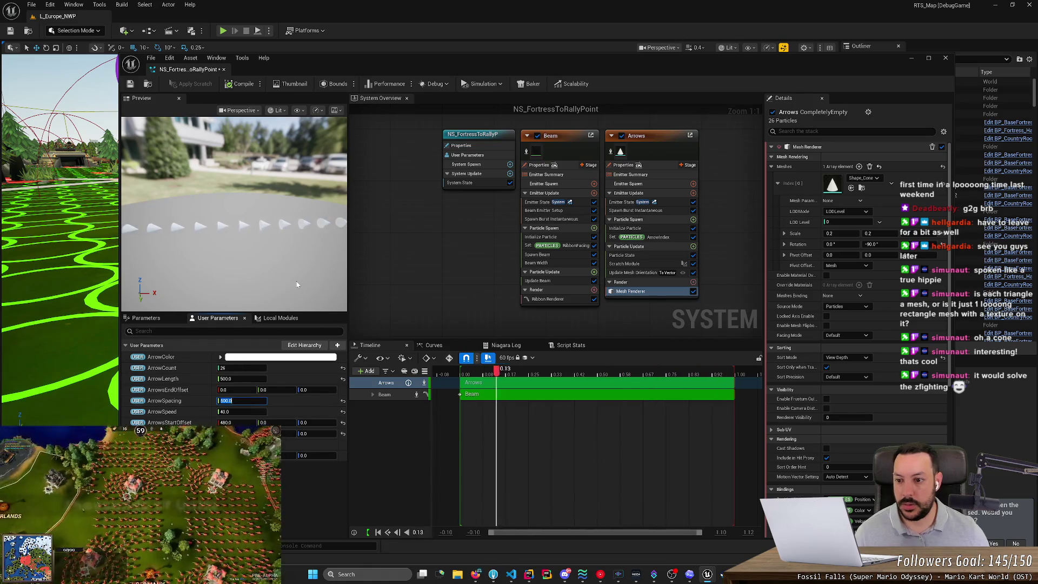
Commit ArrowSpacing 500, try an ArrowCount of 126, and zoom into the preview.
{"action": "left_click", "coordinate": [277, 277]}
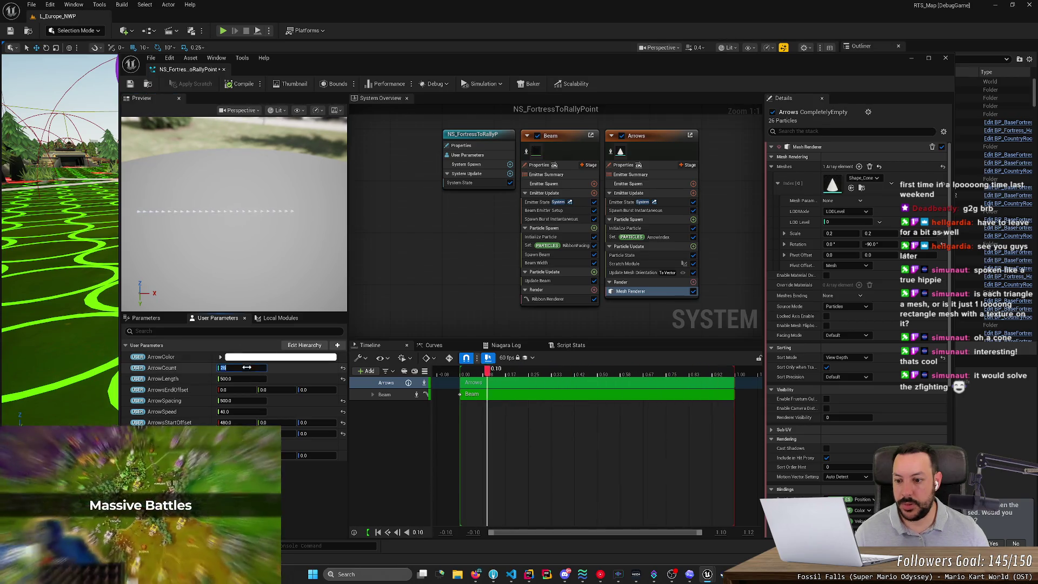
{"action": "type", "text": "13"}
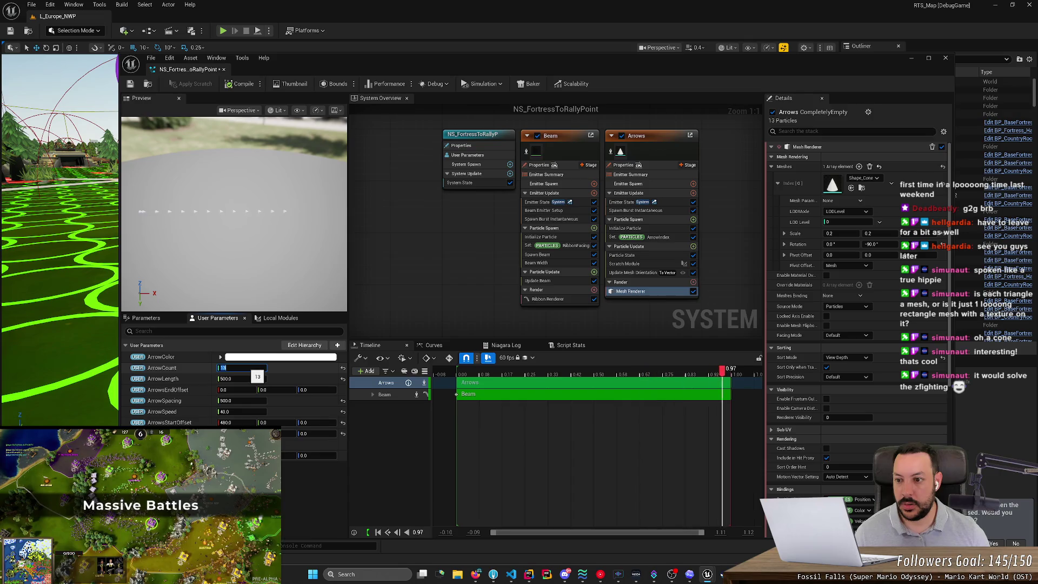
{"action": "type", "text": "26"}
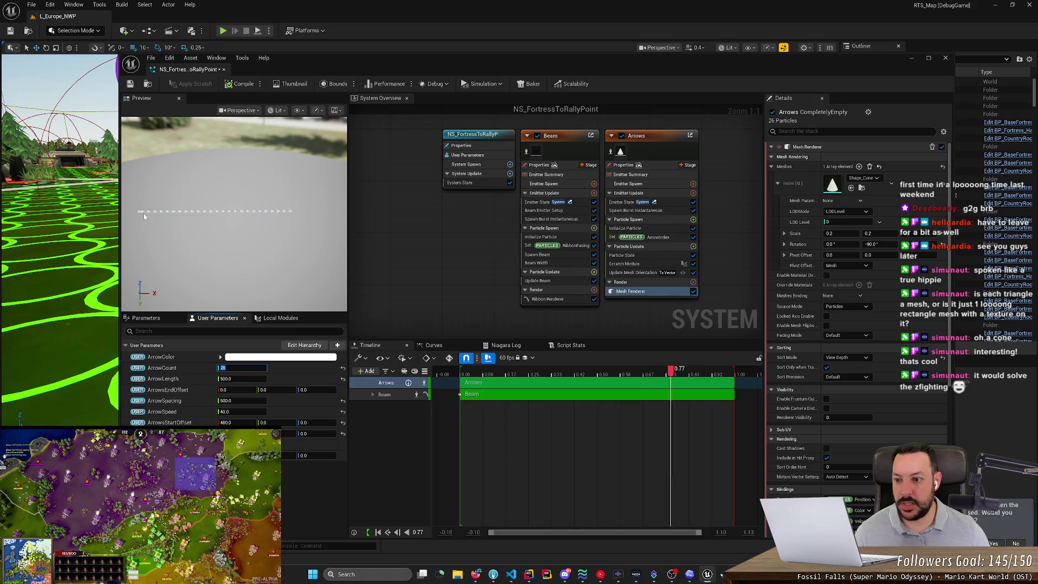
{"action": "scroll", "coordinate": [137, 212], "scroll_direction": "up", "scroll_amount": 3}
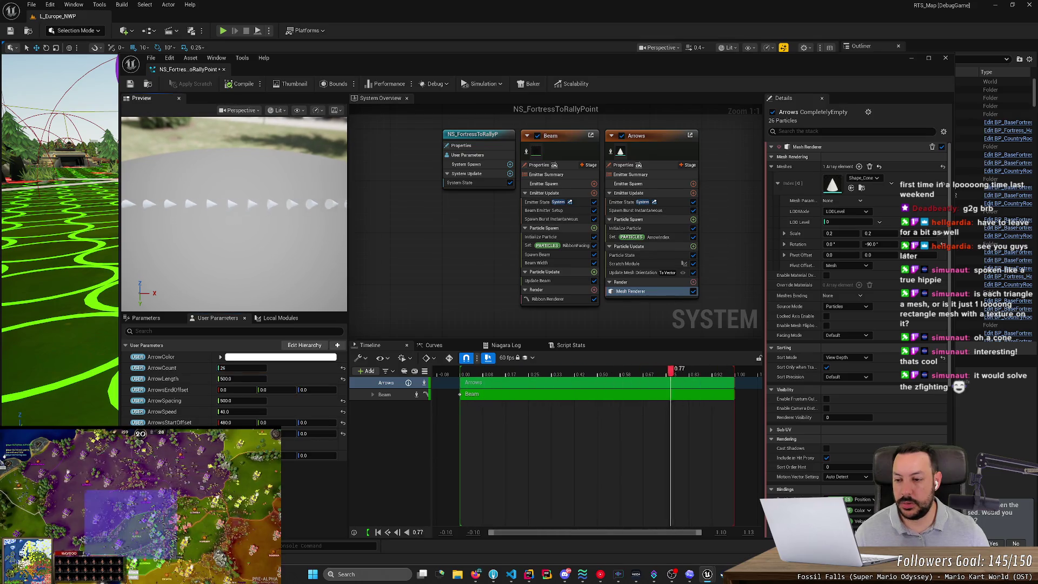
{"action": "scroll", "coordinate": [198, 230], "scroll_direction": "up", "scroll_amount": 3}
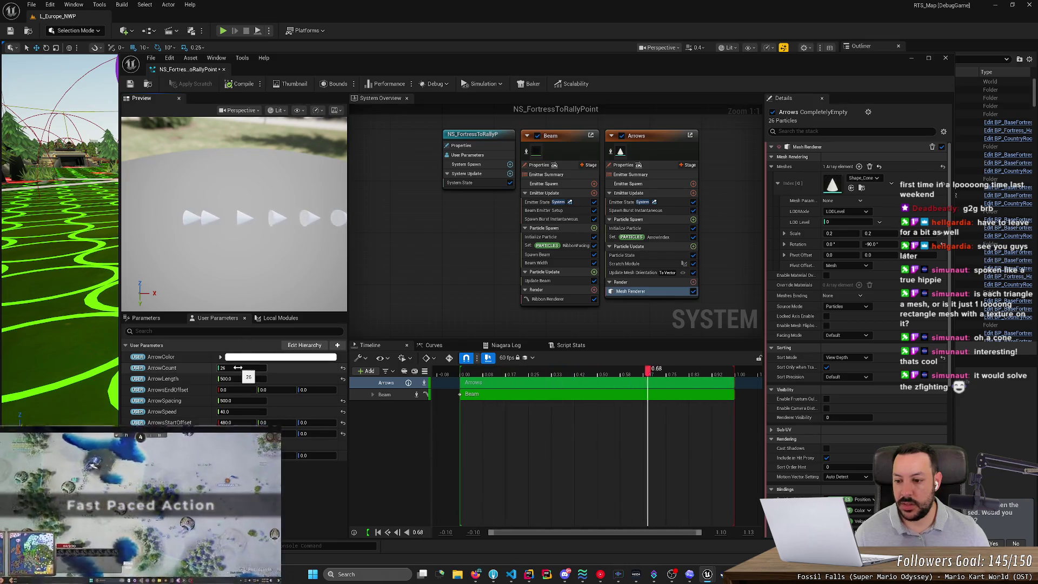
Set ArrowSpacing to 0 so the cones pack into a continuous chain, then check the arrow mesh entry.
{"action": "left_click", "coordinate": [252, 401]}
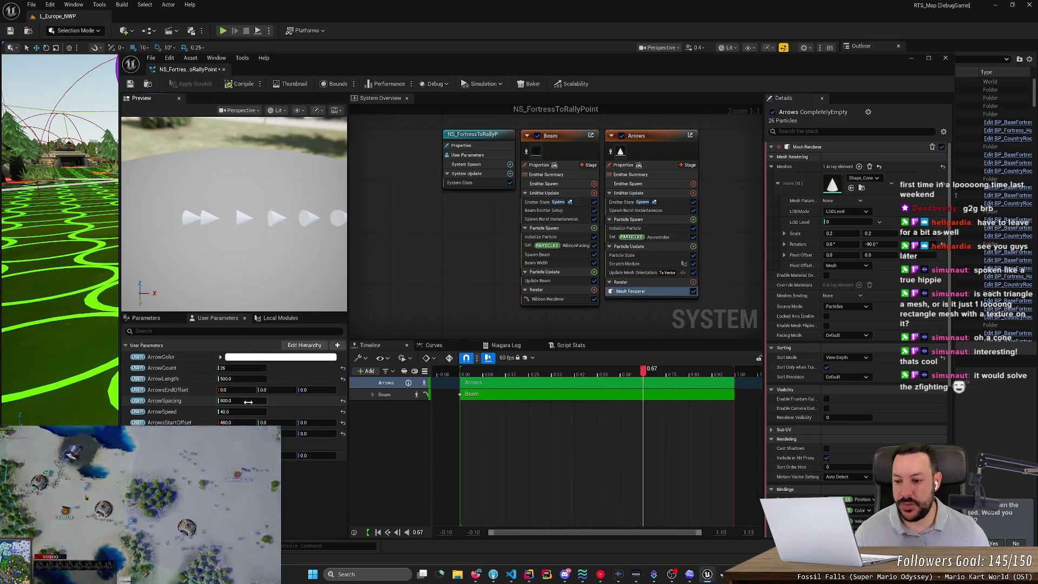
{"action": "type", "text": "0"}
{"action": "key", "text": "Return"}
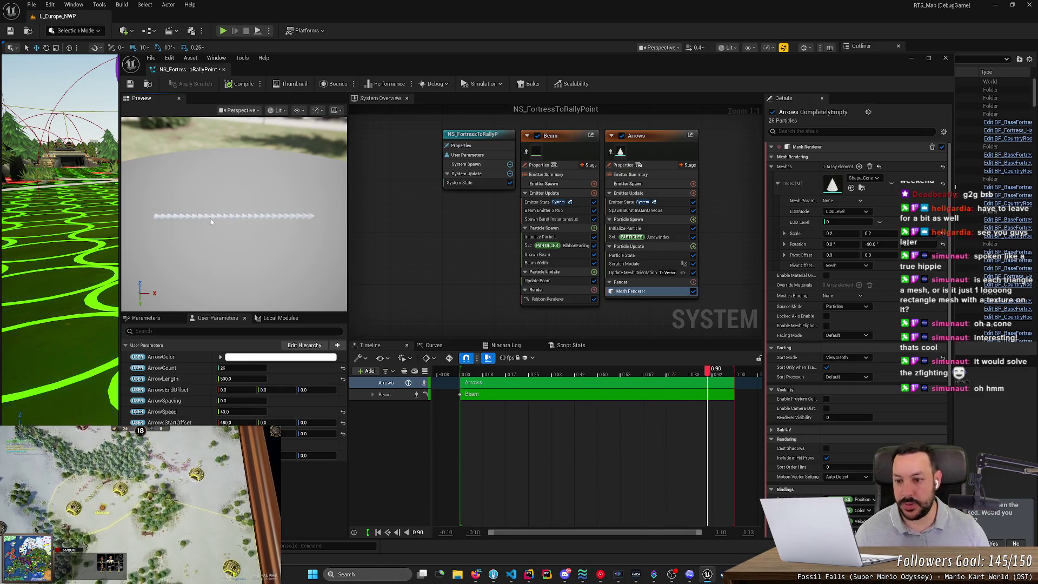
{"action": "scroll", "coordinate": [211, 221], "scroll_direction": "up", "scroll_amount": 3}
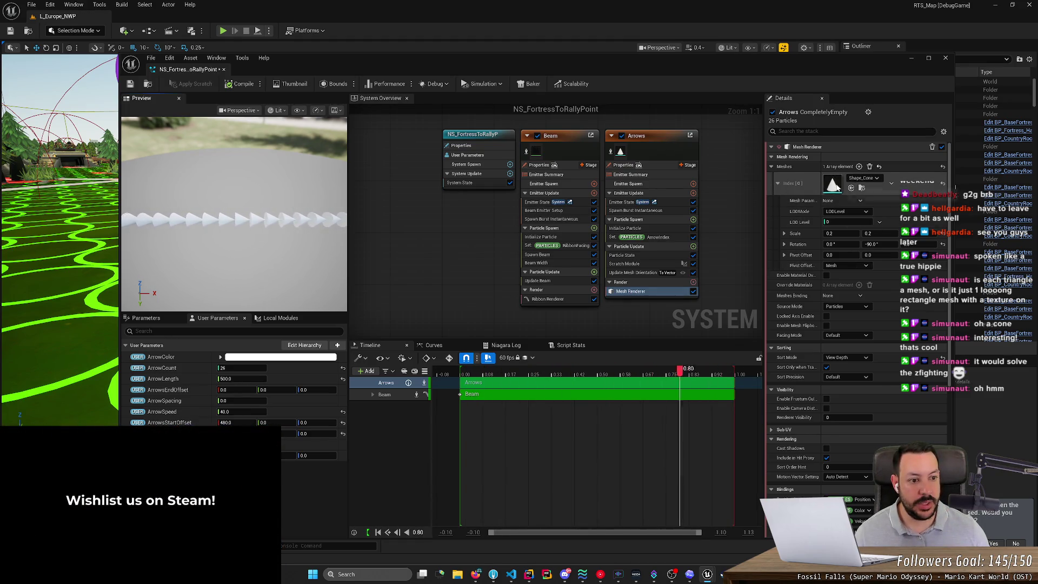
{"action": "right_click", "coordinate": [837, 188]}
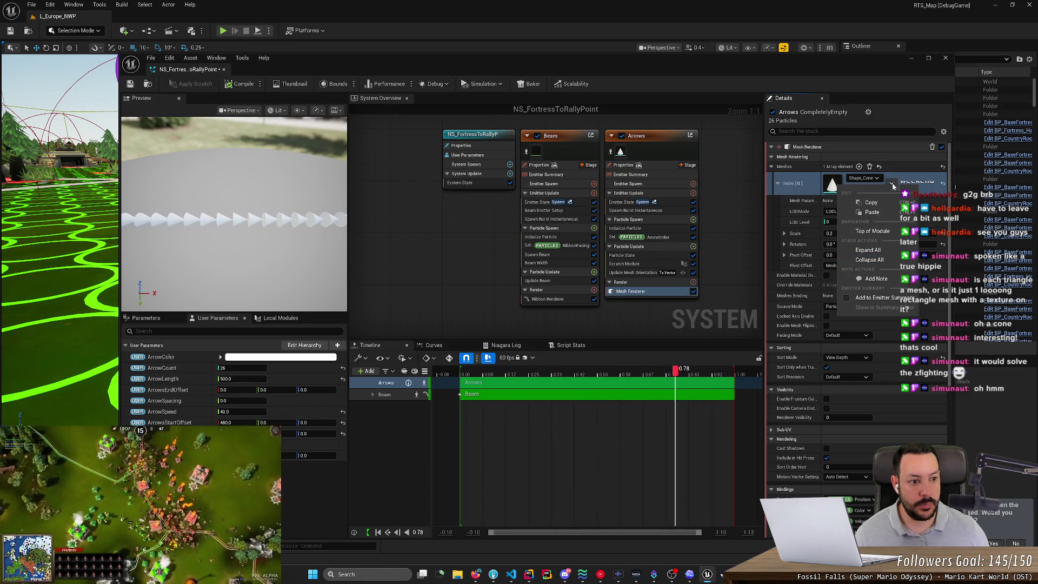
{"action": "left_click", "coordinate": [893, 185]}
{"action": "left_click", "coordinate": [852, 188]}
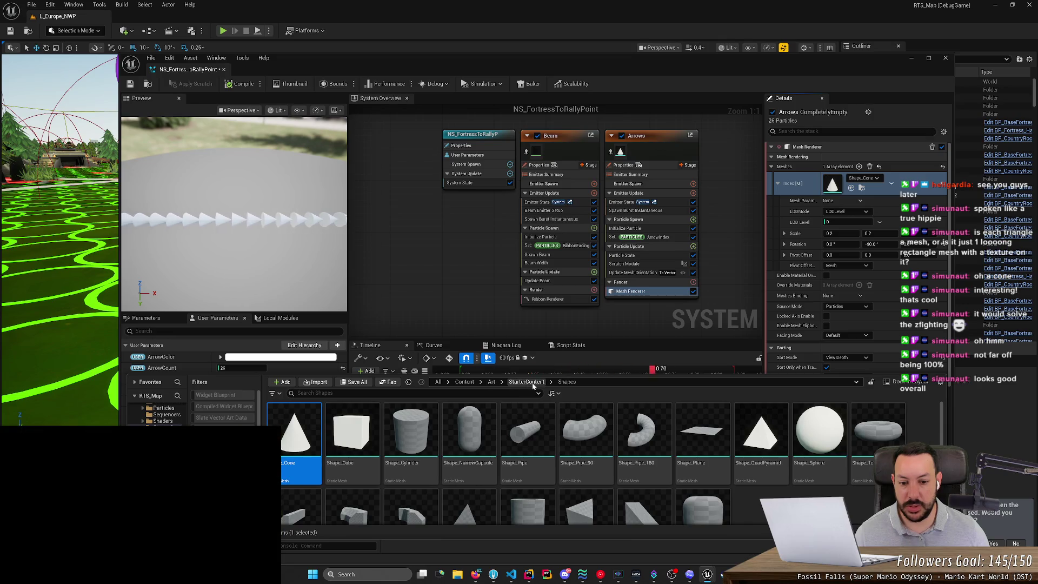
{"action": "mouse_move", "coordinate": [492, 404]}
{"action": "left_click", "coordinate": [464, 382]}
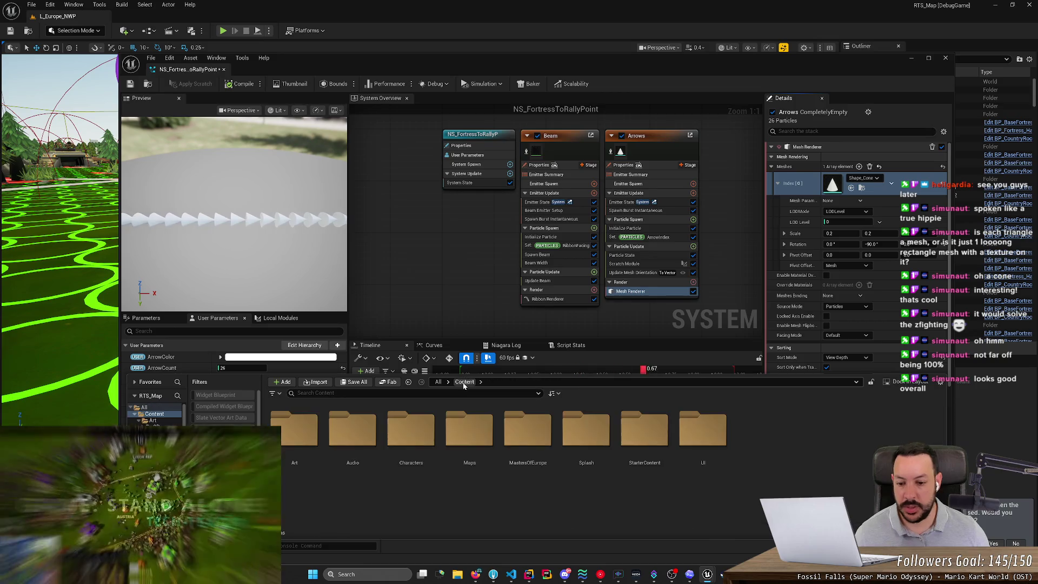
{"action": "double_click", "coordinate": [295, 432]}
{"action": "double_click", "coordinate": [352, 432]}
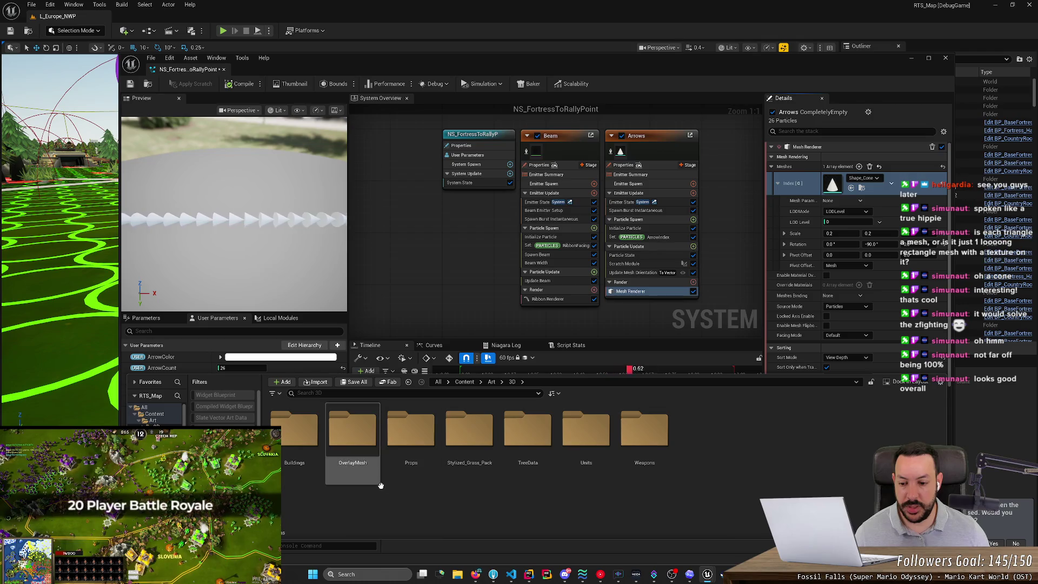
{"action": "left_click", "coordinate": [534, 450]}
{"action": "double_click", "coordinate": [535, 451]}
{"action": "left_click", "coordinate": [512, 382]}
{"action": "double_click", "coordinate": [417, 433]}
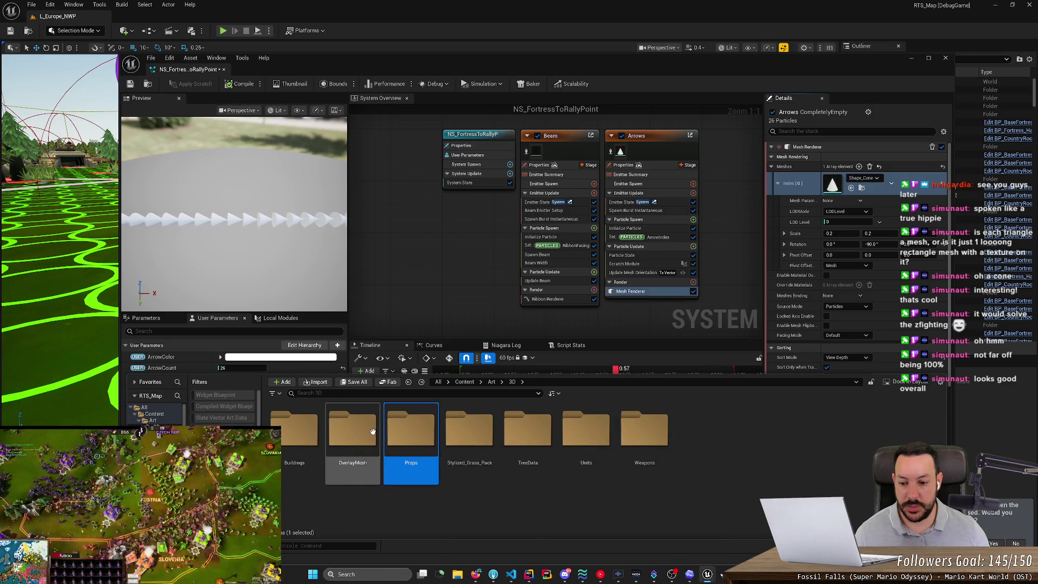
{"action": "double_click", "coordinate": [422, 432]}
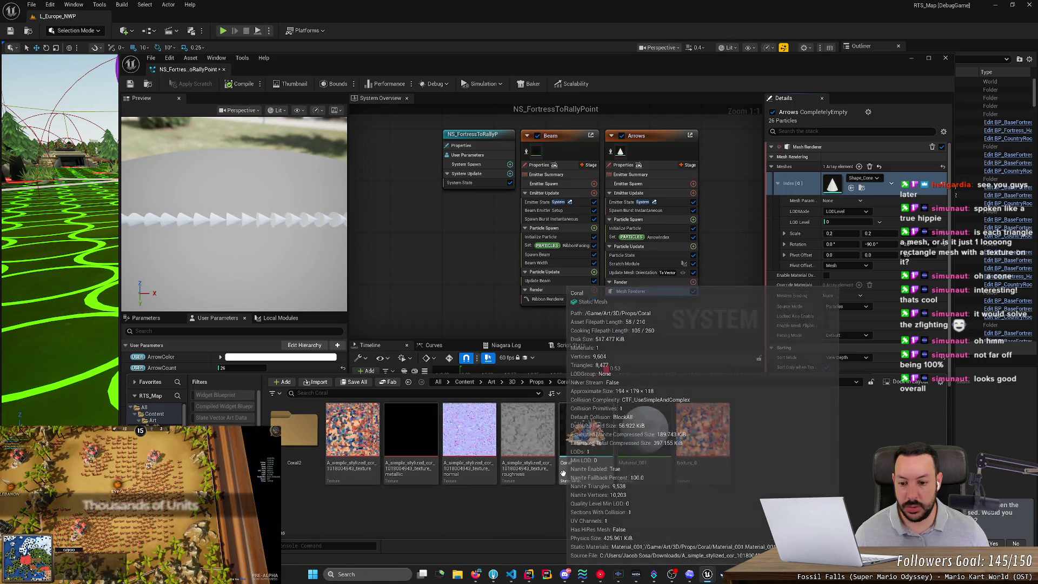
{"action": "left_click", "coordinate": [512, 382]}
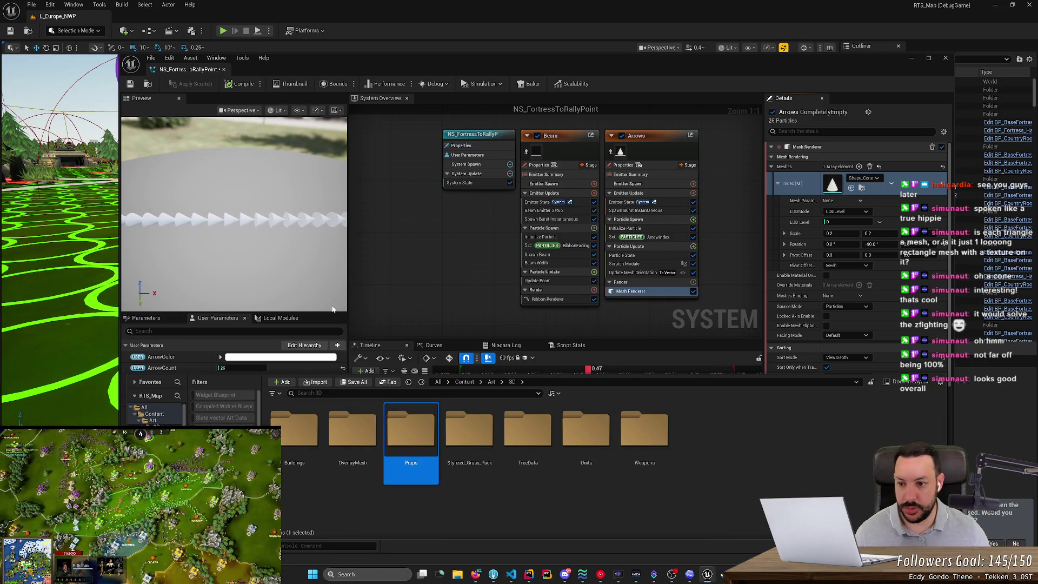
{"action": "left_click", "coordinate": [296, 283]}
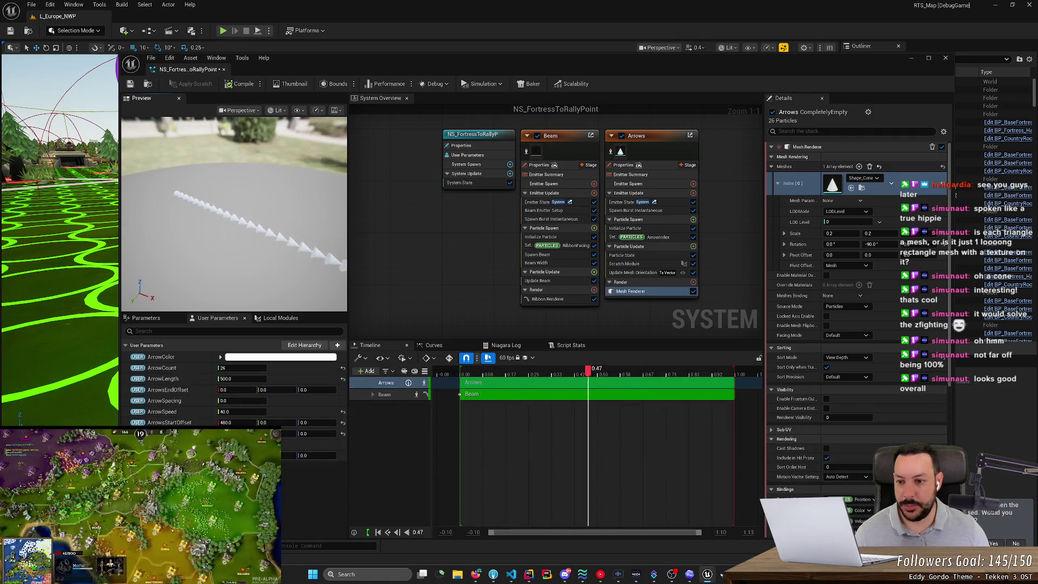
{"action": "mouse_move", "coordinate": [296, 283]}
{"action": "left_mouse_down"}
{"action": "mouse_move", "coordinate": [281, 271]}
{"action": "mouse_move", "coordinate": [217, 270]}
{"action": "left_mouse_up"}
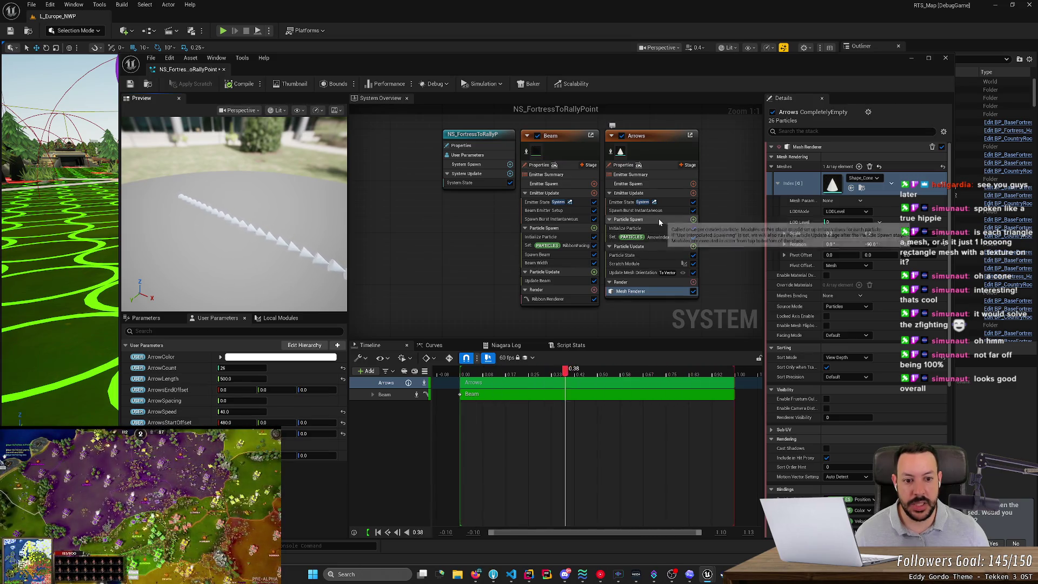
{"action": "left_click", "coordinate": [651, 265]}
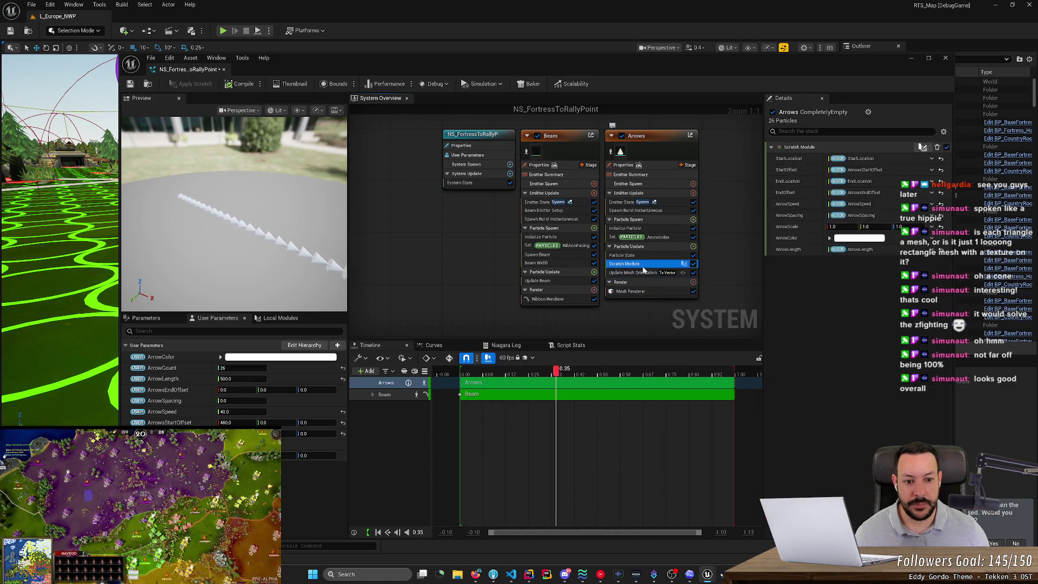
Open the Scratch Module's node graph and zoom and pan to inspect it.
{"action": "double_click", "coordinate": [646, 265]}
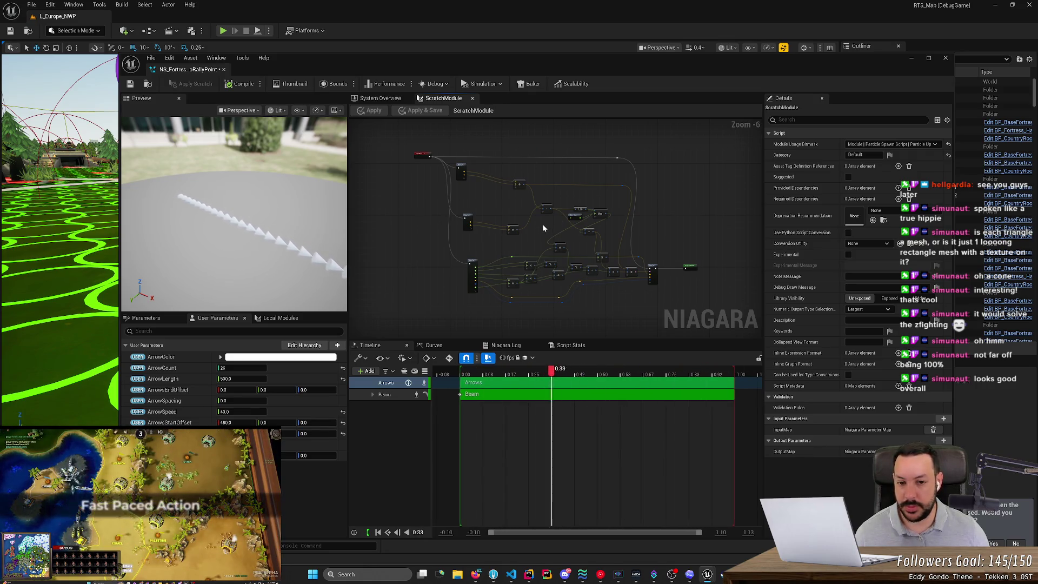
{"action": "scroll", "coordinate": [535, 227], "scroll_direction": "up", "scroll_amount": 3}
{"action": "scroll", "coordinate": [524, 229], "scroll_direction": "down", "scroll_amount": 3}
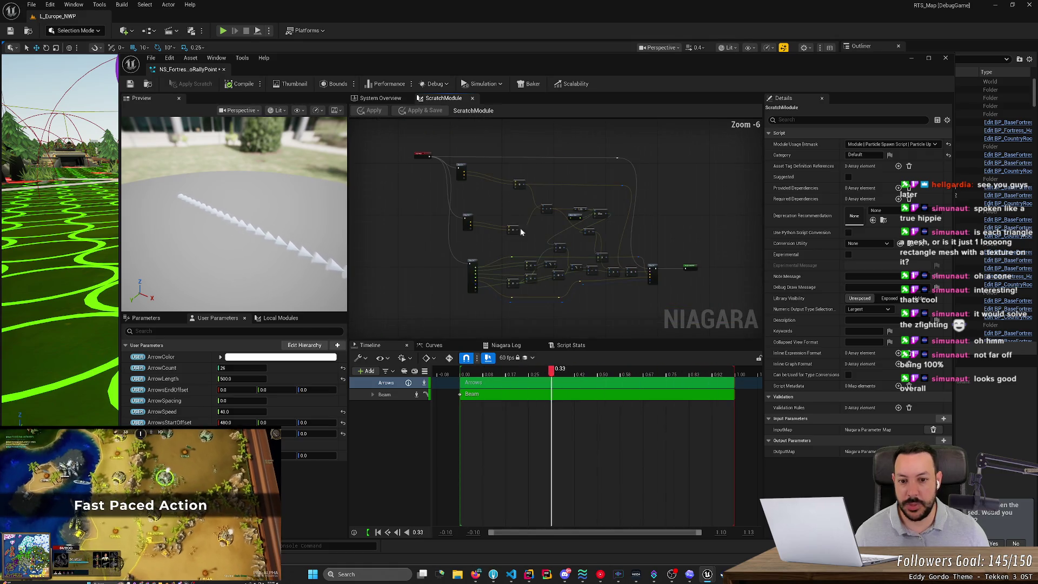
{"action": "scroll", "coordinate": [498, 271], "scroll_direction": "up", "scroll_amount": 3}
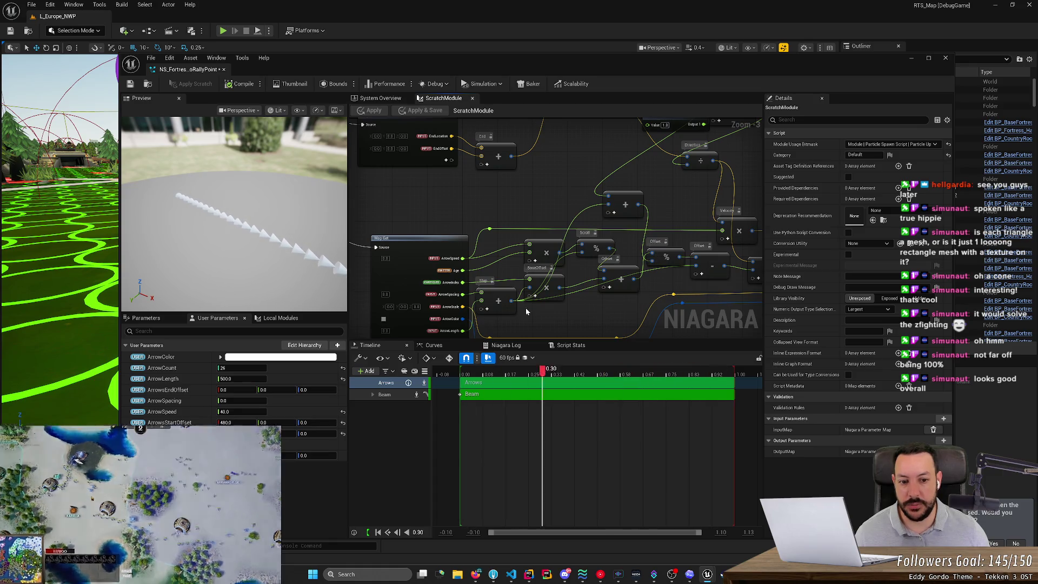
{"action": "scroll", "coordinate": [512, 276], "scroll_direction": "down", "scroll_amount": 2}
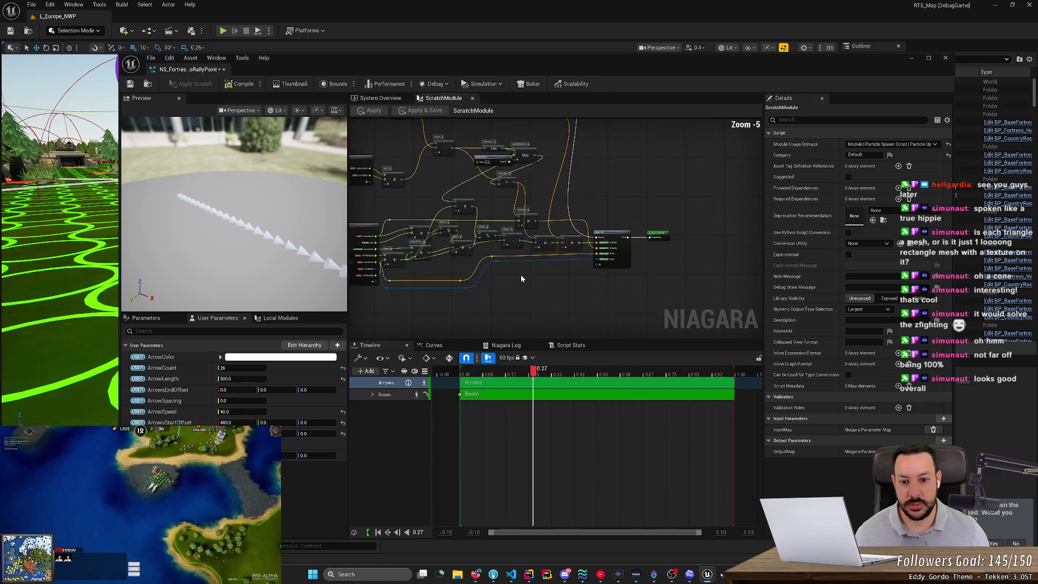
{"action": "scroll", "coordinate": [613, 284], "scroll_direction": "up", "scroll_amount": 1}
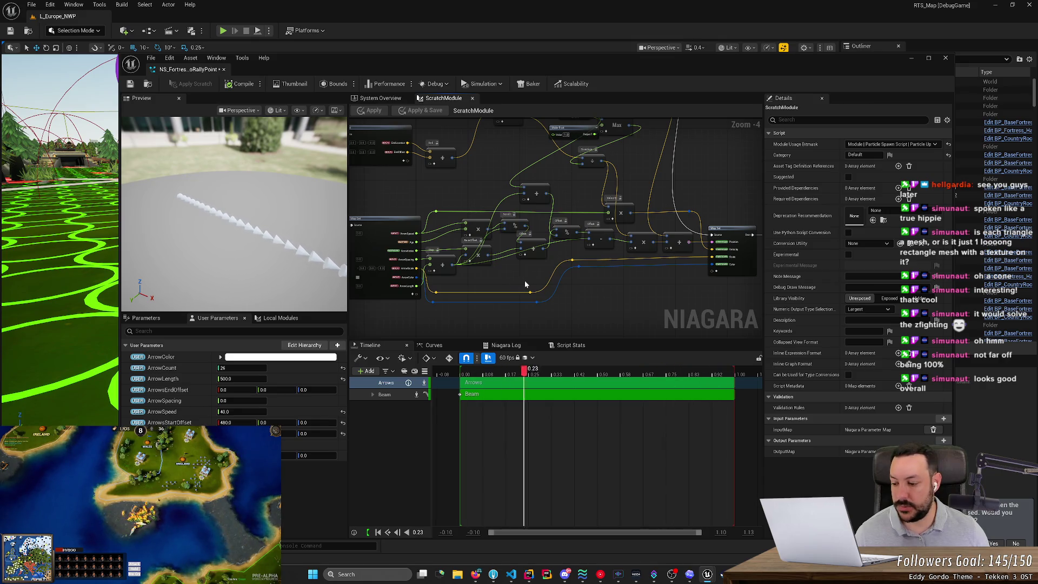
{"action": "scroll", "coordinate": [503, 279], "scroll_direction": "down", "scroll_amount": 2}
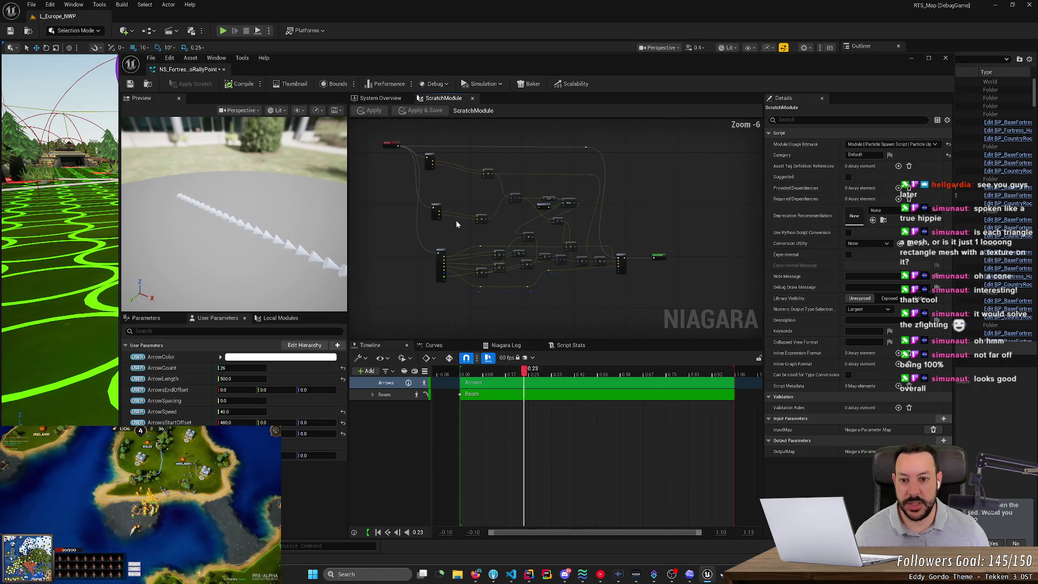
{"action": "scroll", "coordinate": [489, 231], "scroll_direction": "up", "scroll_amount": 1}
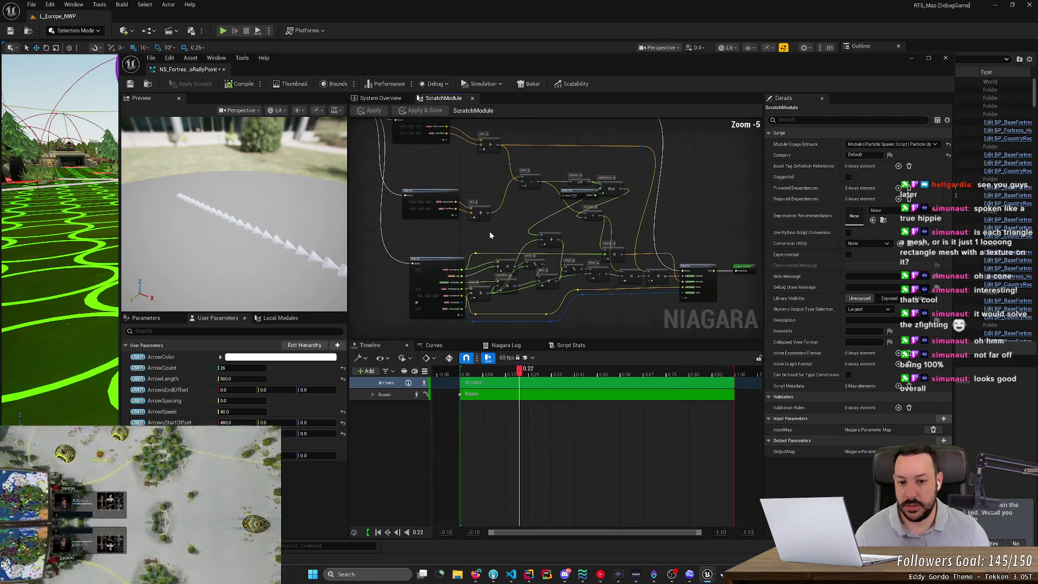
{"action": "left_click_drag", "start_coordinate": [488, 231], "coordinate": [565, 239]}
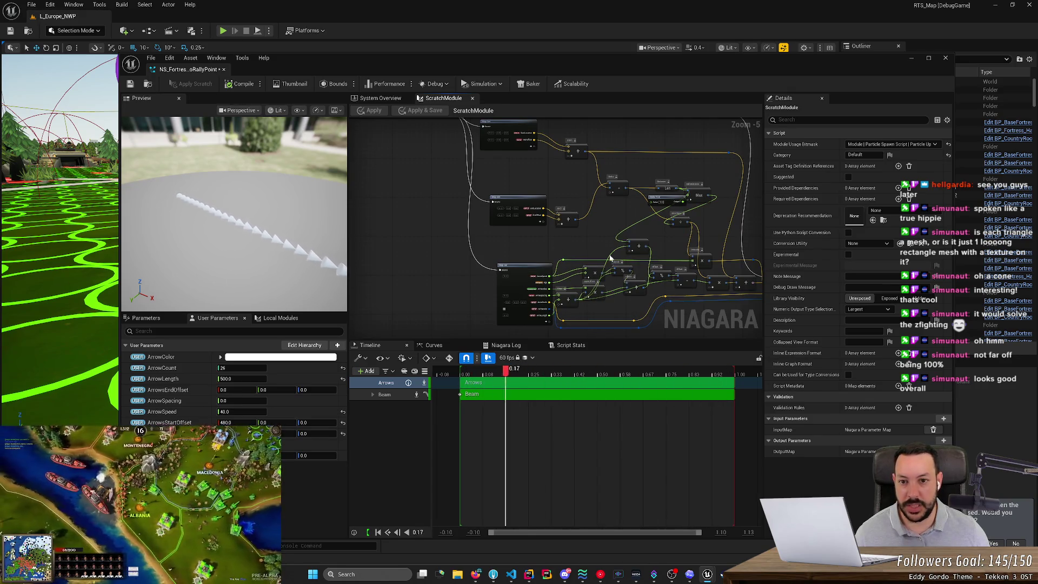
Check the Multiply node's actions, save NS_FortressToRallyPoint, and switch back to the level.
{"action": "right_click", "coordinate": [593, 272]}
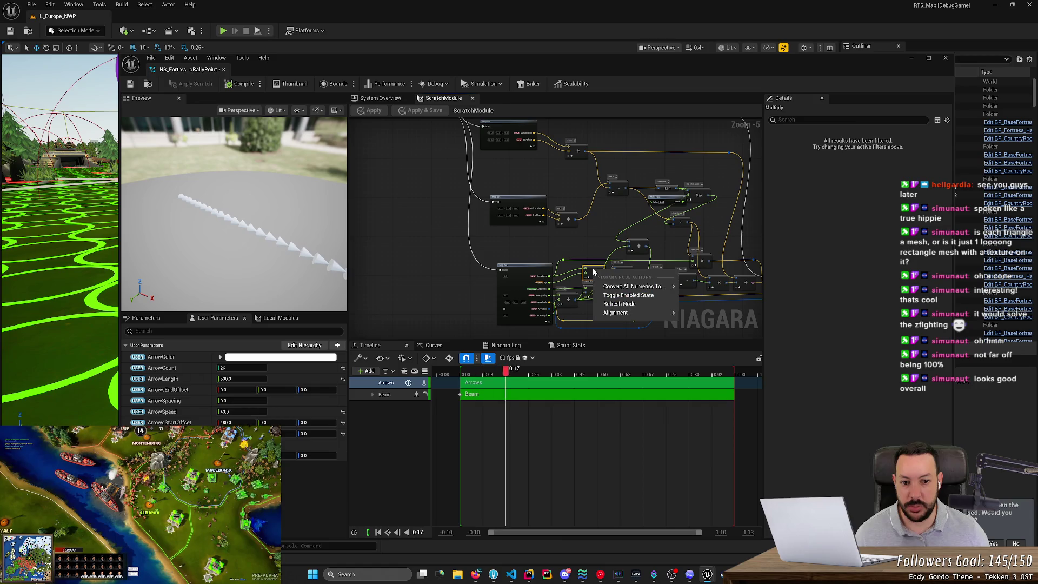
{"action": "left_click", "coordinate": [724, 162]}
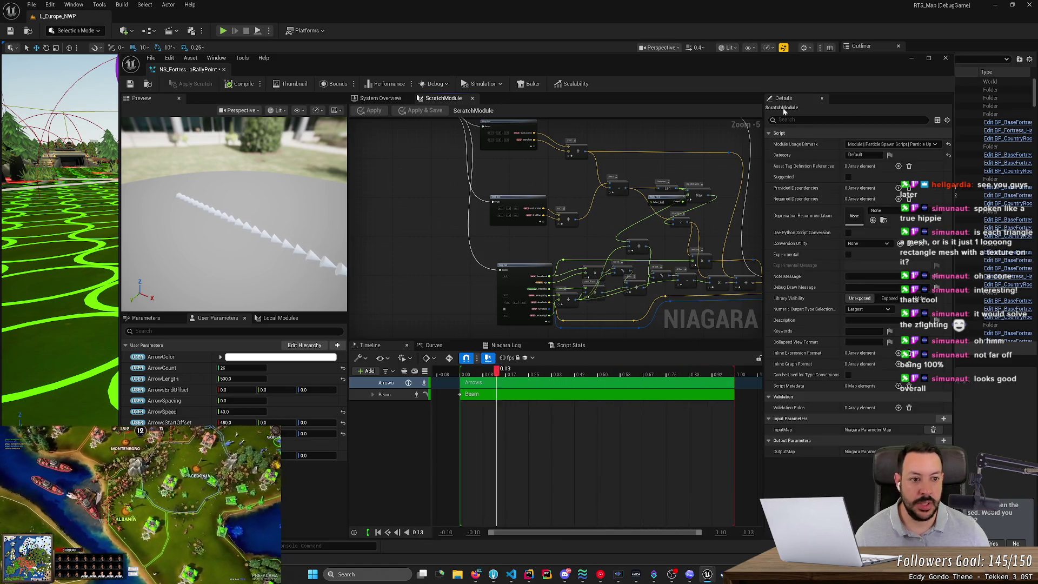
{"action": "left_click", "coordinate": [131, 85]}
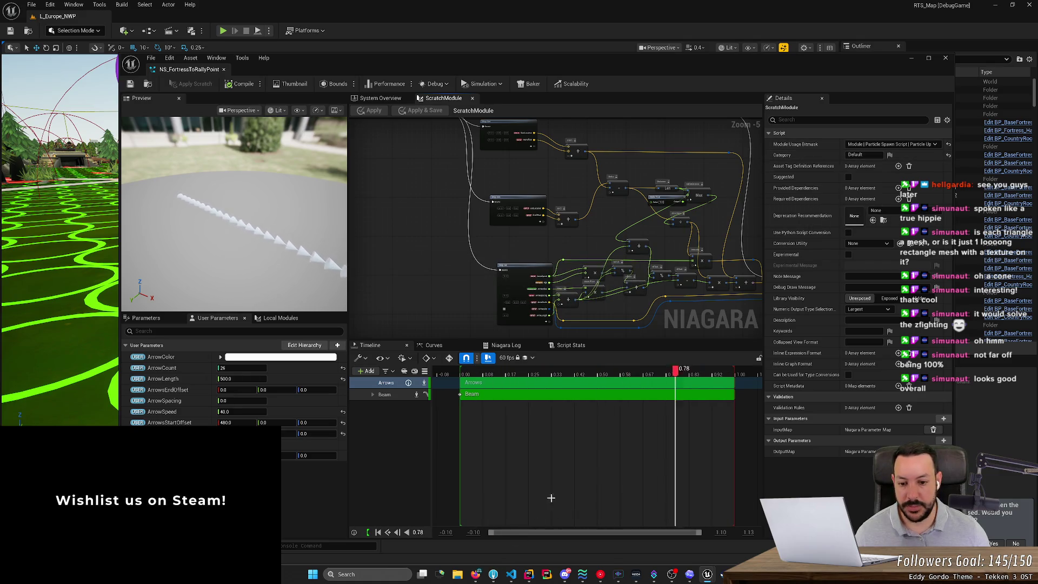
{"action": "key", "text": "alt+Tab"}
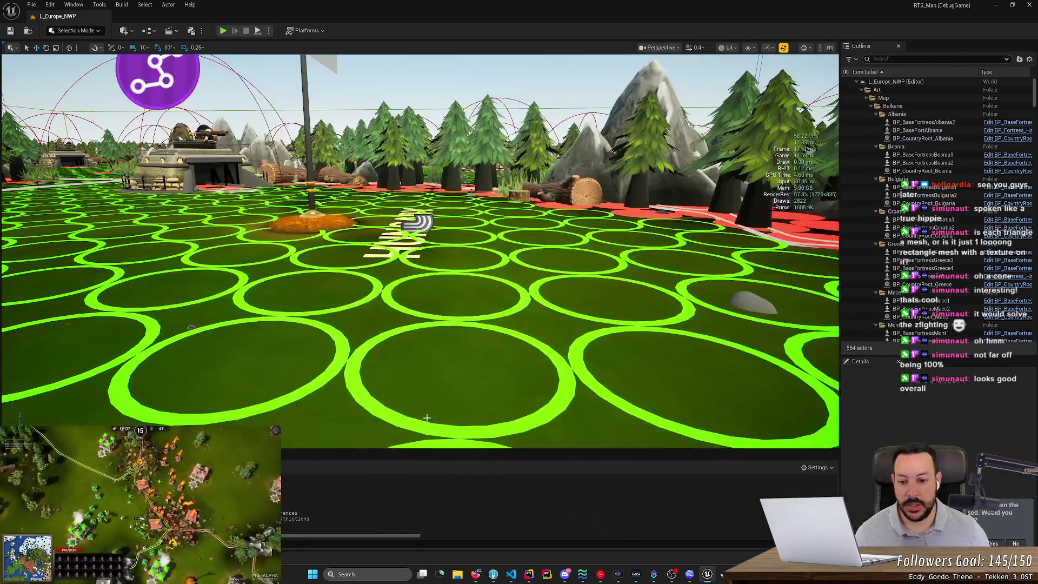
Search the Content Drawer for 'ns_', inspect NS_LancerAttack's Fountain001 sprite renderer, and close it.
{"action": "key", "text": "ctrl+space"}
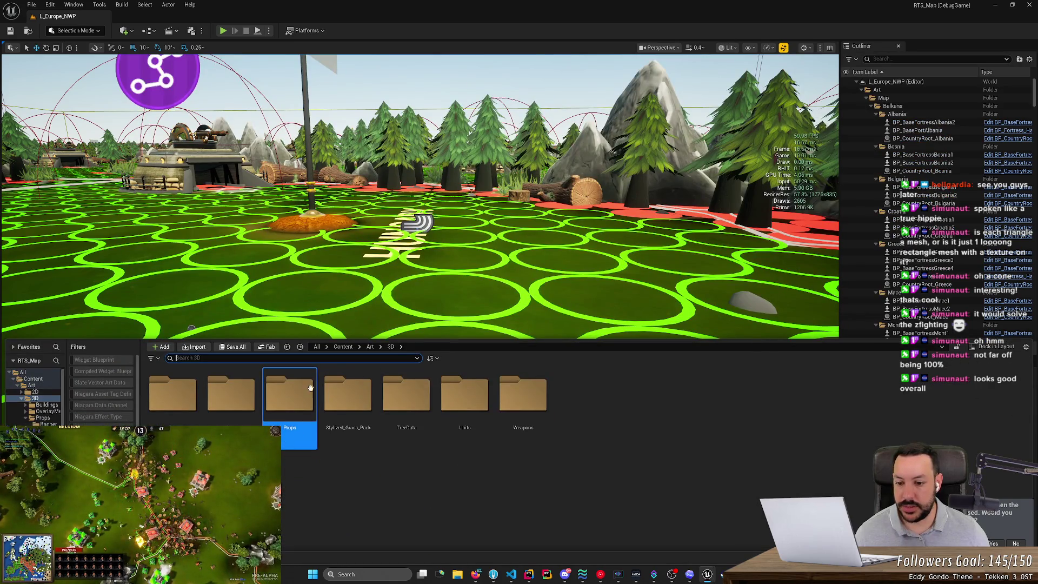
{"action": "type", "text": "ns_"}
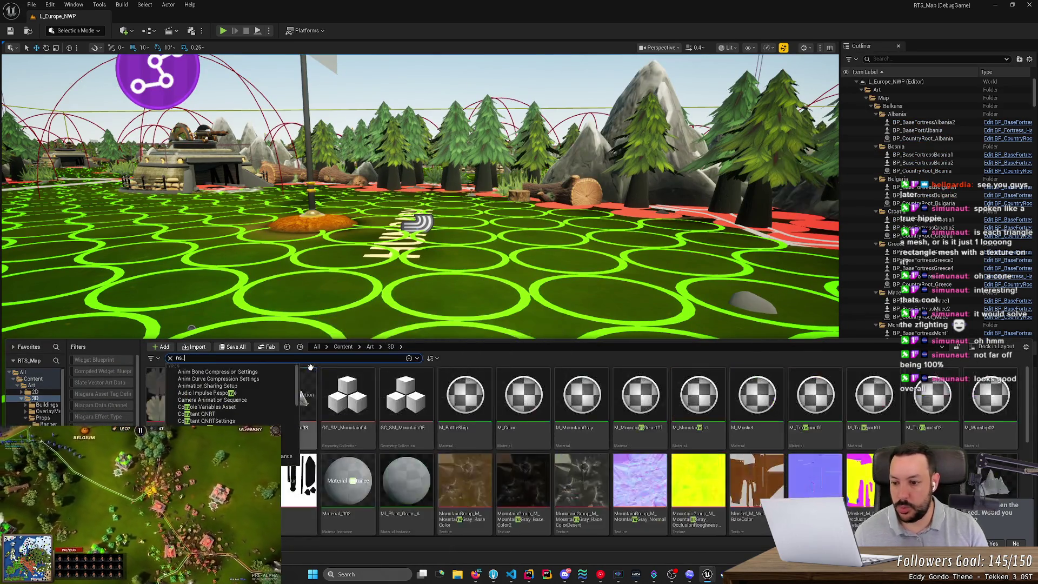
{"action": "left_click", "coordinate": [342, 346]}
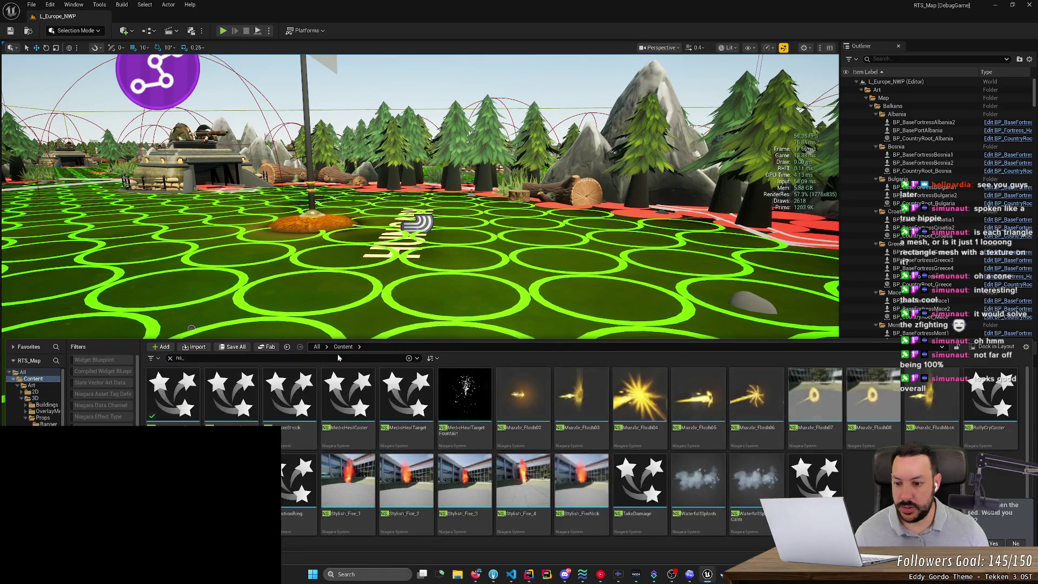
{"action": "right_click", "coordinate": [462, 497]}
{"action": "key", "text": "Escape"}
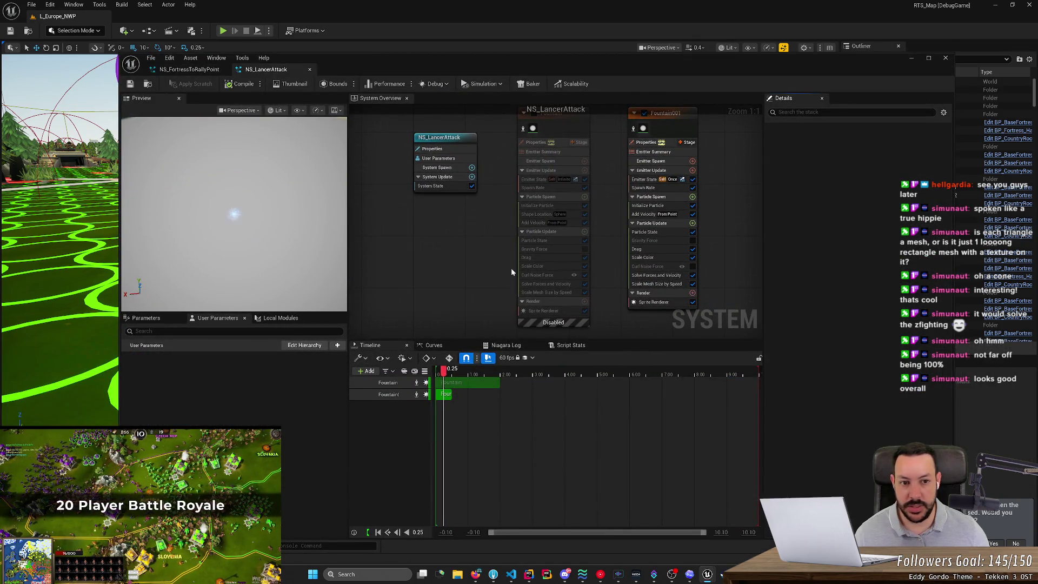
{"action": "left_click", "coordinate": [663, 303]}
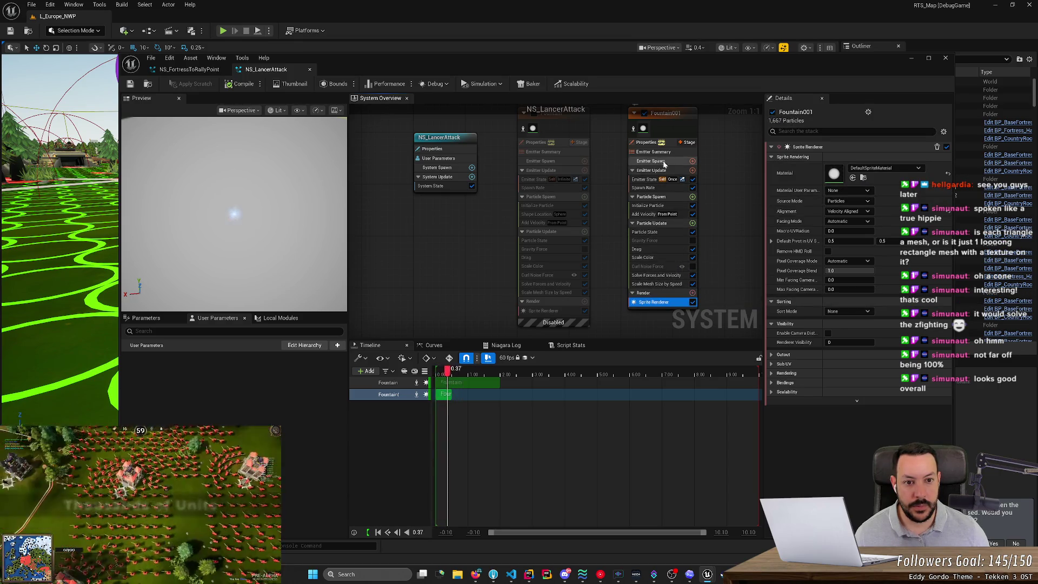
{"action": "middle_click", "coordinate": [244, 70]}
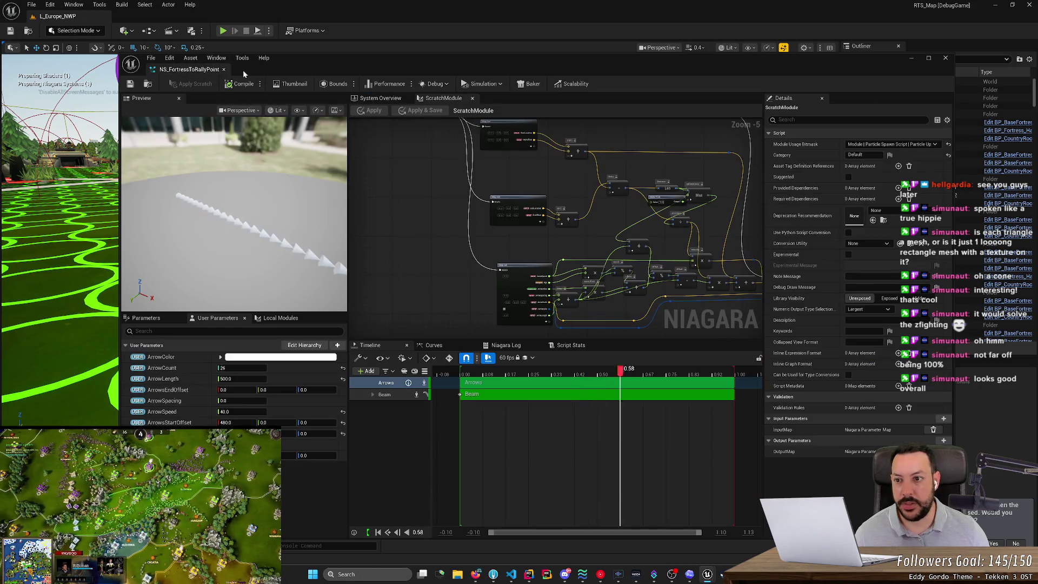
Open NS_RifleMuzzleExplosion from the Content Drawer.
{"action": "key", "text": "ctrl+space"}
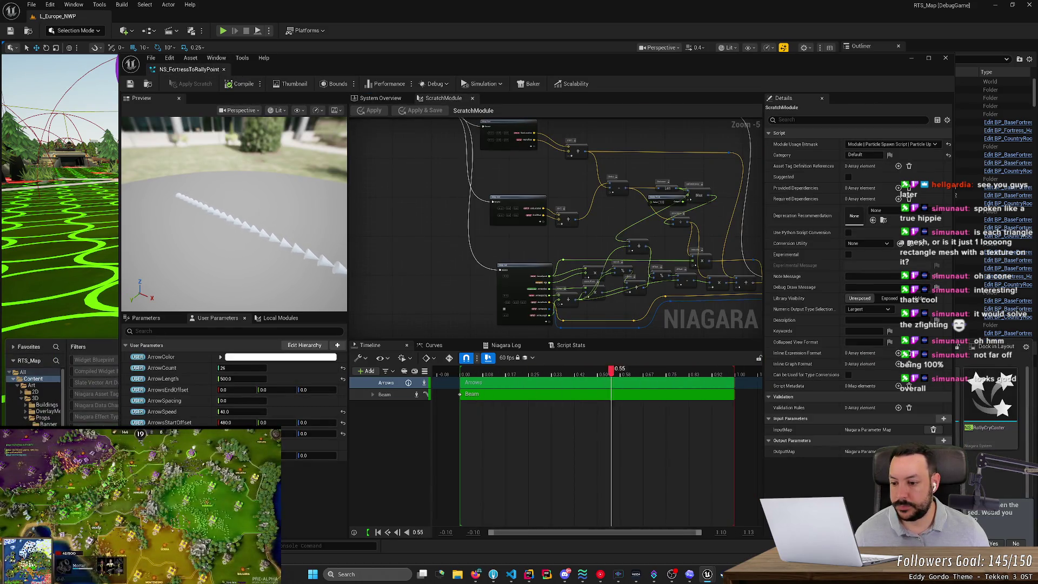
{"action": "key", "text": "alt+Tab"}
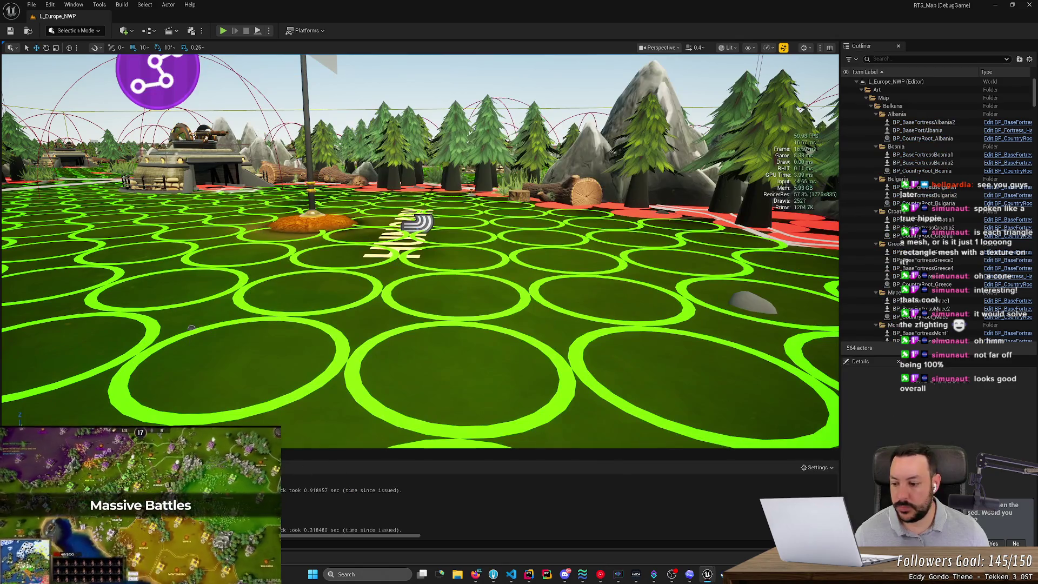
{"action": "key", "text": "ctrl+space"}
{"action": "right_click", "coordinate": [303, 400]}
{"action": "key", "text": "Escape"}
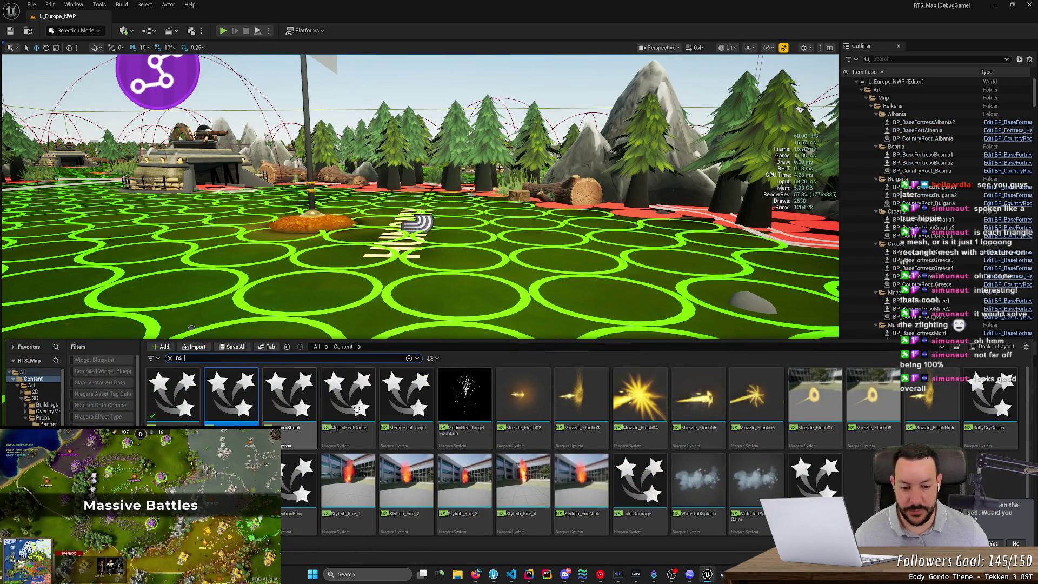
{"action": "key", "text": "Return"}
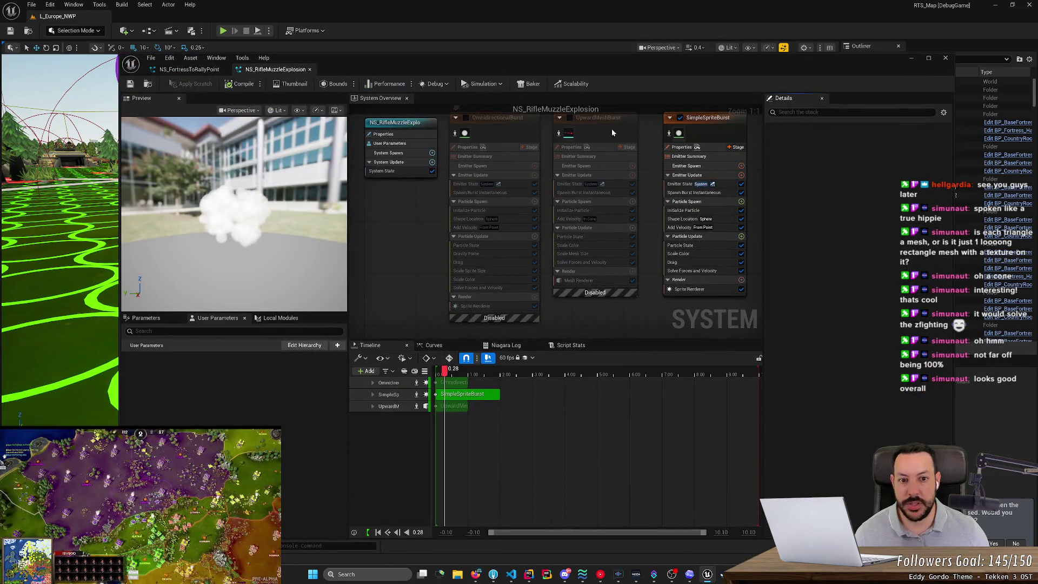
Inspect UpwardMeshBurst's mesh renderer and its S_Arrow mesh, leave the emitter disabled, and close the editor.
{"action": "left_click", "coordinate": [570, 134]}
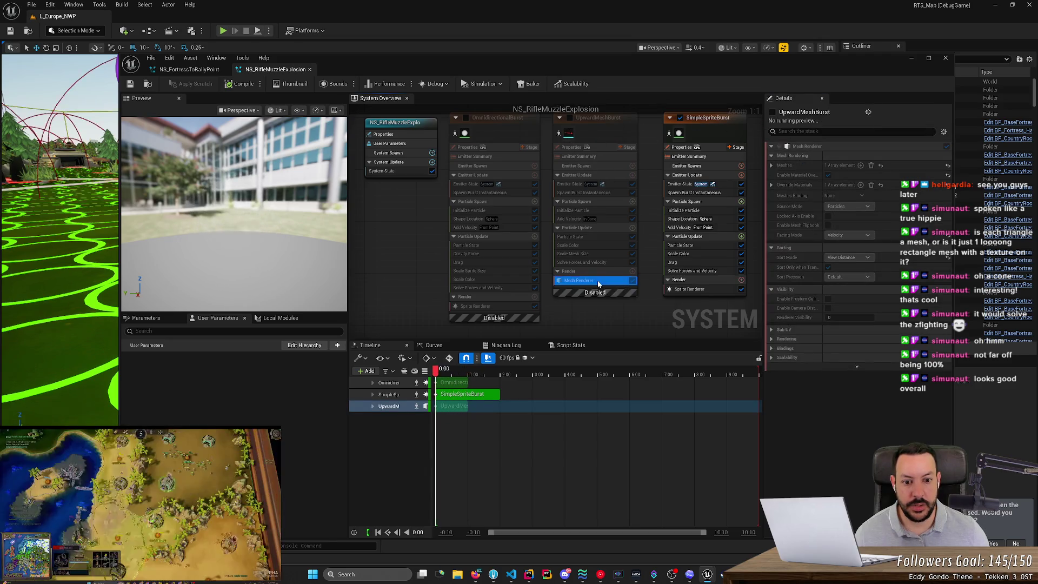
{"action": "left_click", "coordinate": [569, 118]}
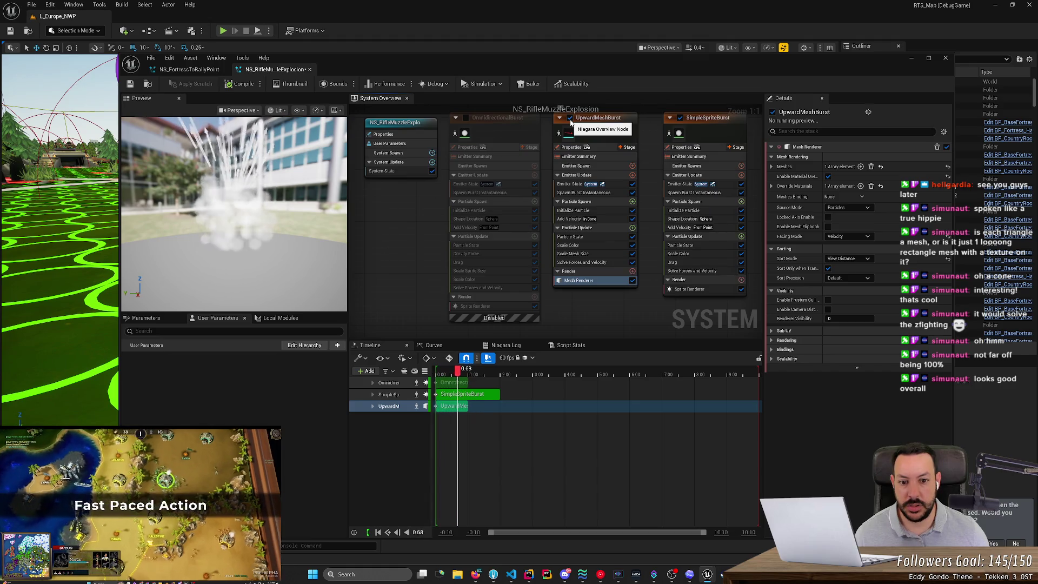
{"action": "left_click", "coordinate": [771, 167]}
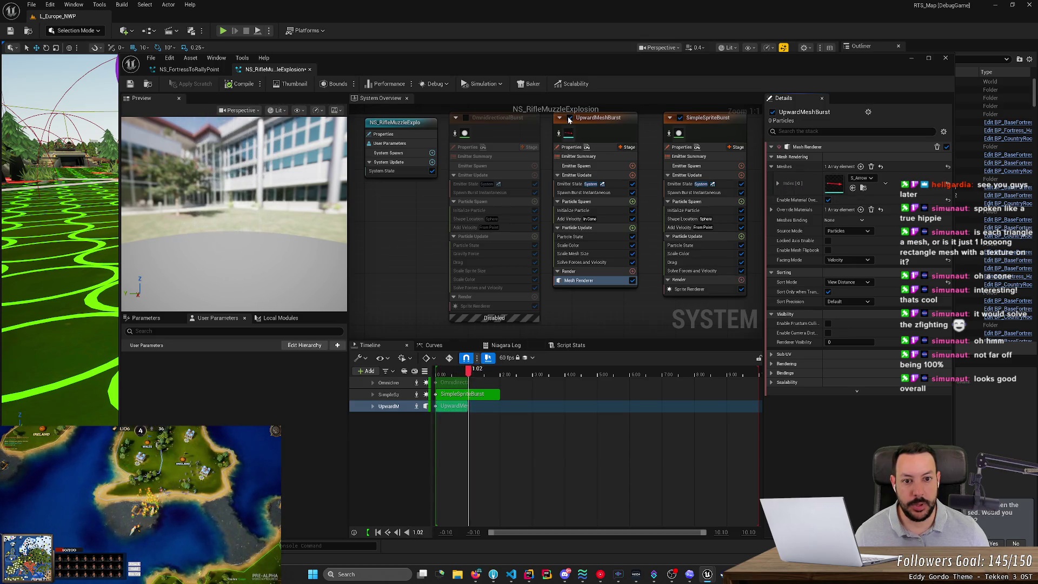
{"action": "left_click", "coordinate": [569, 119]}
{"action": "left_click", "coordinate": [945, 58]}
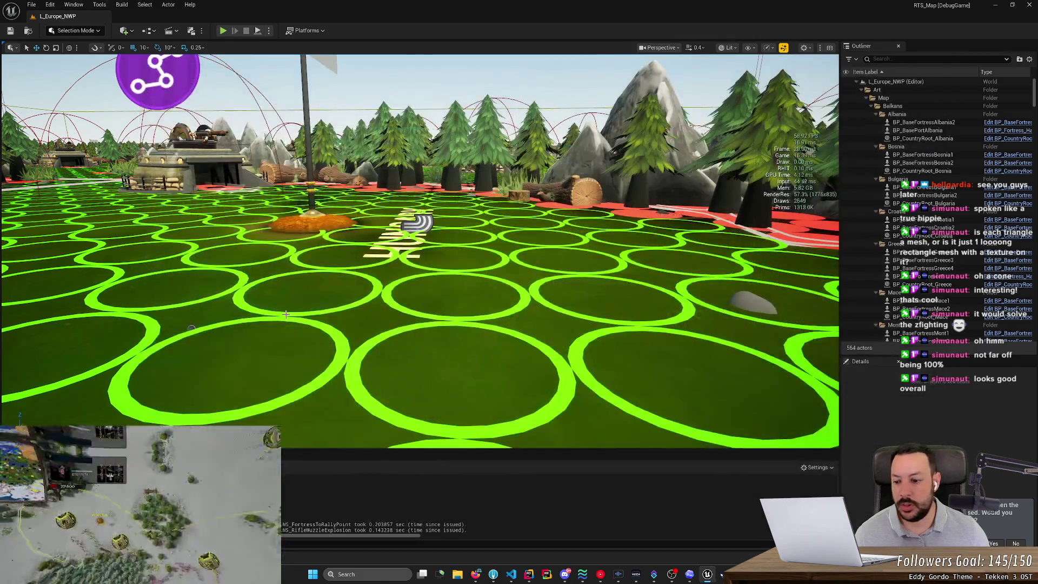
Open NS_MedicHealTarget, inspect its burst emitter's sprite renderer, and close it.
{"action": "key", "text": "ctrl+space"}
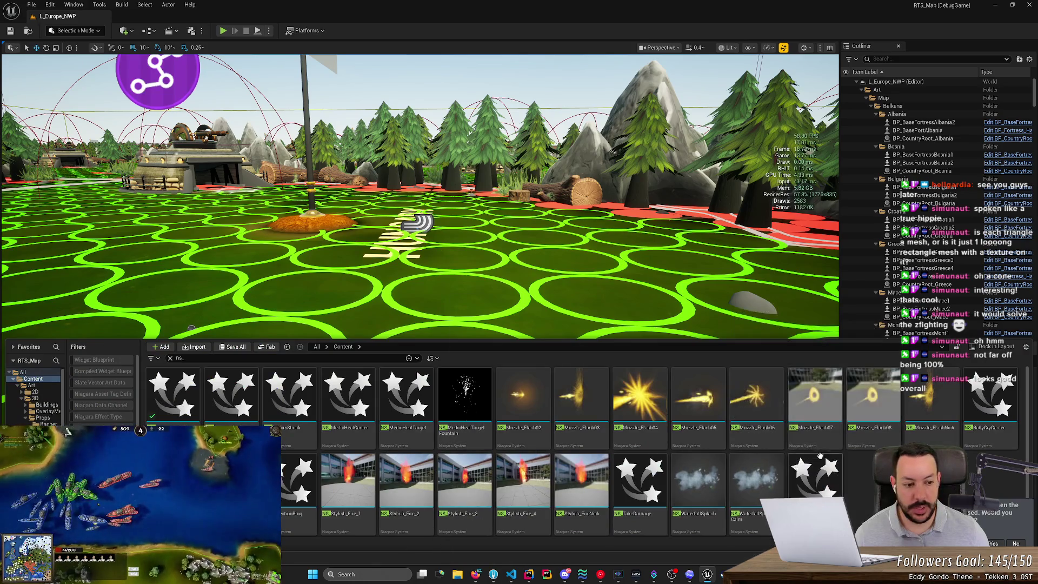
{"action": "mouse_move", "coordinate": [777, 490]}
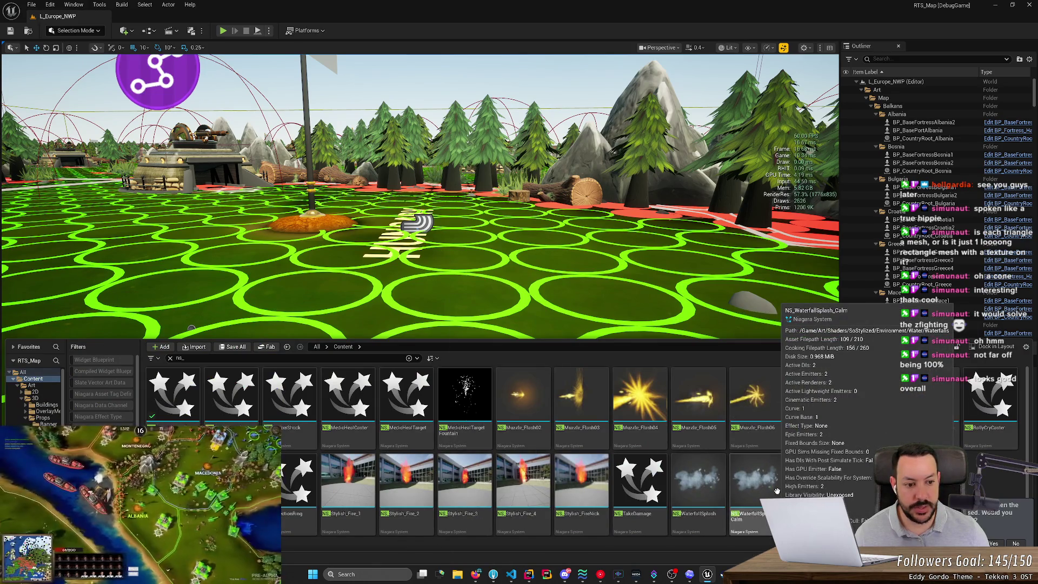
{"action": "mouse_move", "coordinate": [385, 400]}
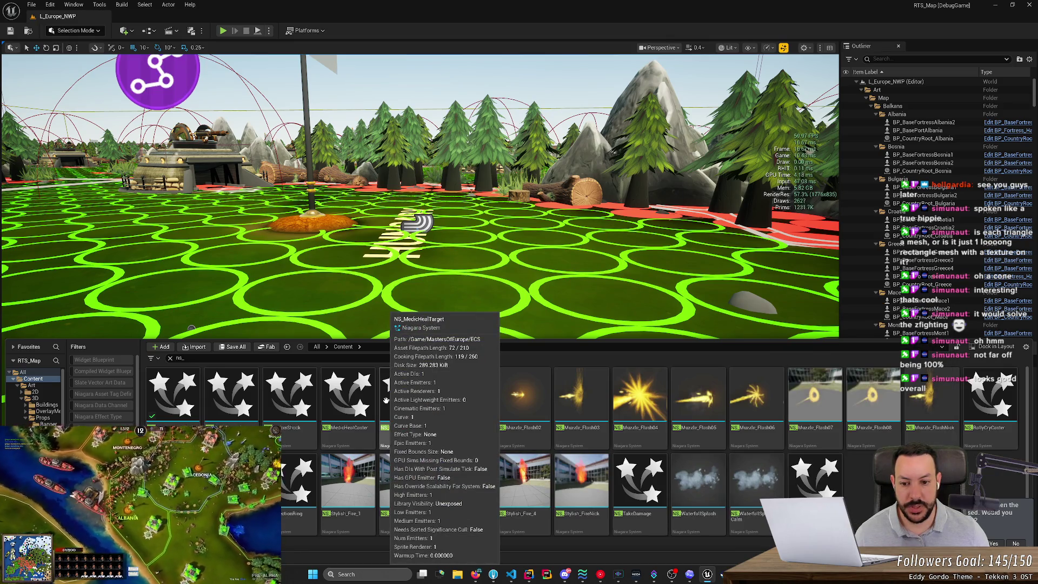
{"action": "double_click", "coordinate": [386, 400]}
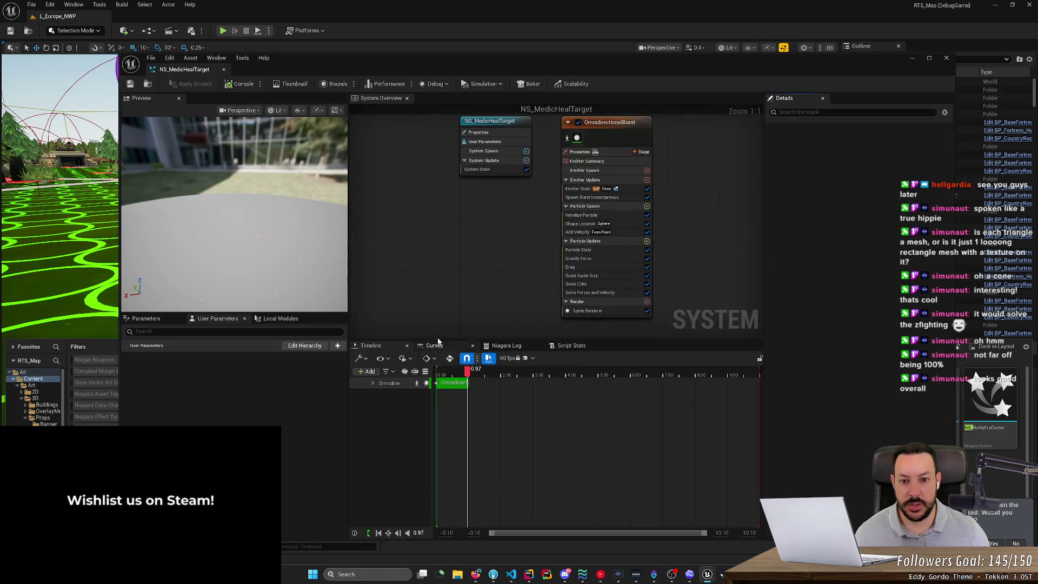
{"action": "left_click", "coordinate": [586, 310]}
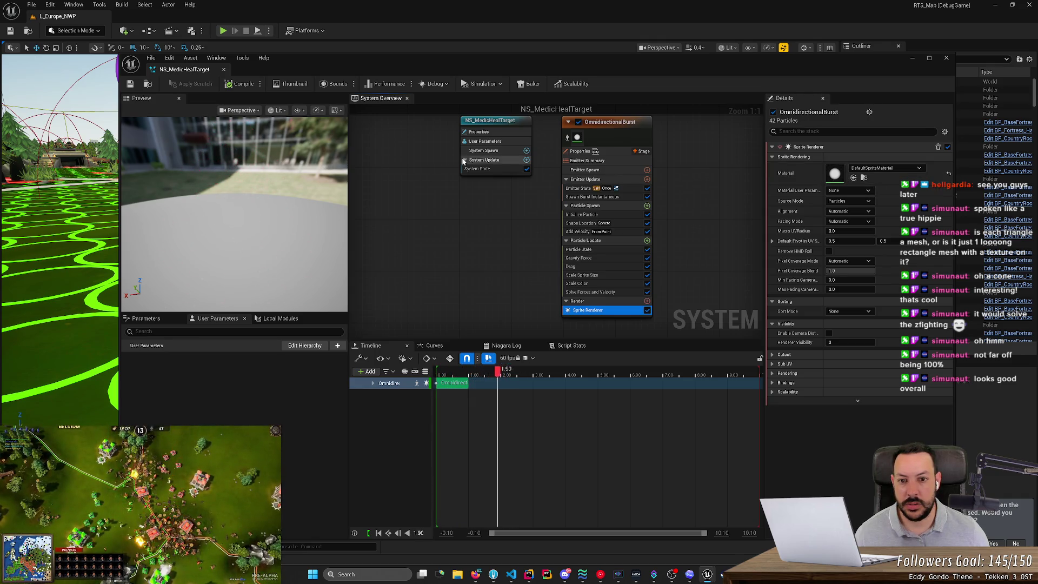
{"action": "left_click", "coordinate": [224, 69]}
Open NS_MedicHealCaster and inspect its HangingParticulates sprite renderer.
{"action": "key", "text": "ctrl+space"}
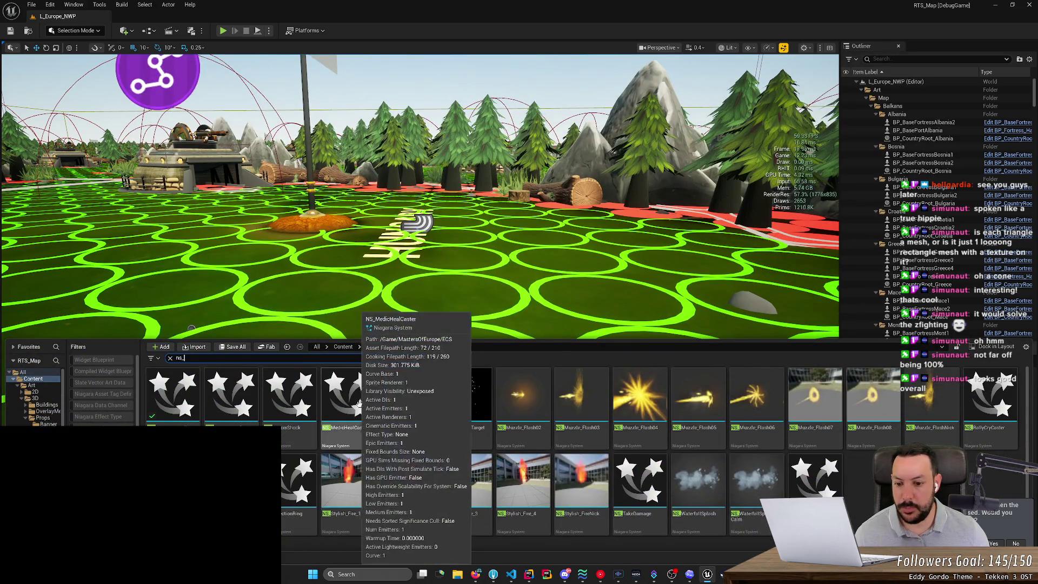
{"action": "left_click", "coordinate": [364, 406]}
{"action": "double_click", "coordinate": [363, 404]}
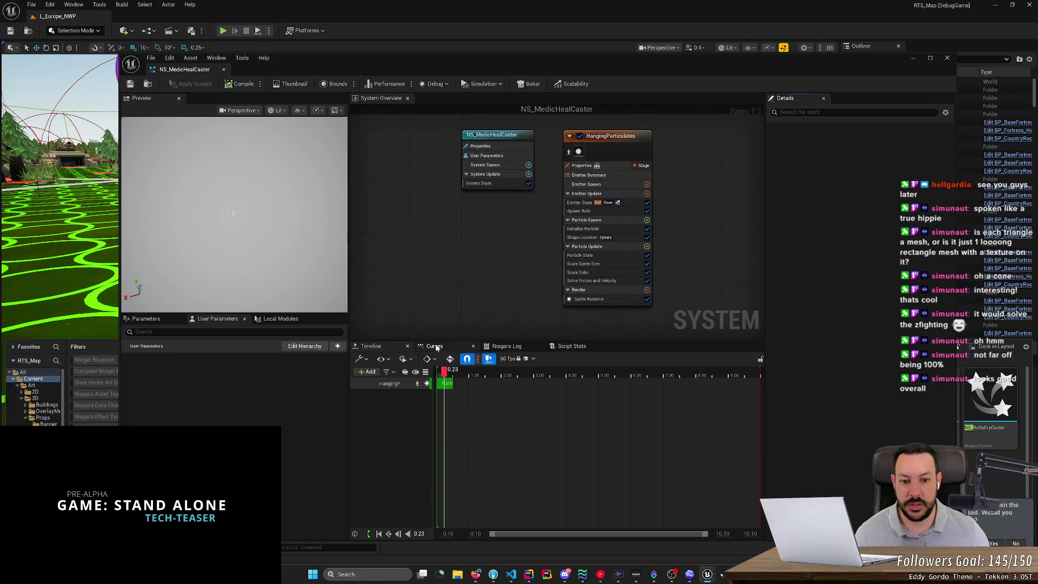
{"action": "left_click", "coordinate": [609, 300]}
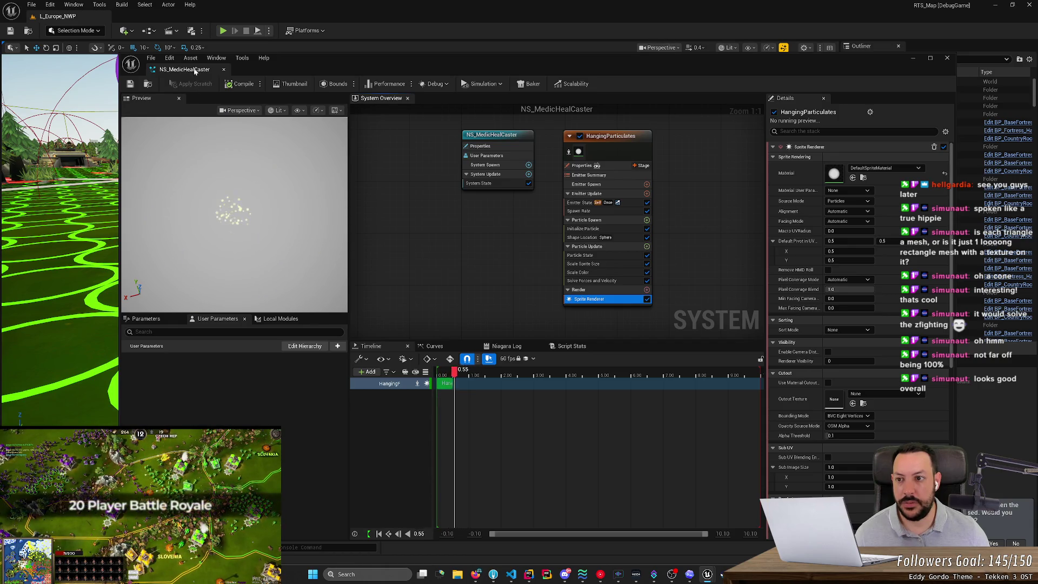
{"action": "left_click", "coordinate": [114, 359]}
Inspect NS_MedicHealTargetFountain's Fountain sprite renderer, close it, and reopen the Content Drawer.
{"action": "key", "text": "ctrl+space"}
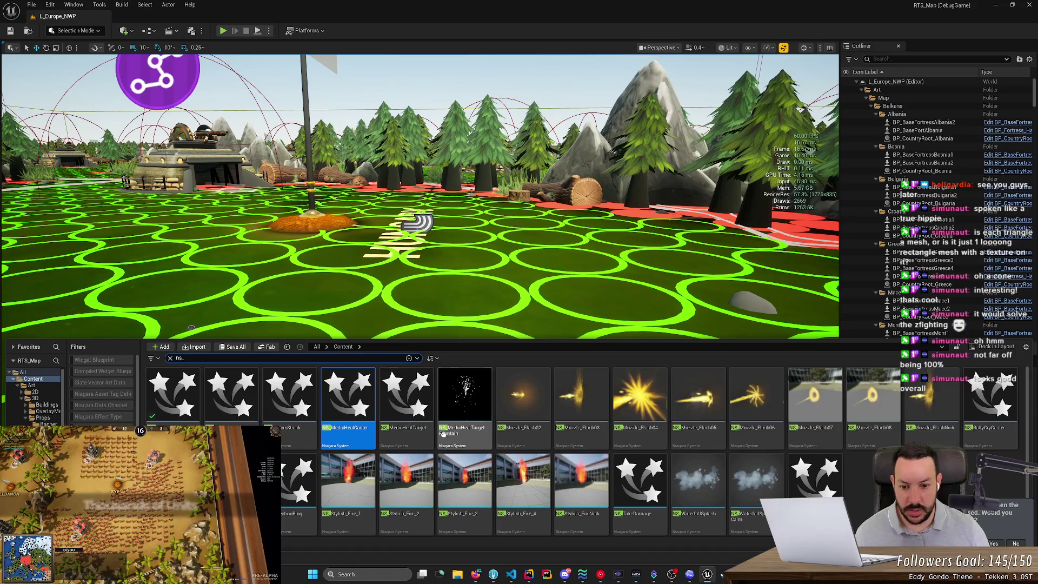
{"action": "double_click", "coordinate": [416, 412]}
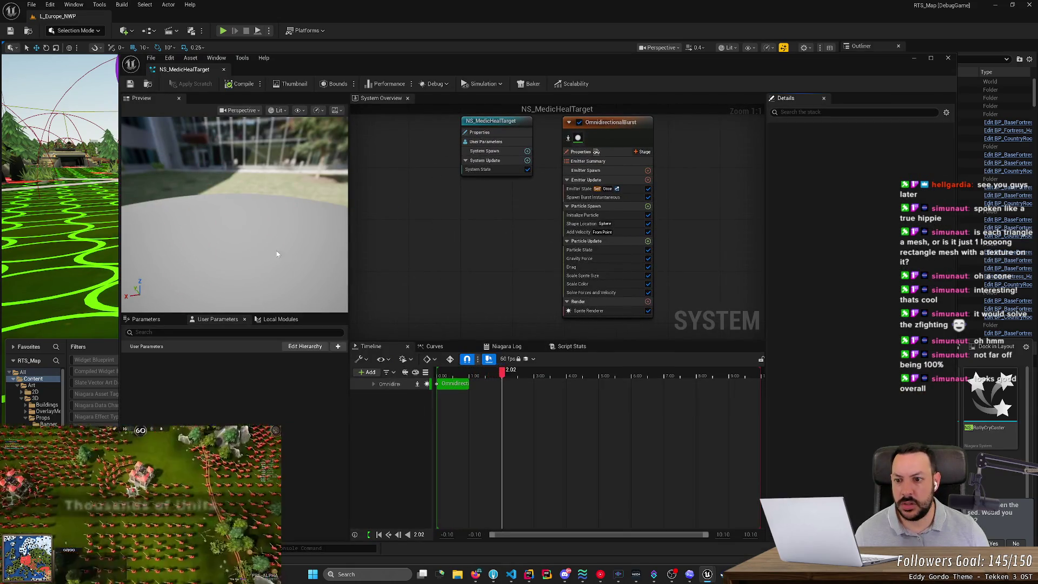
{"action": "left_click", "coordinate": [223, 70]}
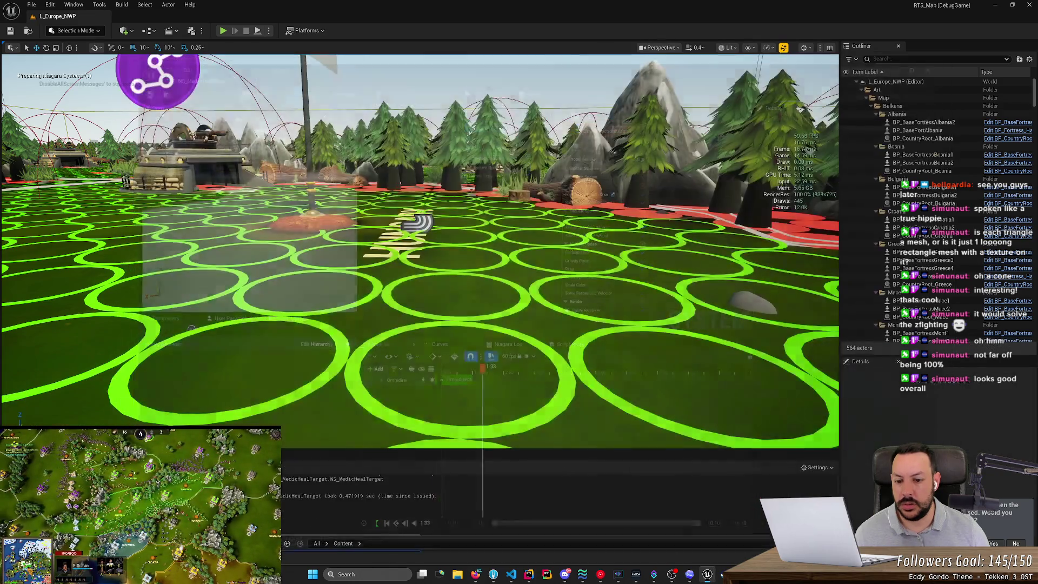
{"action": "key", "text": "ctrl+space"}
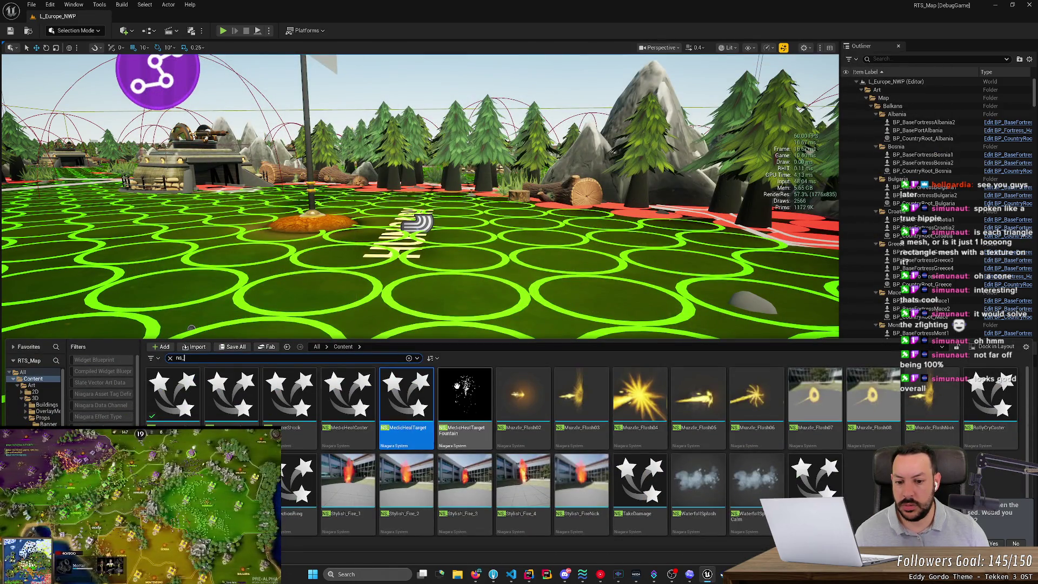
{"action": "double_click", "coordinate": [457, 387]}
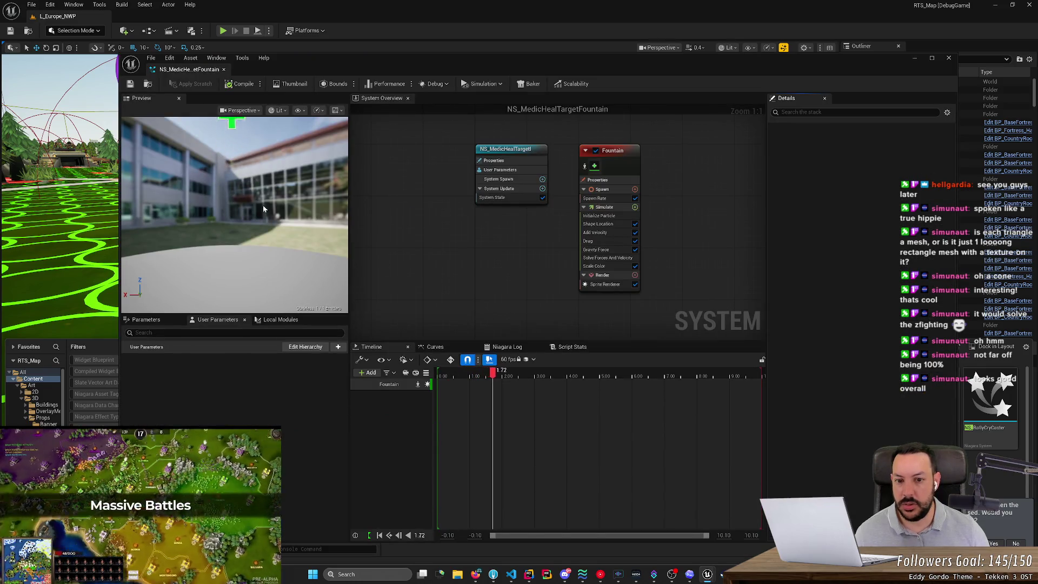
{"action": "left_click", "coordinate": [605, 284]}
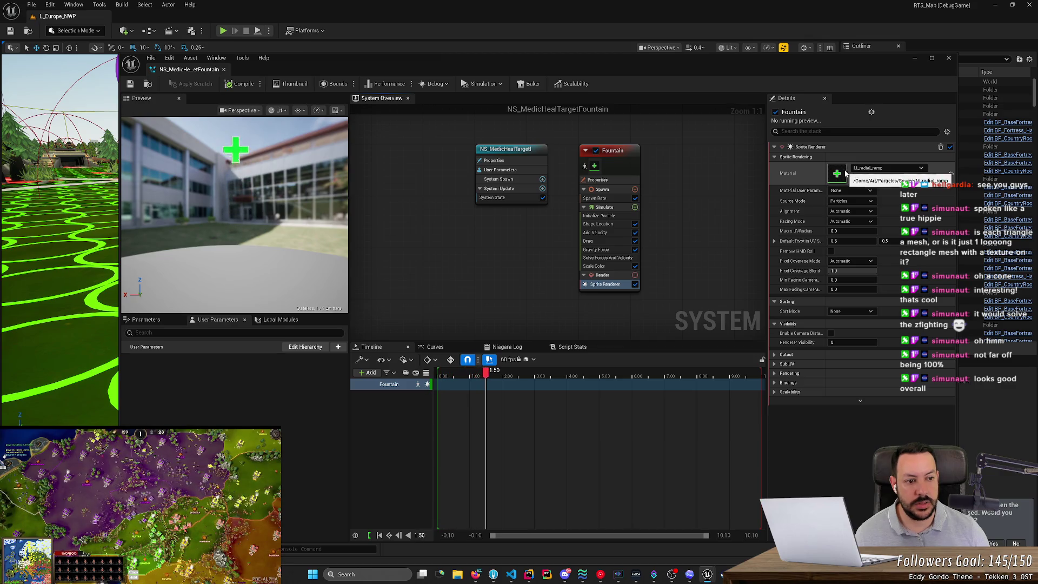
{"action": "left_click", "coordinate": [949, 57]}
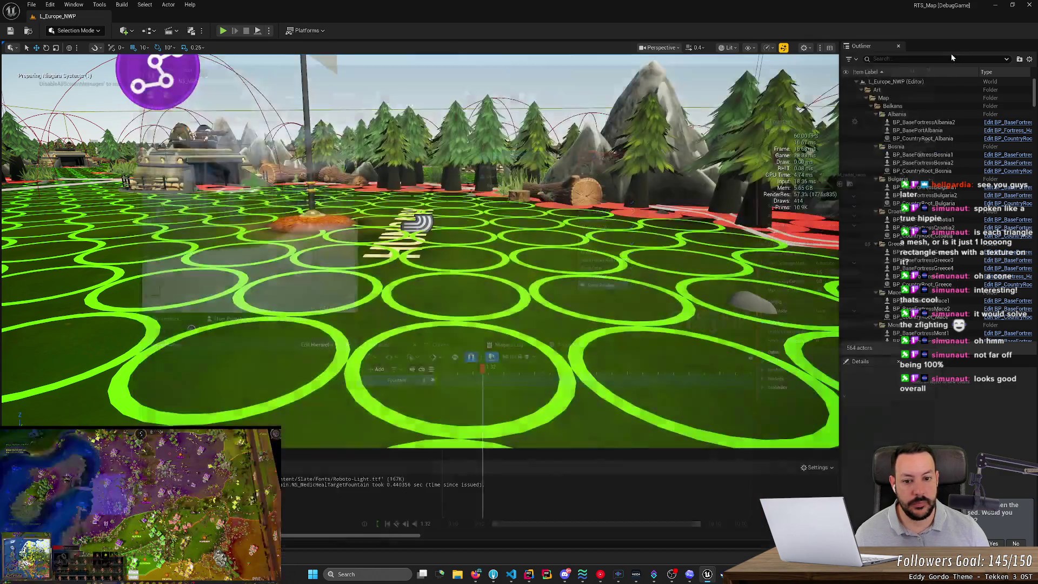
{"action": "key", "text": "ctrl+space"}
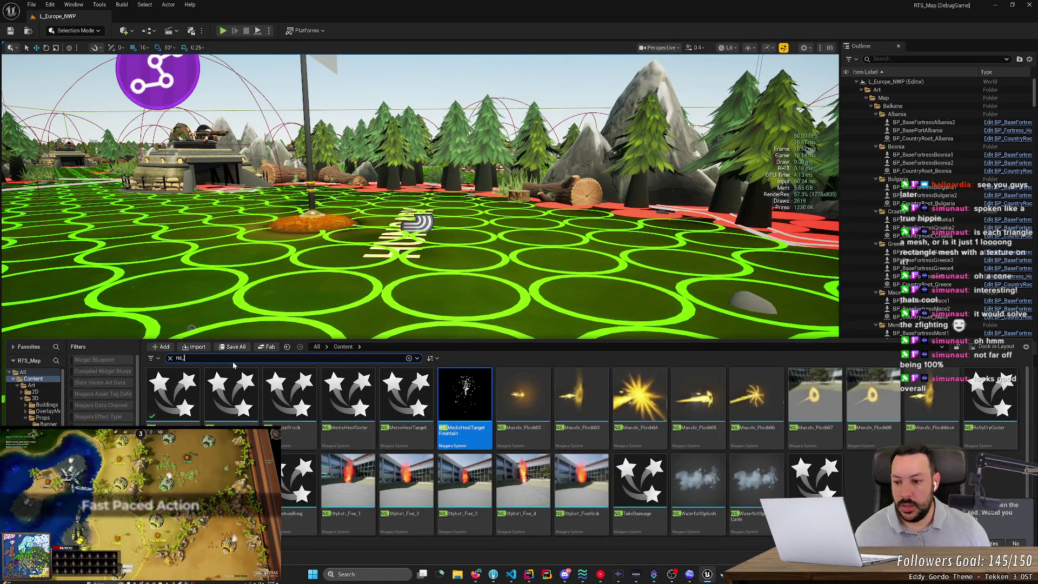
Use Browse to Asset on the healing cross texture to reveal its folder.
{"action": "left_click", "coordinate": [316, 347]}
{"action": "type", "text": "particles"}
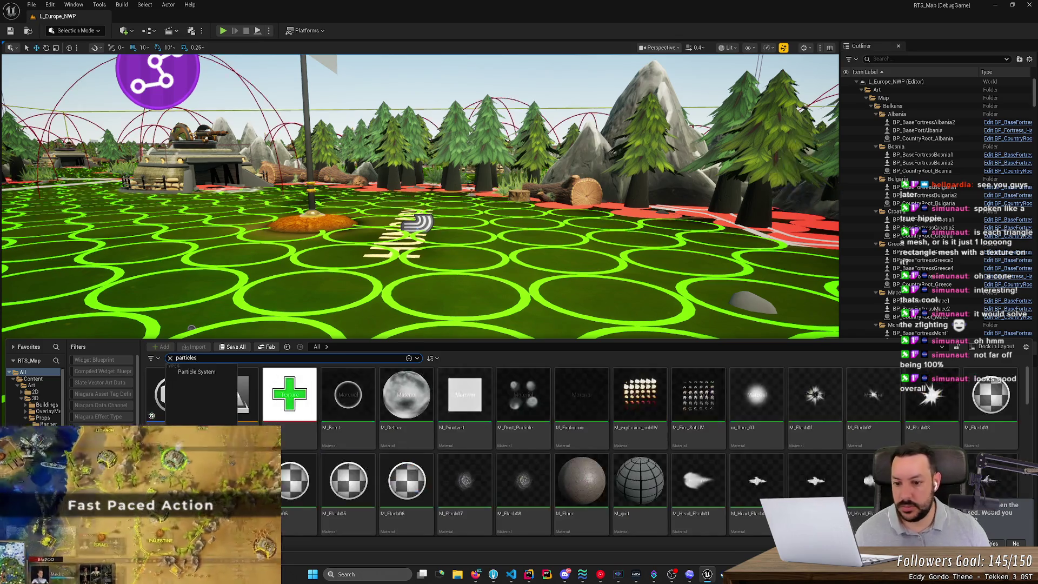
{"action": "left_click", "coordinate": [287, 416]}
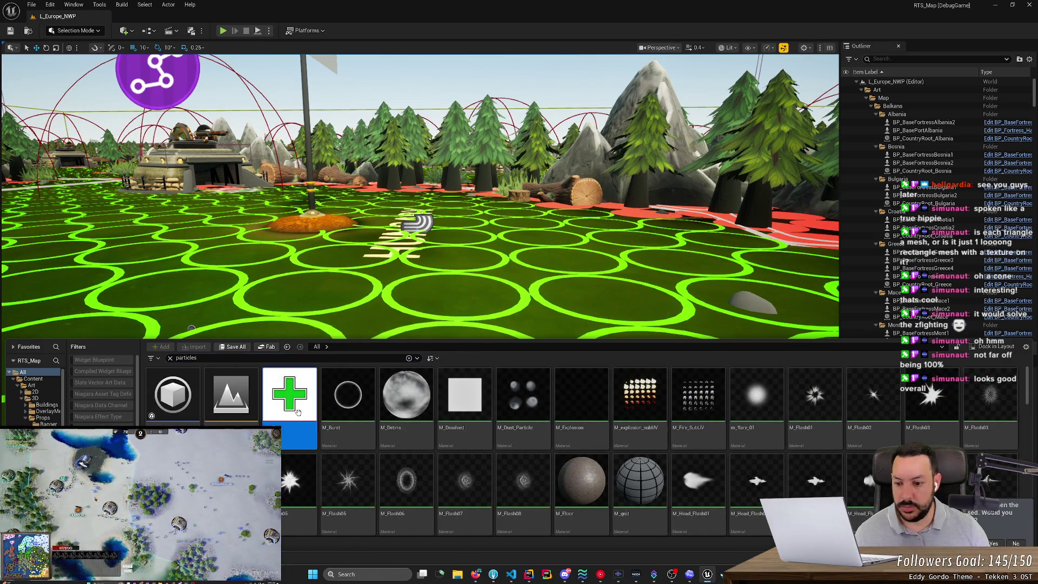
{"action": "right_click", "coordinate": [287, 416]}
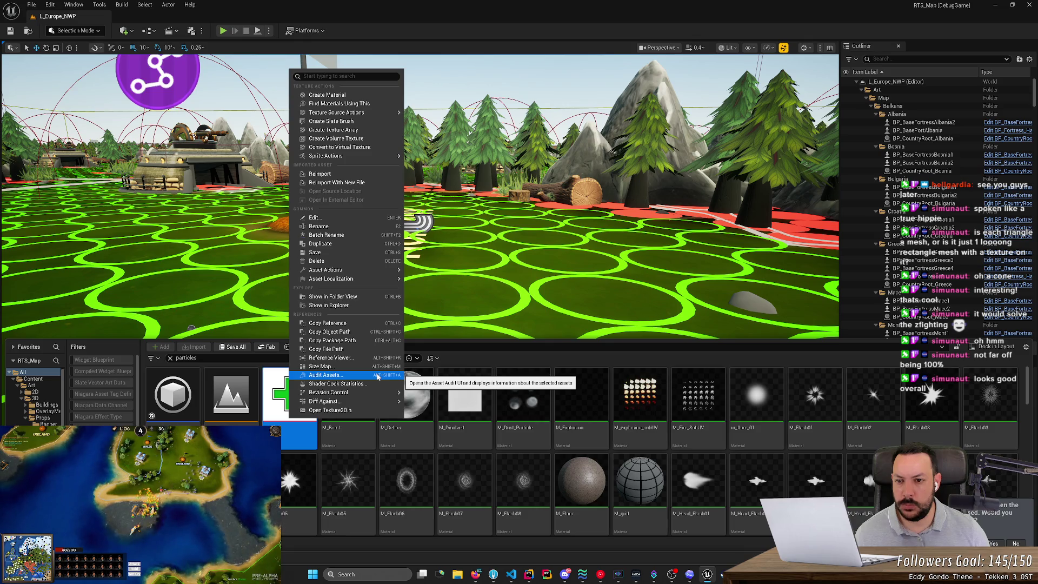
{"action": "mouse_move", "coordinate": [386, 280]}
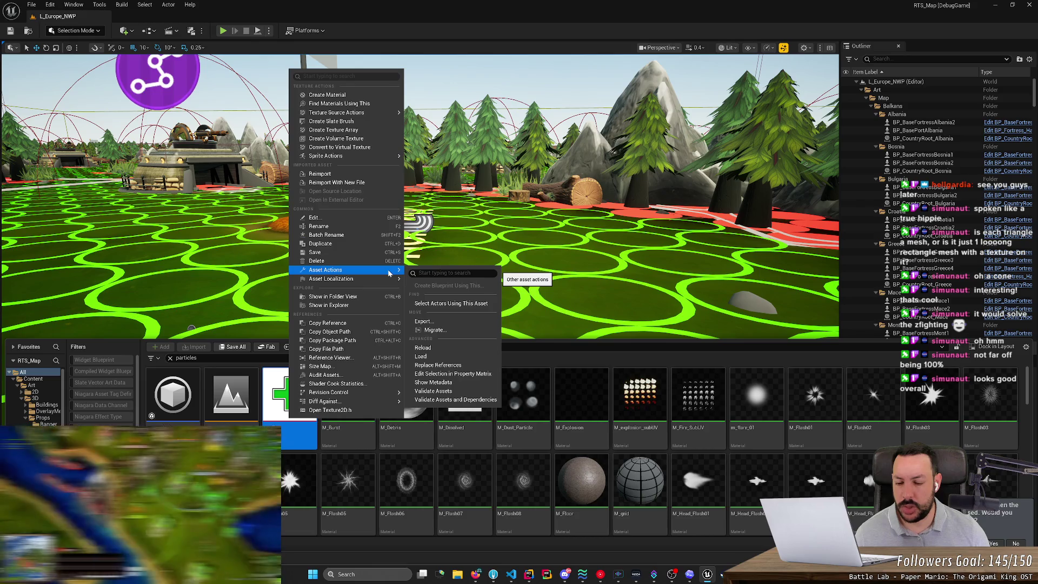
{"action": "left_click", "coordinate": [376, 299]}
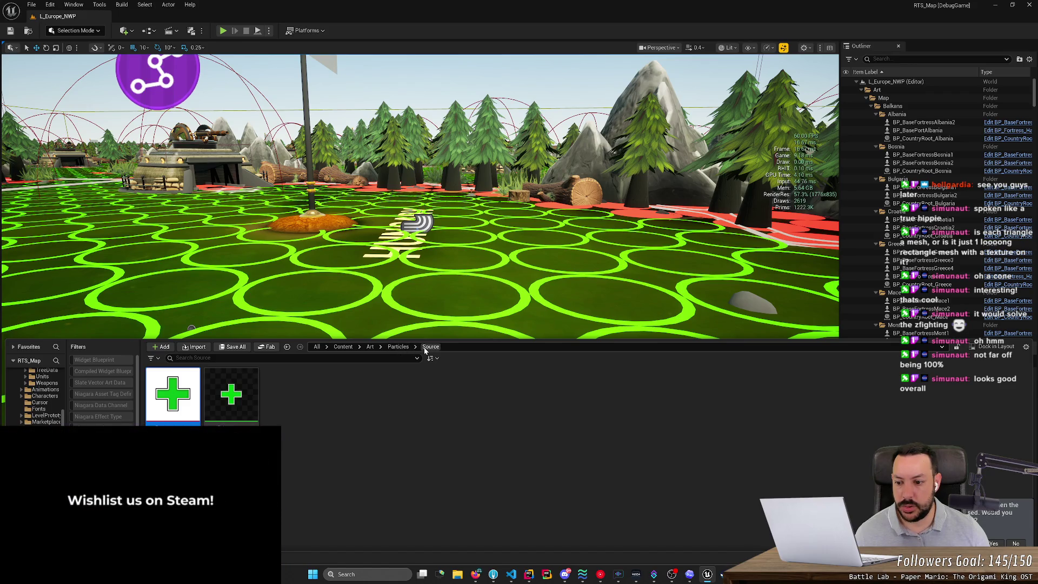
Navigate up through Particles and Art to the top-level Content folder.
{"action": "left_click", "coordinate": [398, 348]}
{"action": "left_click", "coordinate": [415, 347]}
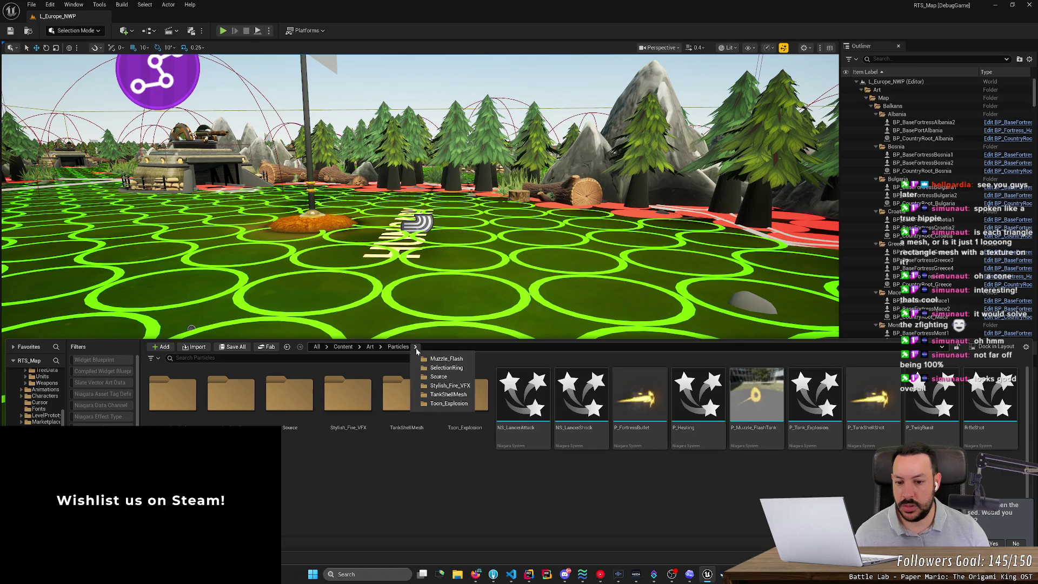
{"action": "left_click", "coordinate": [349, 480]}
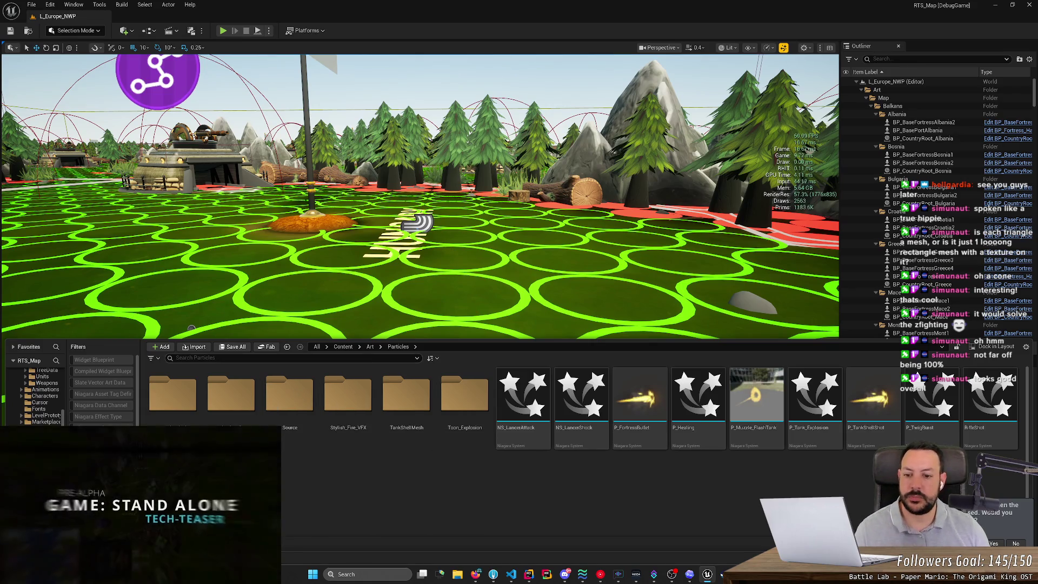
{"action": "left_click", "coordinate": [370, 347]}
{"action": "left_click", "coordinate": [343, 347]}
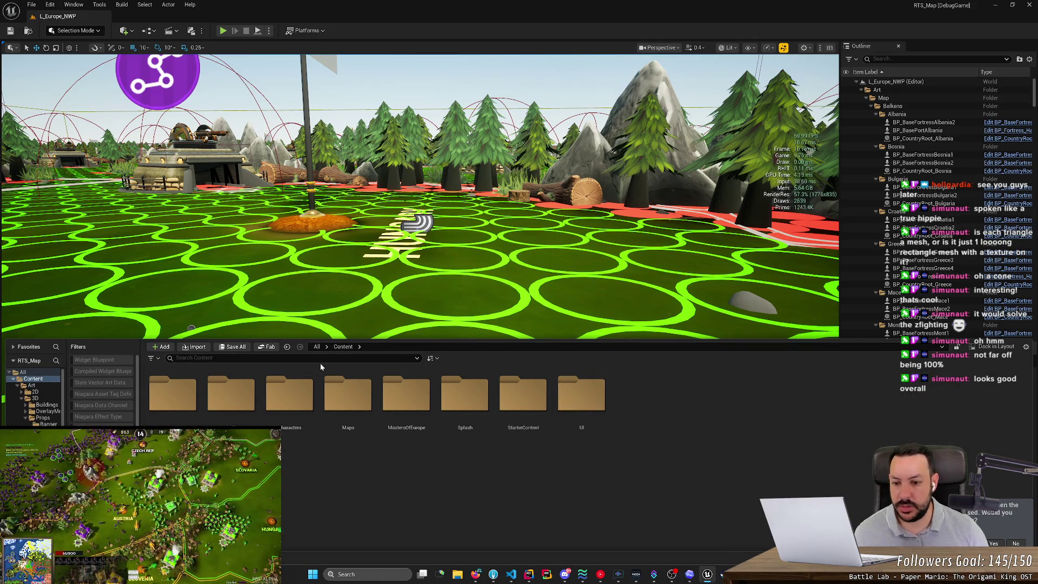
Open NS_FortressToRallyPoint and locate the Arrows mesh renderer's cone mesh.
{"action": "left_click", "coordinate": [321, 361]}
{"action": "type", "text": "ns_"}
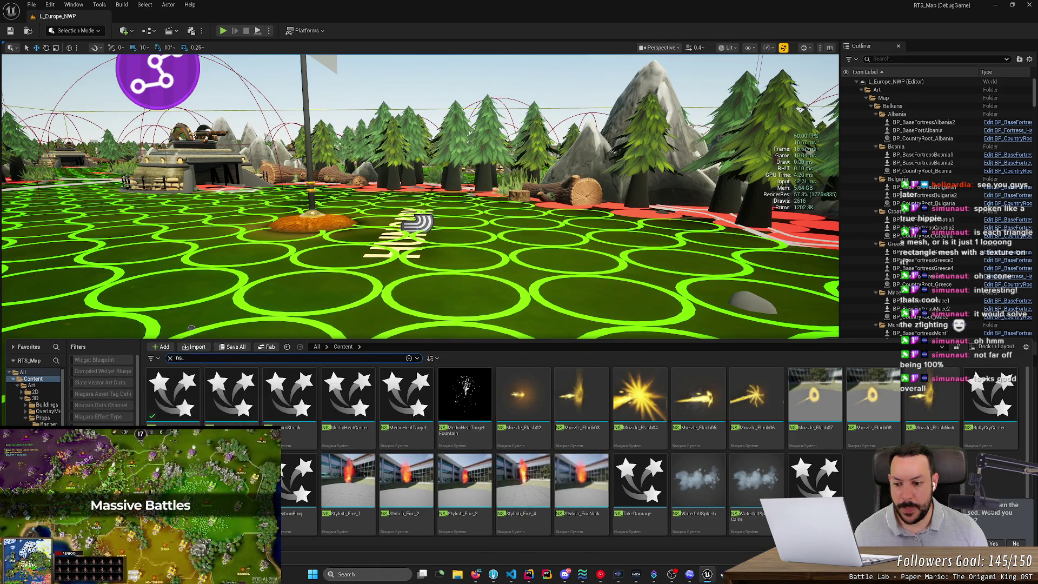
{"action": "left_click", "coordinate": [163, 411]}
{"action": "double_click", "coordinate": [162, 410]}
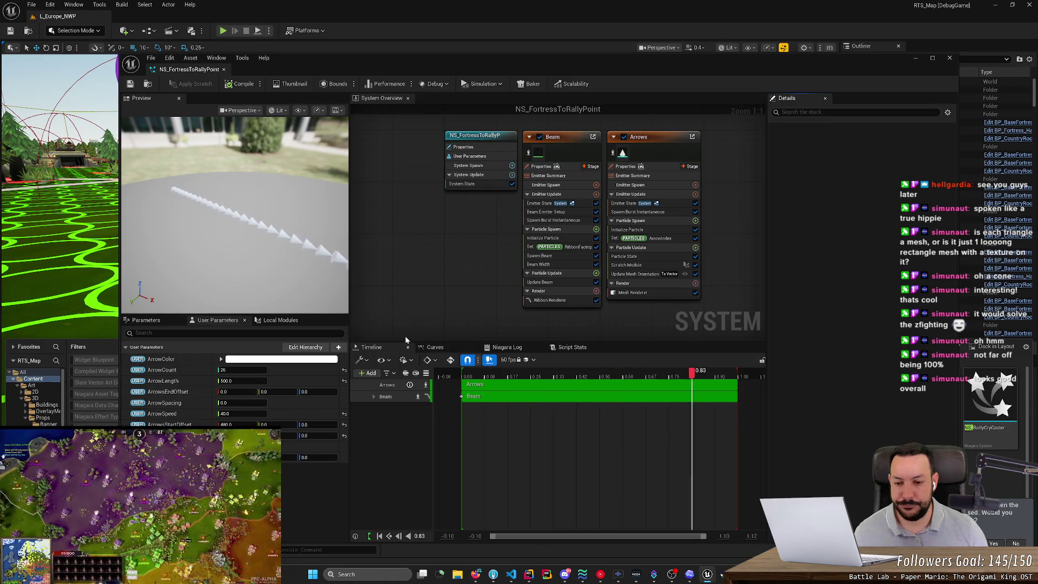
{"action": "left_click", "coordinate": [634, 292]}
{"action": "left_click", "coordinate": [865, 188]}
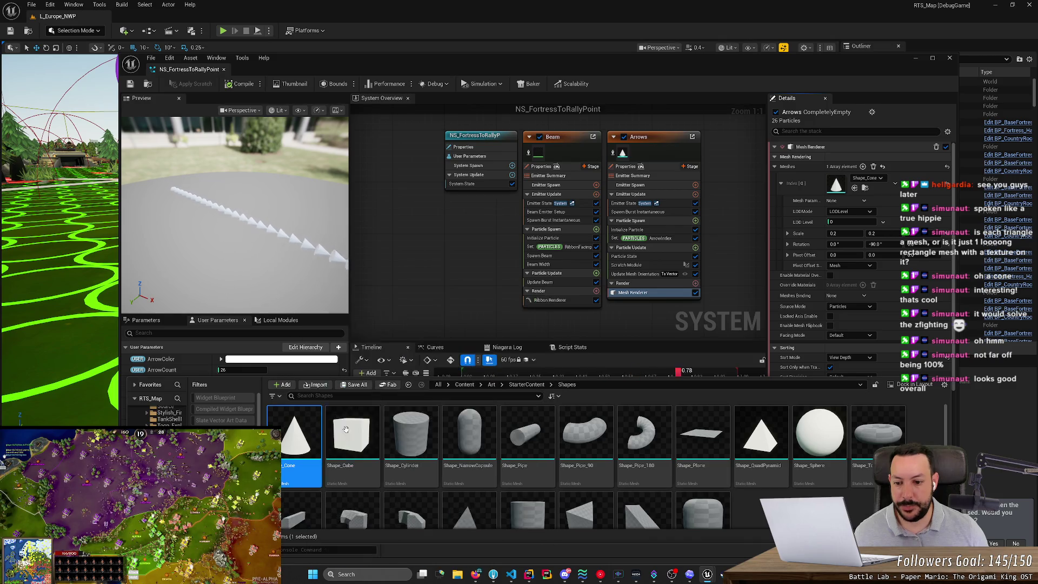
Create a new folder named Particles inside MastersOfEurope/ECS.
{"action": "left_click", "coordinate": [466, 385]}
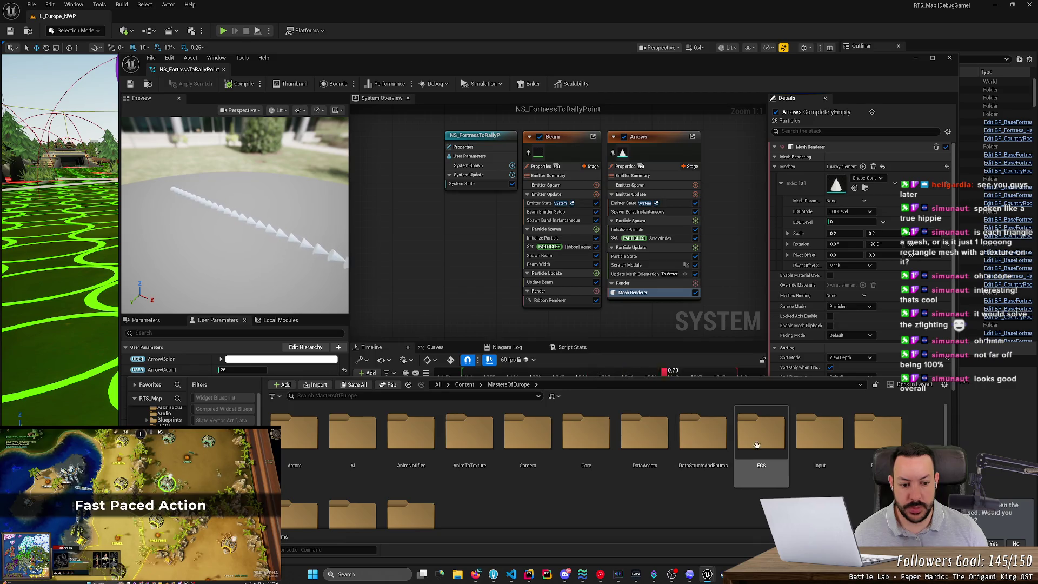
{"action": "double_click", "coordinate": [761, 443]}
{"action": "scroll", "coordinate": [564, 492], "scroll_direction": "down", "scroll_amount": 2}
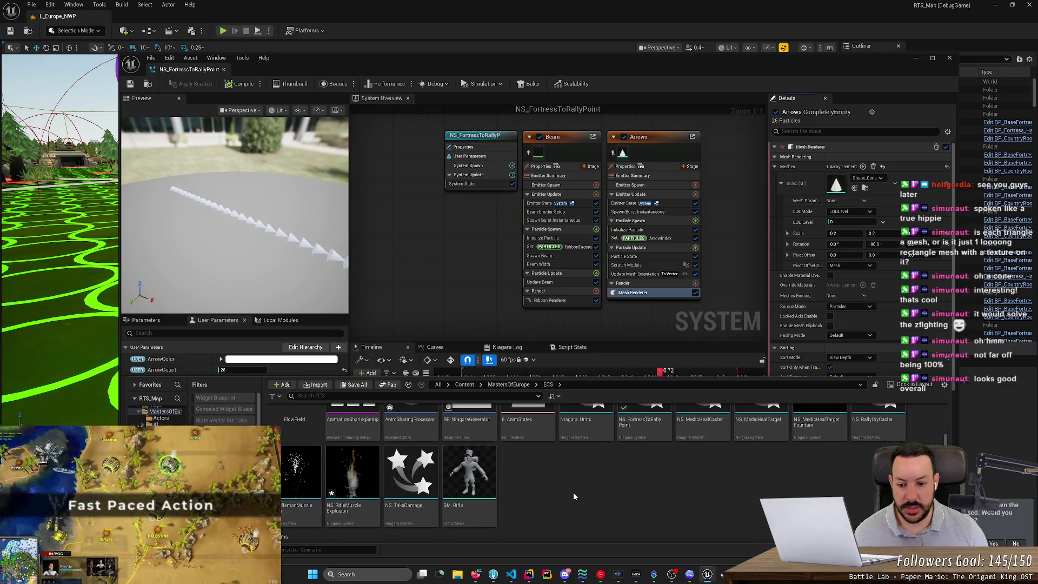
{"action": "right_click", "coordinate": [573, 491]}
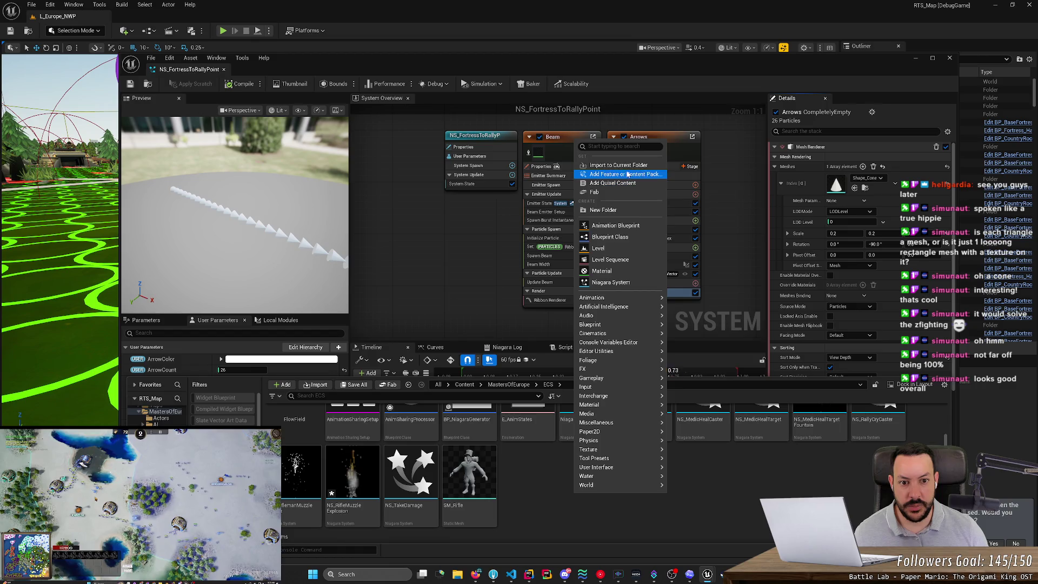
{"action": "left_click", "coordinate": [616, 211]}
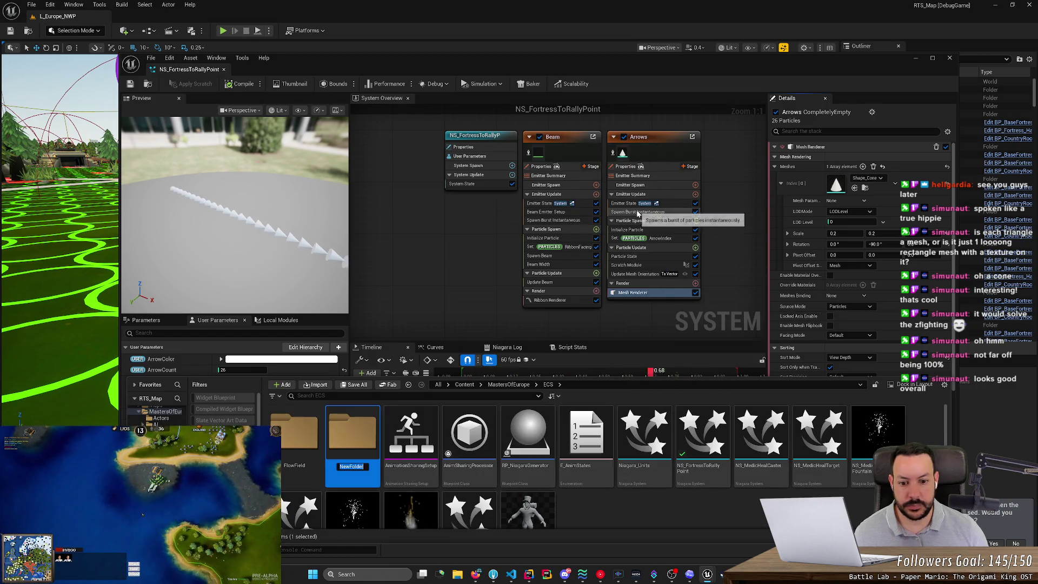
{"action": "type", "text": "ticles"}
{"action": "key", "text": "Return"}
{"action": "key", "text": "Return"}
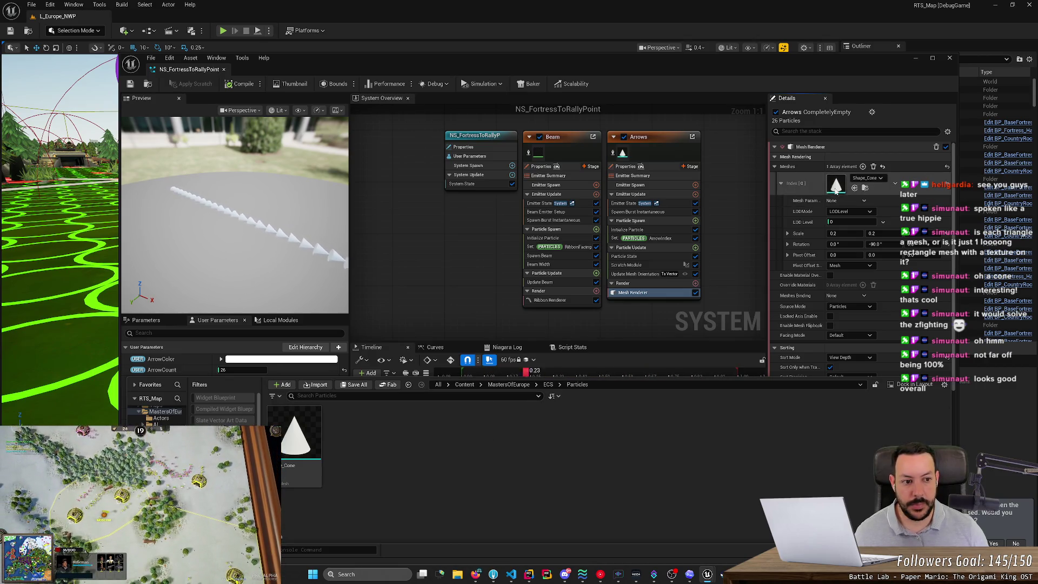
Open Shape_Cone in the Static Mesh Editor and browse to its M_Basic_Wall material.
{"action": "double_click", "coordinate": [295, 438]}
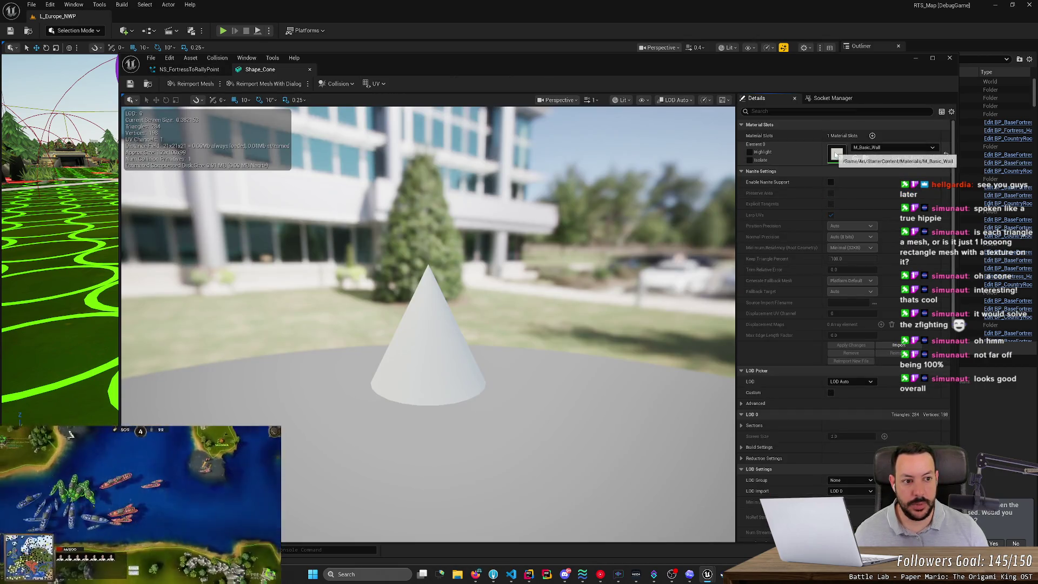
{"action": "right_click", "coordinate": [837, 158]}
{"action": "left_click", "coordinate": [859, 170]}
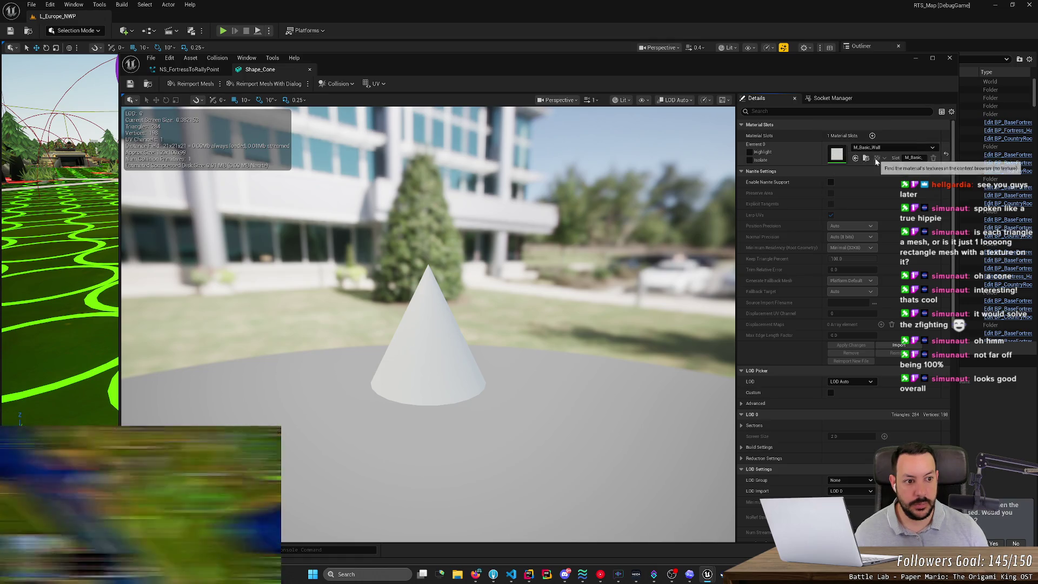
{"action": "left_click", "coordinate": [865, 157]}
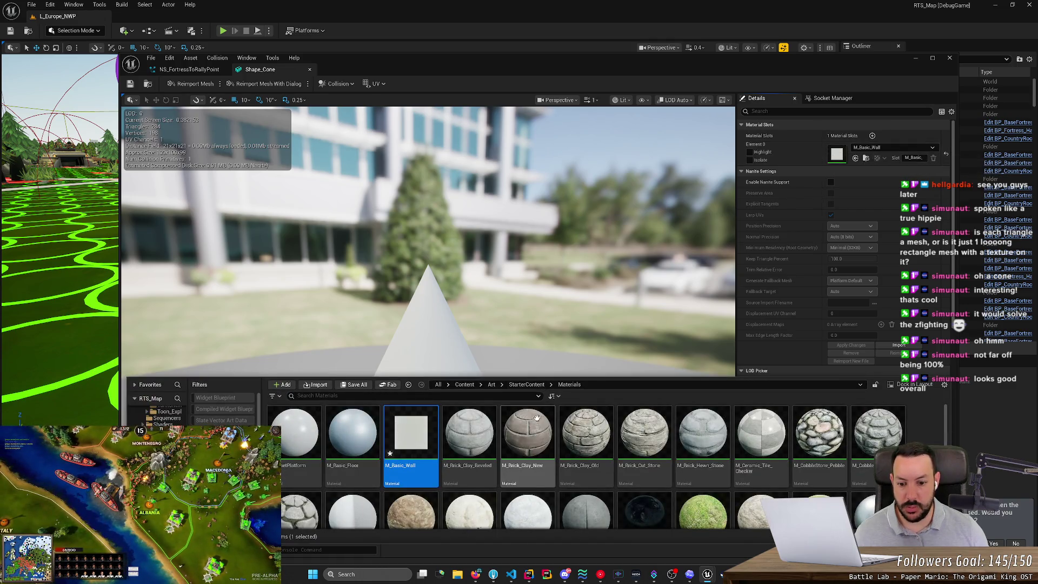
{"action": "key", "text": "alt+Left"}
{"action": "key", "text": "alt+Left"}
{"action": "key", "text": "alt+Left"}
{"action": "key", "text": "alt+Right"}
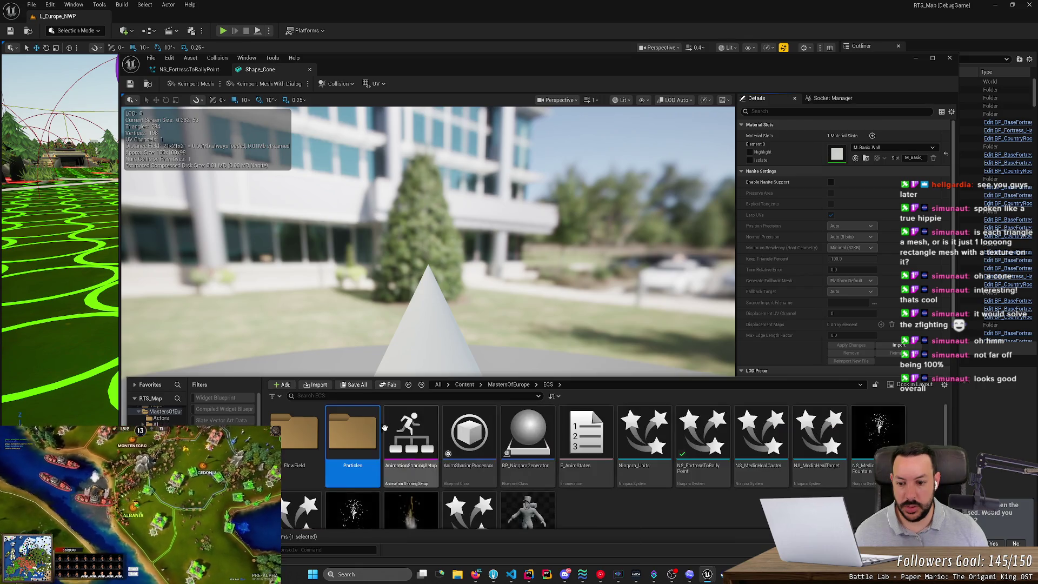
In the Particles folder, rename the copied cone mesh to SM_RallyPointArrow.
{"action": "double_click", "coordinate": [356, 436]}
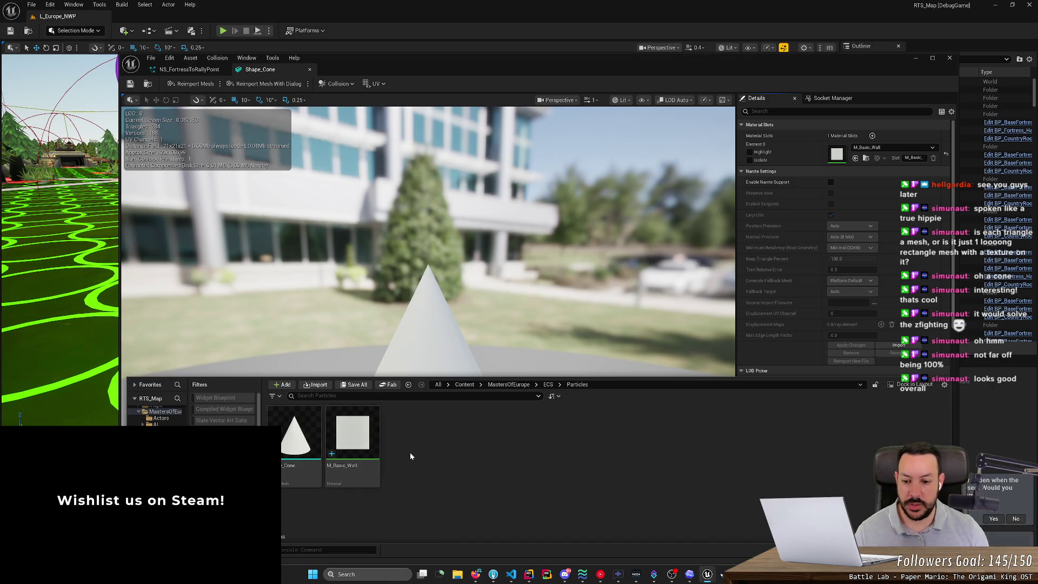
{"action": "left_click", "coordinate": [365, 449]}
{"action": "key", "text": "Left"}
{"action": "key", "text": "F2"}
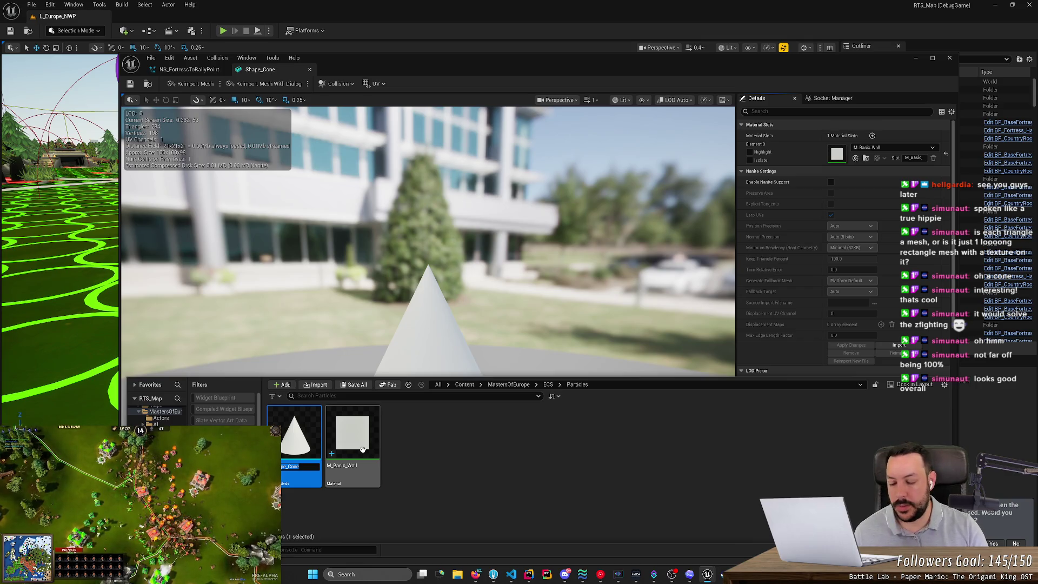
{"action": "type", "text": "SM_RallyPointA"}
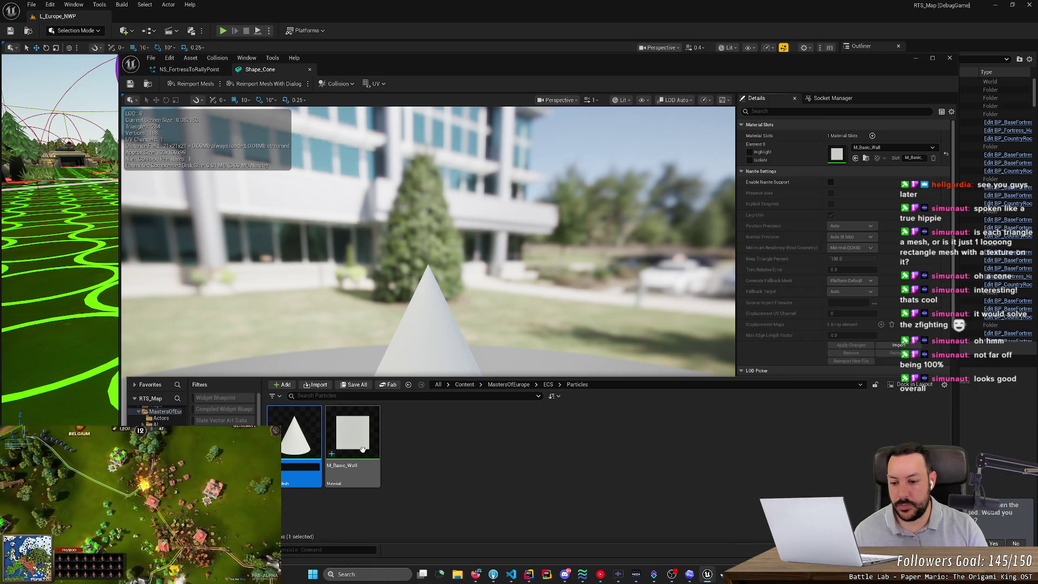
{"action": "type", "text": "rr"}
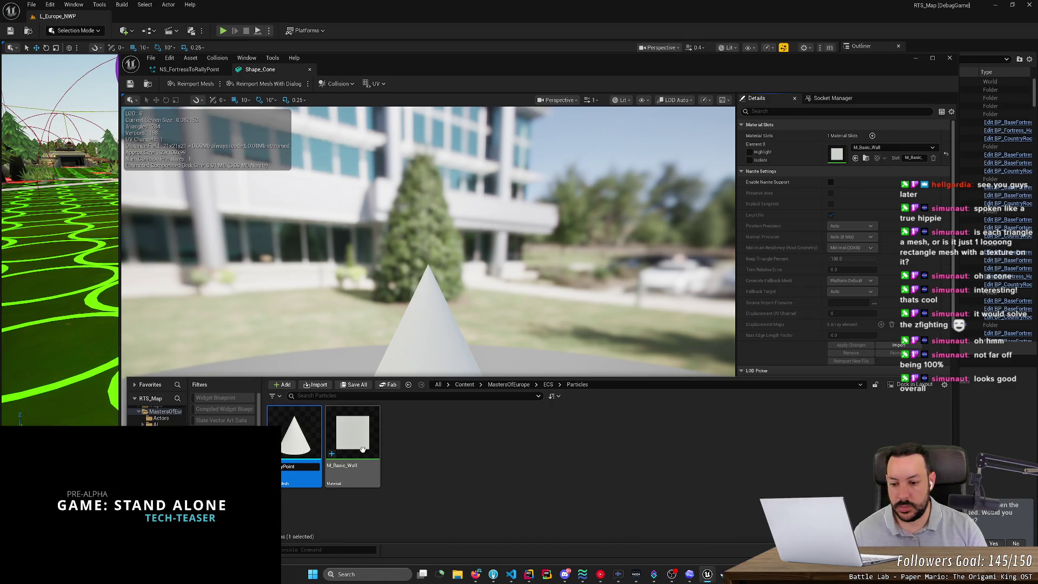
{"action": "key", "text": "Return"}
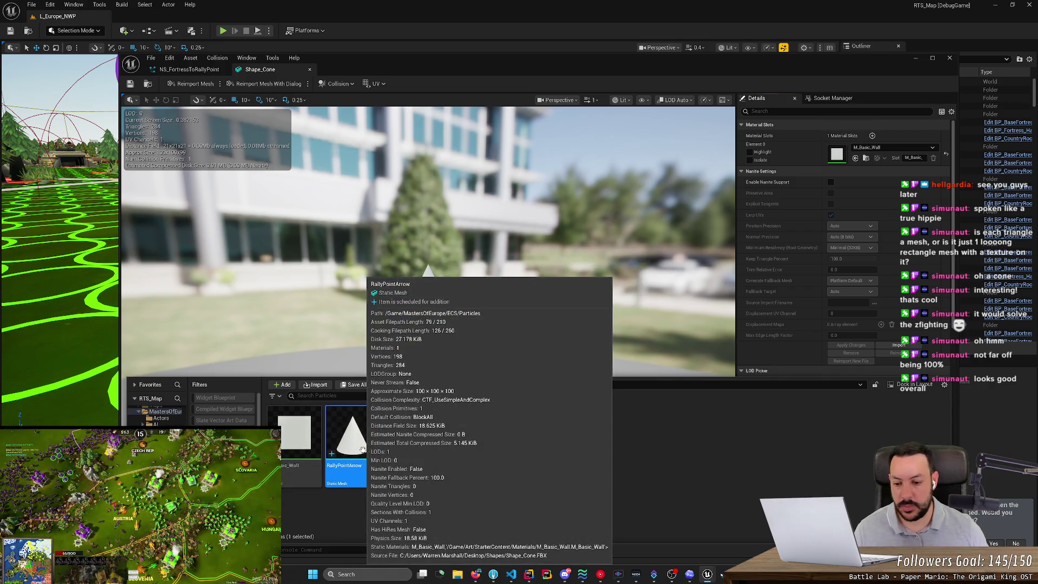
{"action": "key", "text": "F2"}
{"action": "key", "text": "Home"}
{"action": "type", "text": "SM_"}
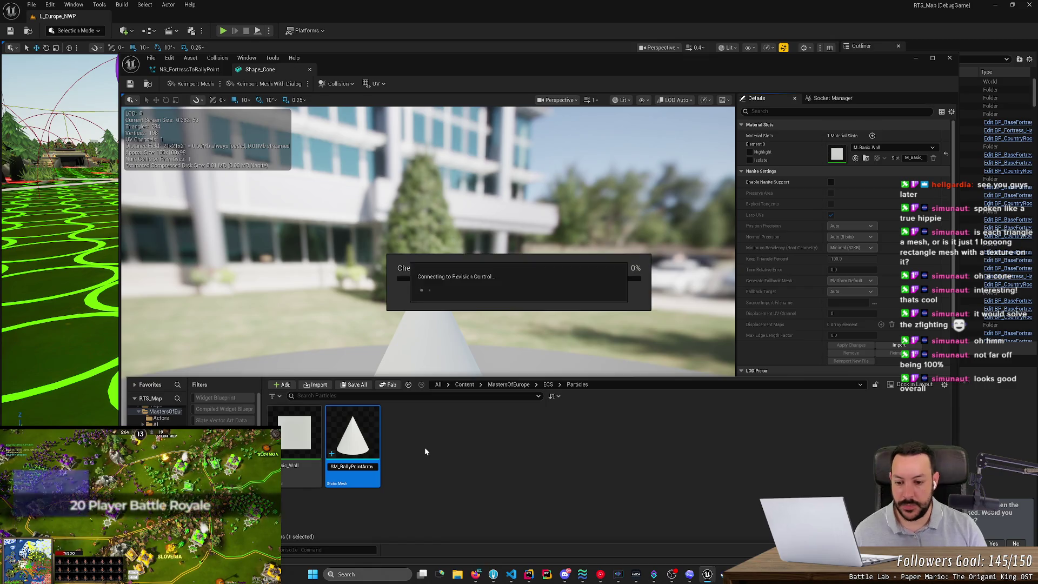
{"action": "key", "text": "Left"}
Rename the copied wall material to M_RallyPointArrow.
{"action": "key", "text": "F2"}
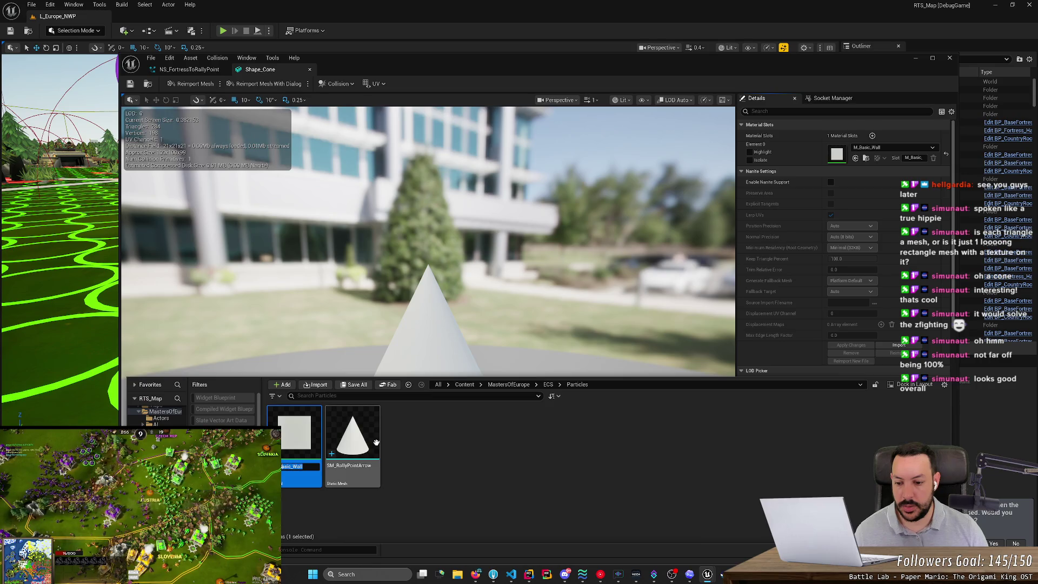
{"action": "type", "text": "M_Rally"}
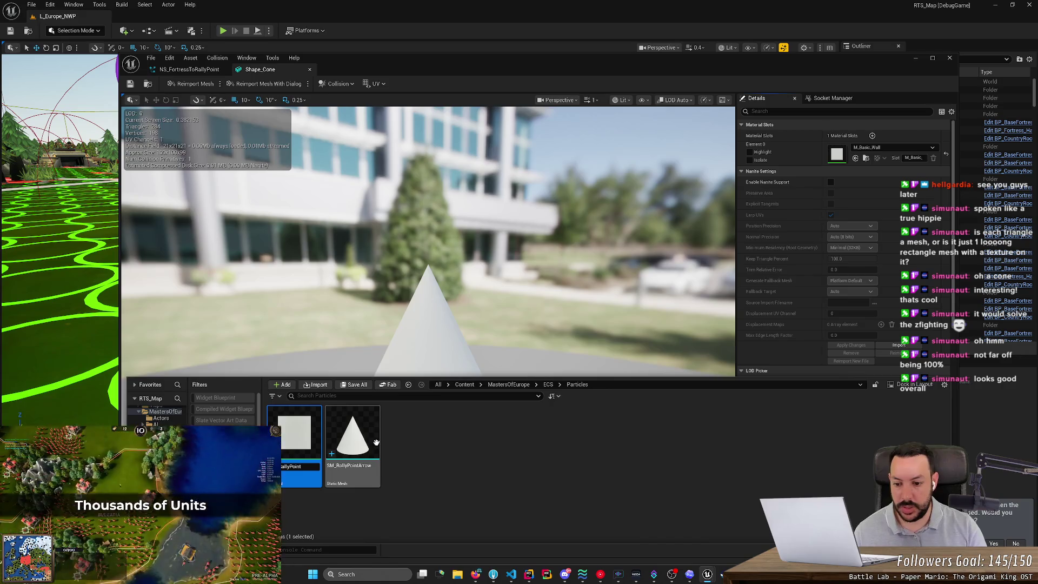
{"action": "key", "text": "Return"}
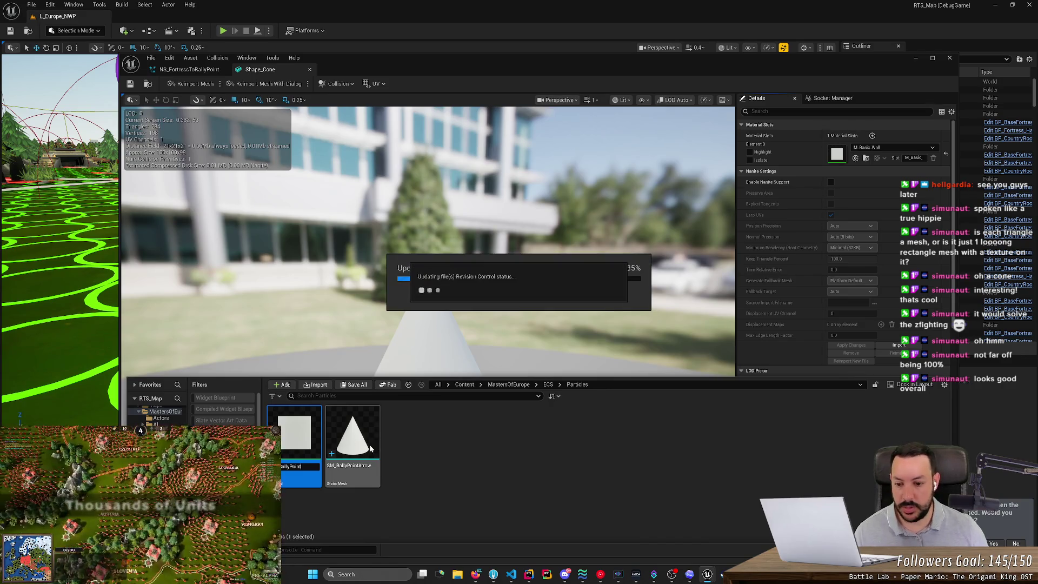
{"action": "left_click", "coordinate": [313, 468]}
{"action": "type", "text": "Arrow"}
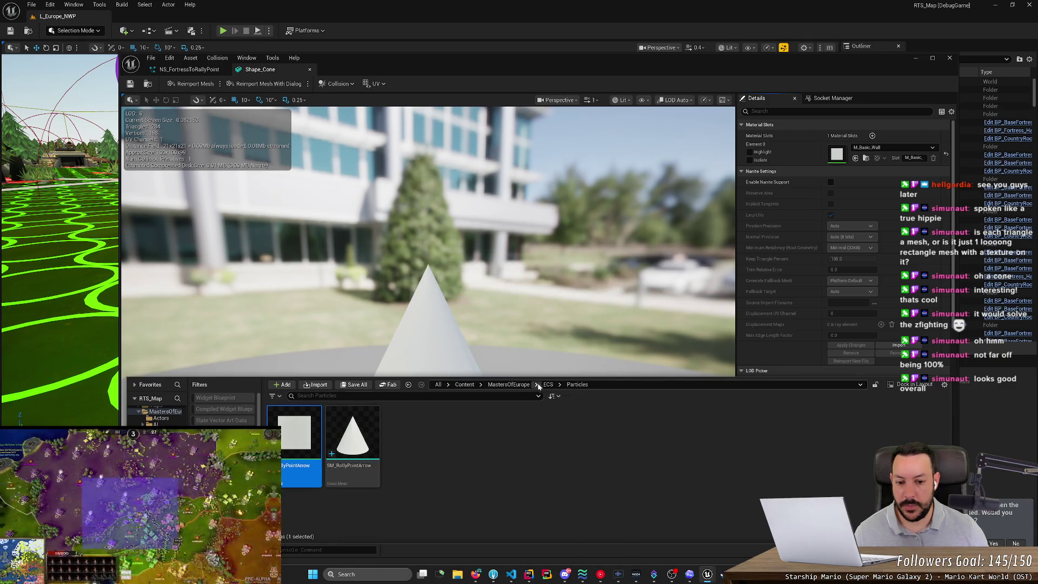
Open NS_FortressToRallyPoint from the ECS folder and set the arrow renderer mesh to SM_RallyPointArrow.
{"action": "left_click", "coordinate": [547, 385]}
{"action": "scroll", "coordinate": [579, 504], "scroll_direction": "down", "scroll_amount": 2}
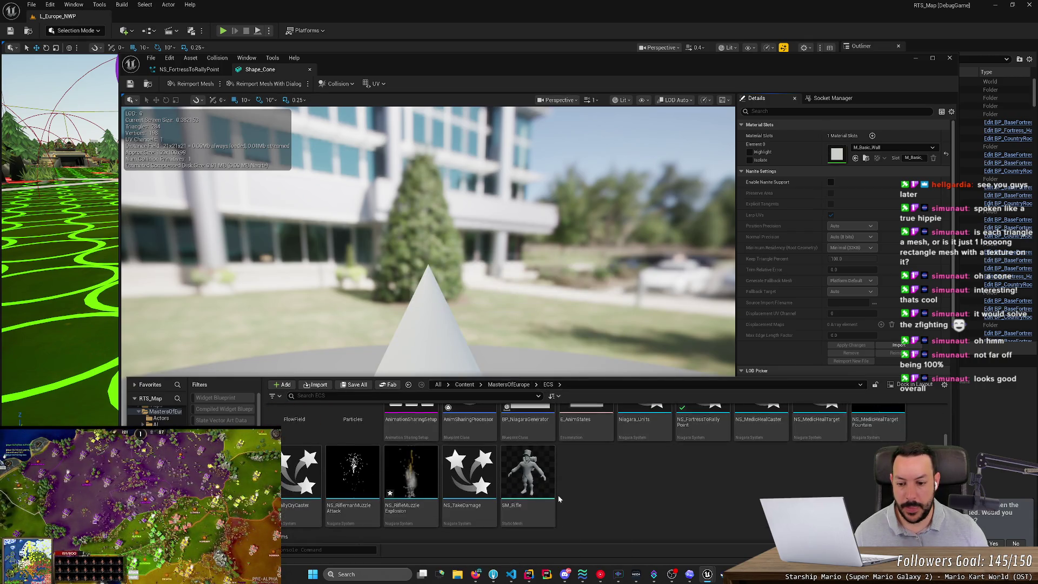
{"action": "scroll", "coordinate": [757, 489], "scroll_direction": "up", "scroll_amount": 1}
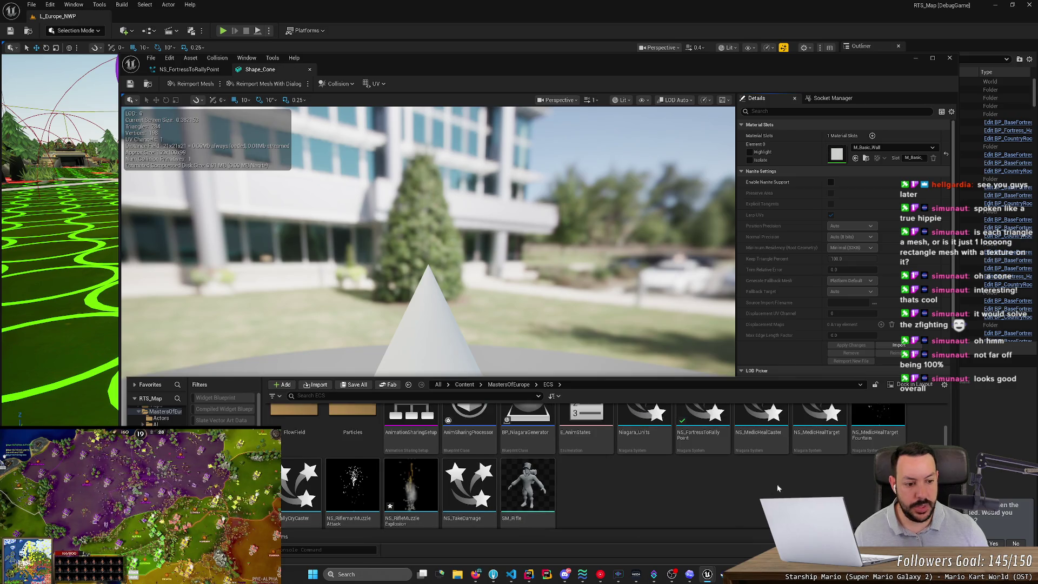
{"action": "double_click", "coordinate": [703, 427]}
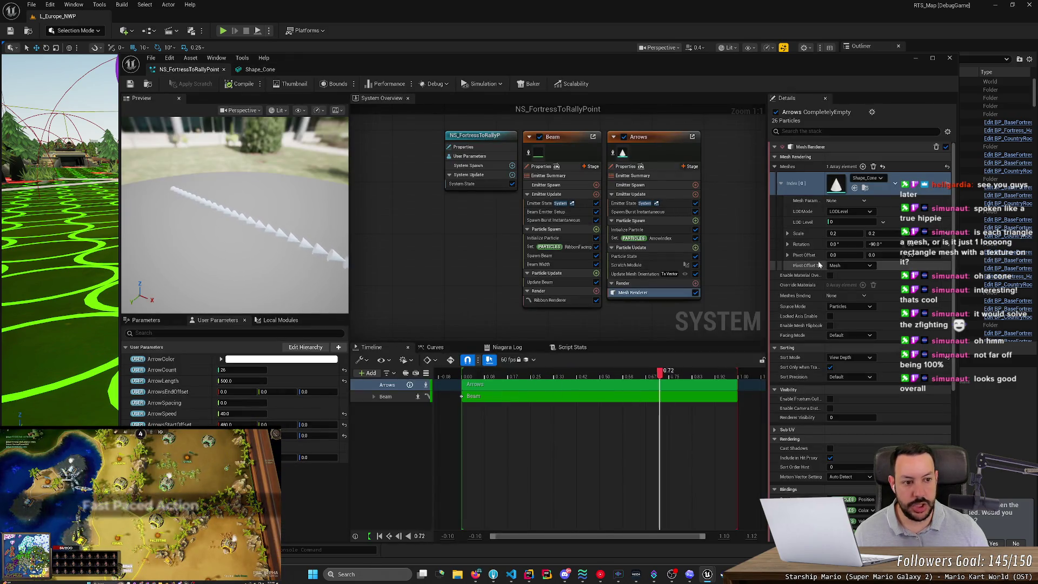
{"action": "left_click", "coordinate": [880, 178]}
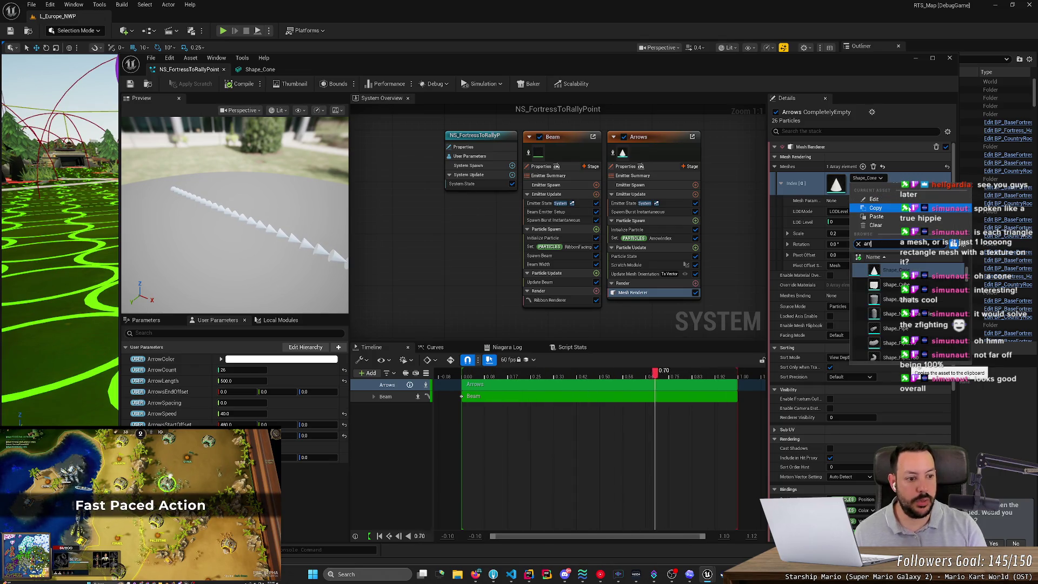
{"action": "type", "text": "arrow"}
{"action": "left_click", "coordinate": [889, 314]}
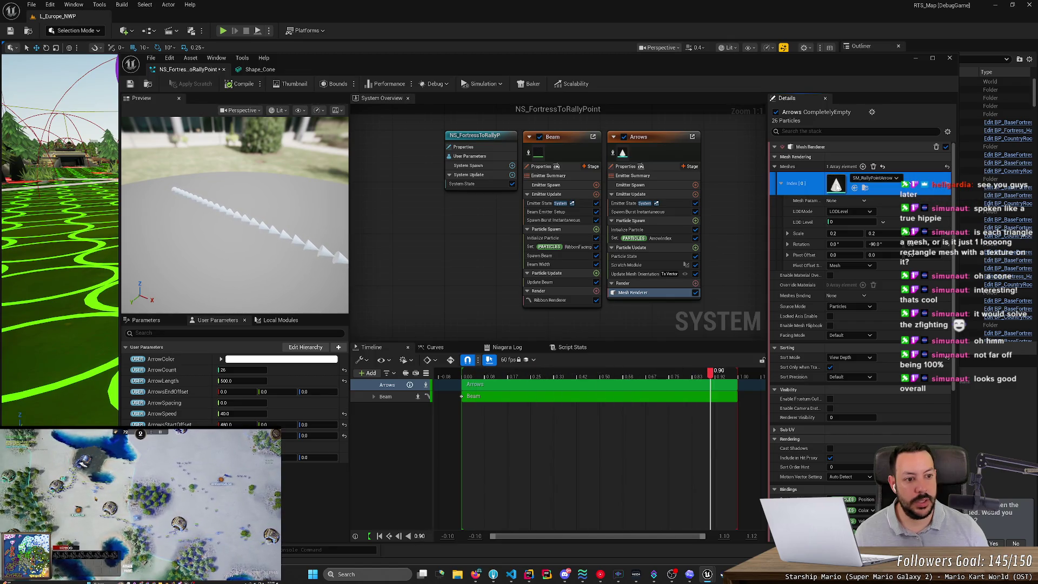
Assign M_RallyPointArrow as the SM_RallyPointArrow mesh's Element 0 material and save the effect.
{"action": "double_click", "coordinate": [837, 185]}
{"action": "left_click", "coordinate": [868, 147]}
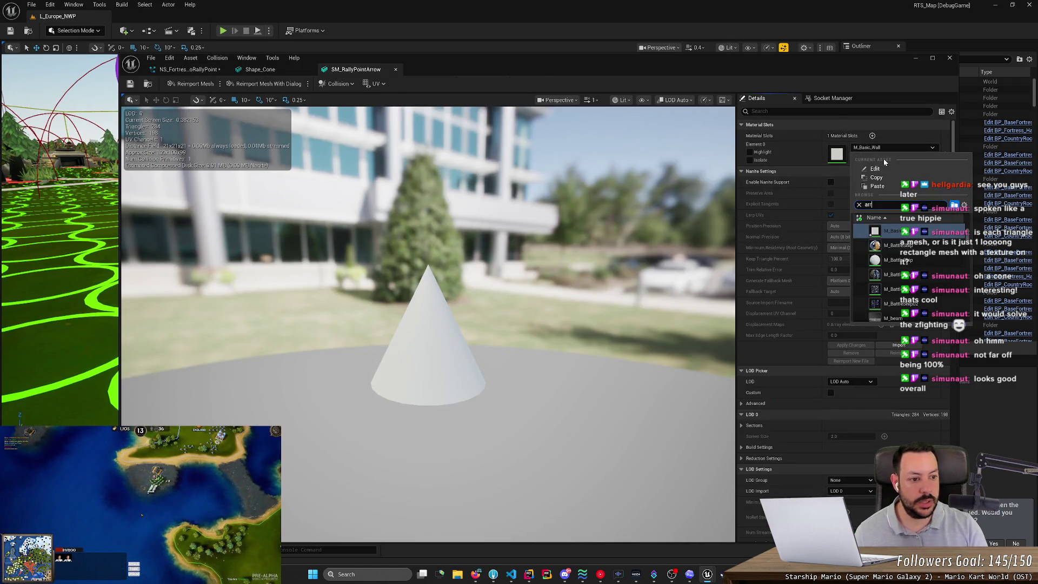
{"action": "type", "text": "rrow"}
{"action": "left_click", "coordinate": [897, 245]}
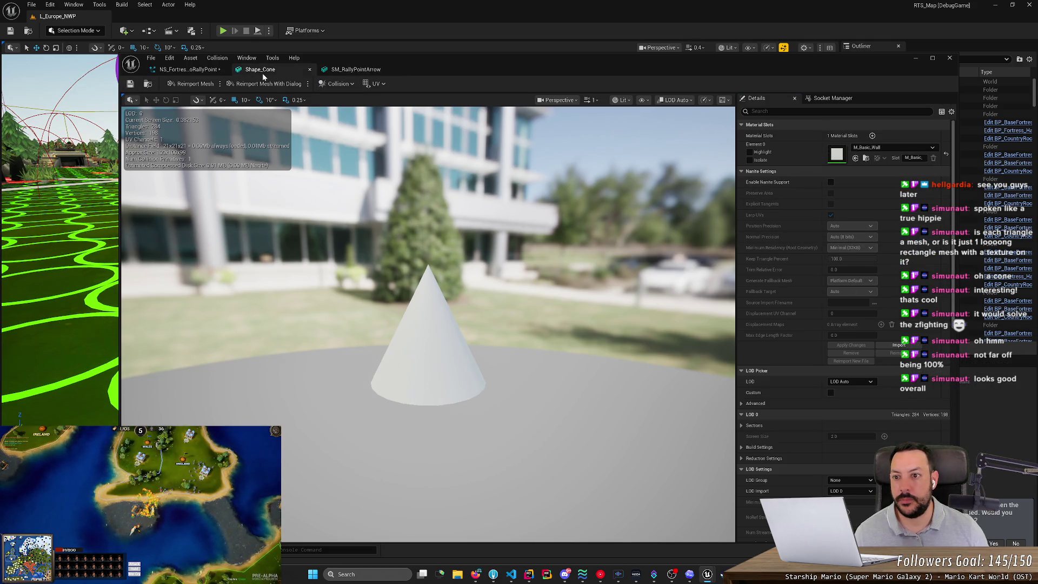
{"action": "left_click", "coordinate": [189, 69]}
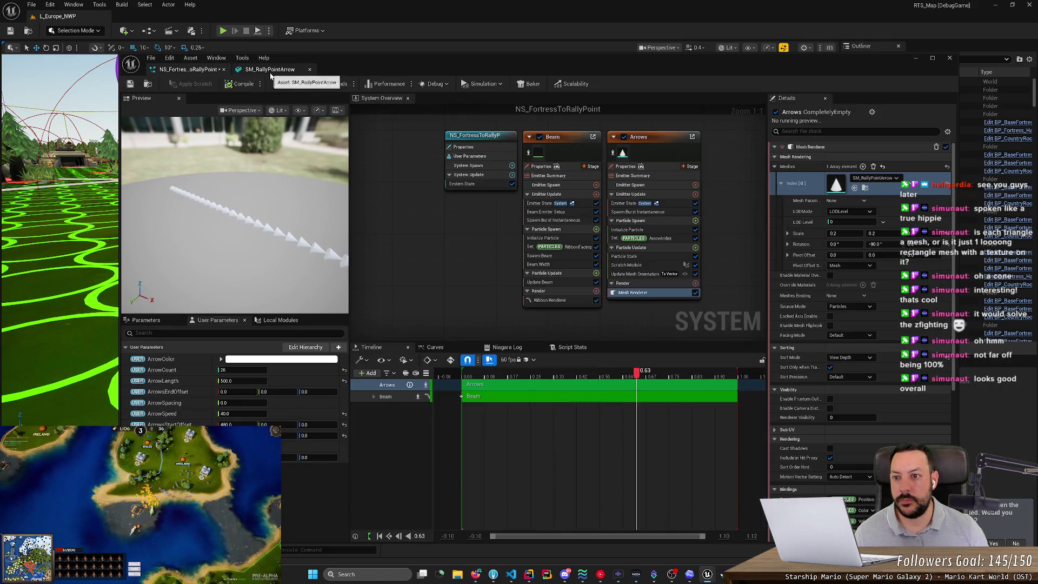
{"action": "left_click", "coordinate": [130, 83]}
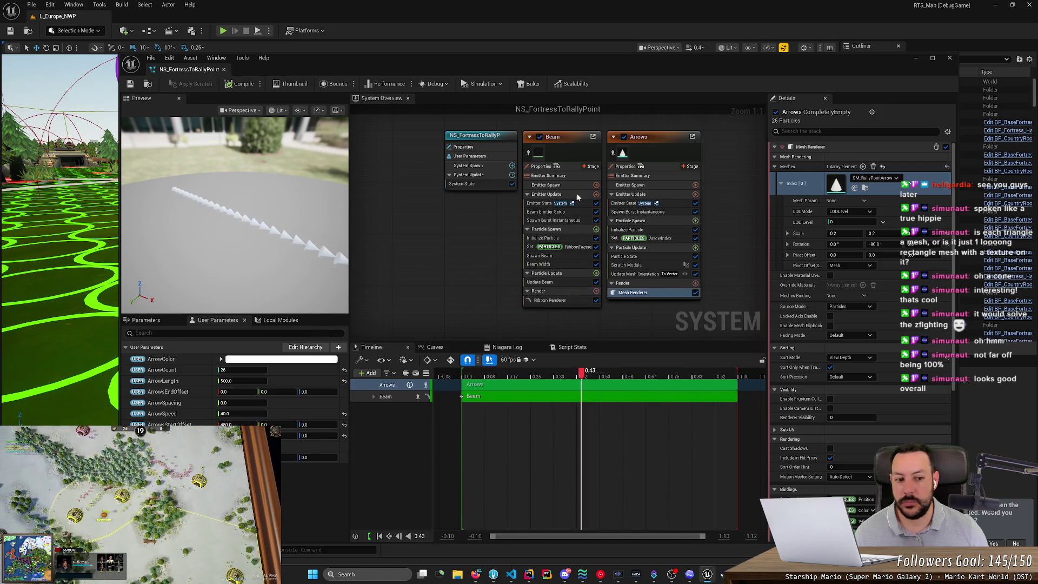
Open the M_RallyPointArrow material through the SM_RallyPointArrow mesh for editing.
{"action": "left_click", "coordinate": [838, 233]}
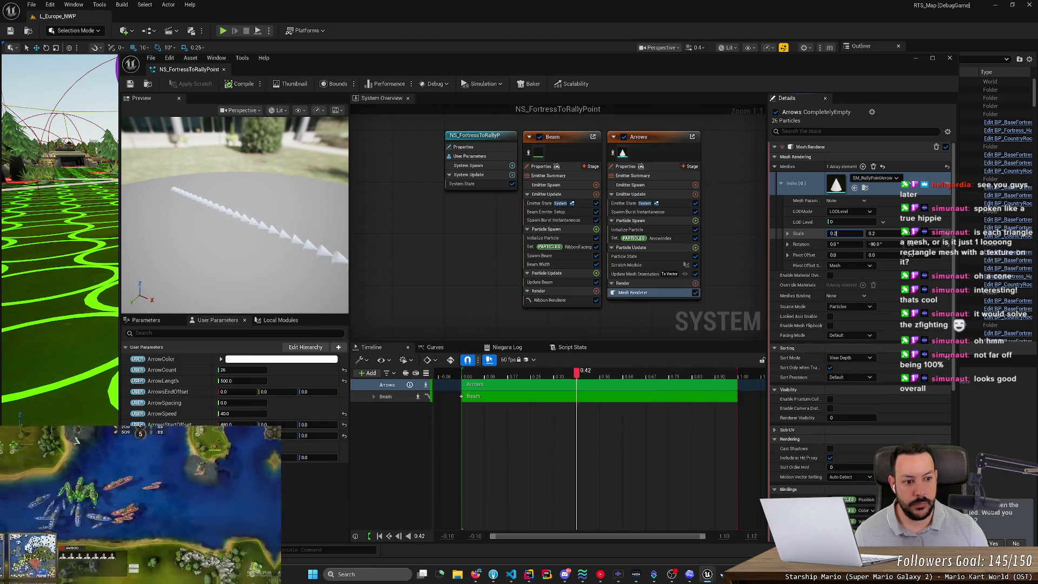
{"action": "left_click", "coordinate": [837, 185]}
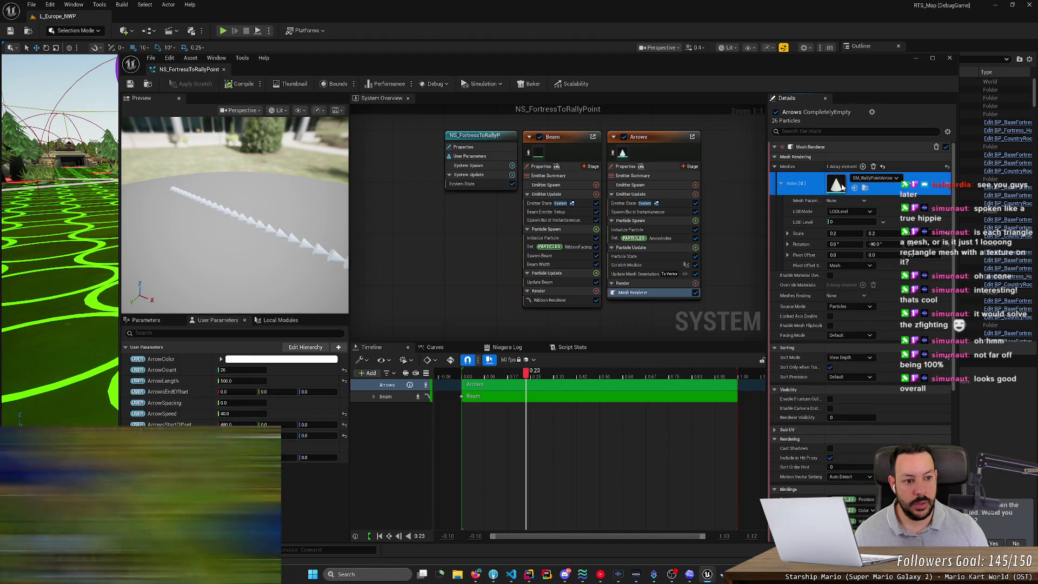
{"action": "double_click", "coordinate": [841, 185]}
{"action": "double_click", "coordinate": [835, 161]}
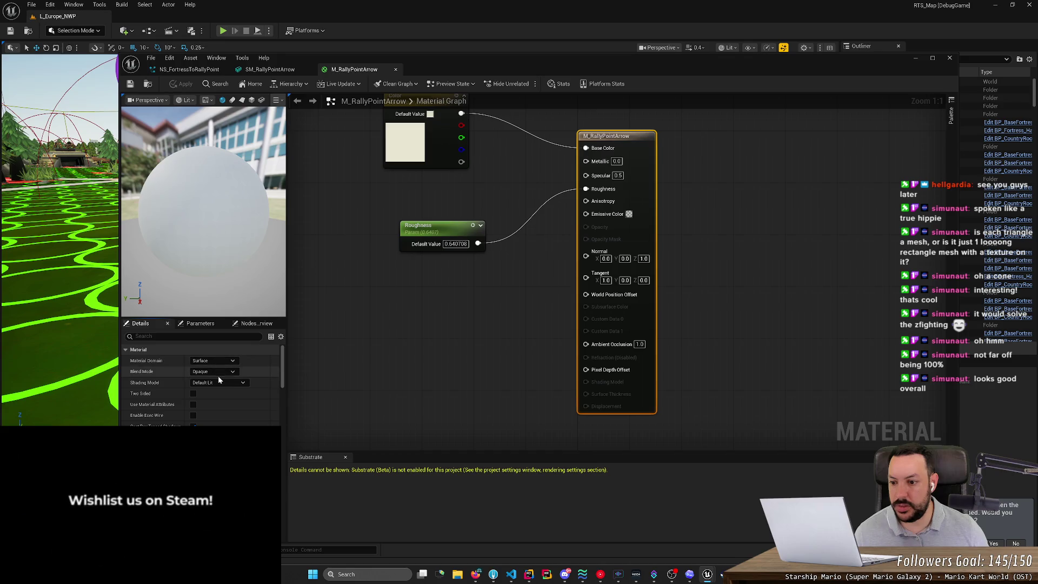
Set the material's Shading Model to Unlit and wire the Color parameter into Emissive Color.
{"action": "left_click", "coordinate": [222, 382]}
{"action": "left_click", "coordinate": [222, 390]}
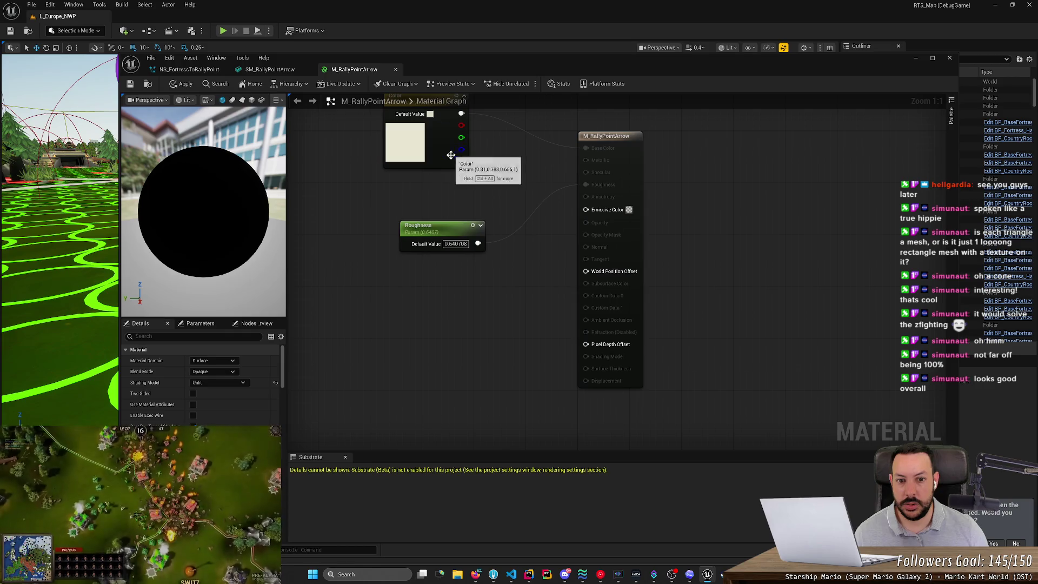
{"action": "left_click_drag", "start_coordinate": [461, 114], "coordinate": [463, 119]}
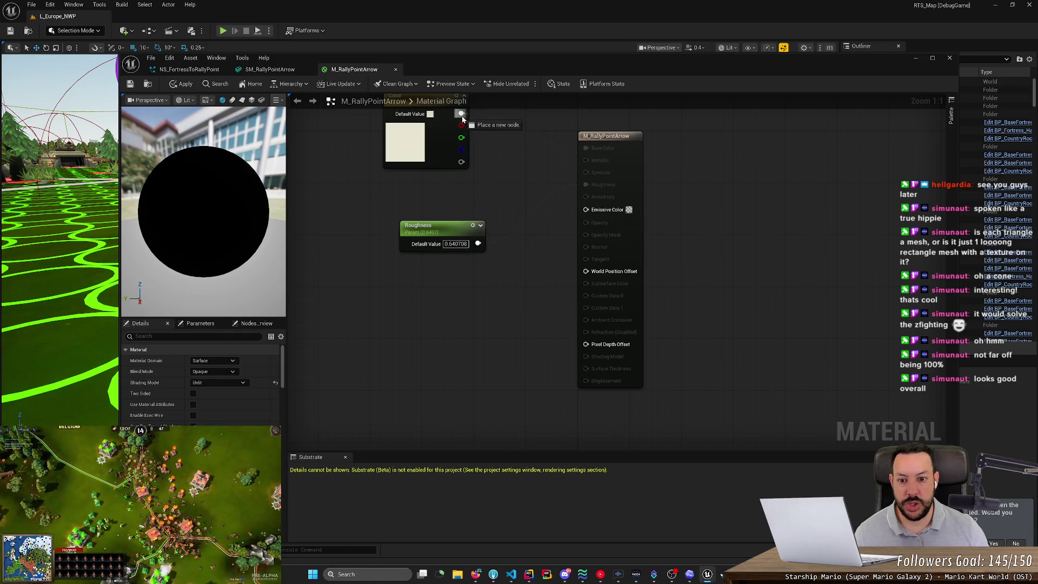
{"action": "left_click_drag", "start_coordinate": [588, 211], "coordinate": [586, 210]}
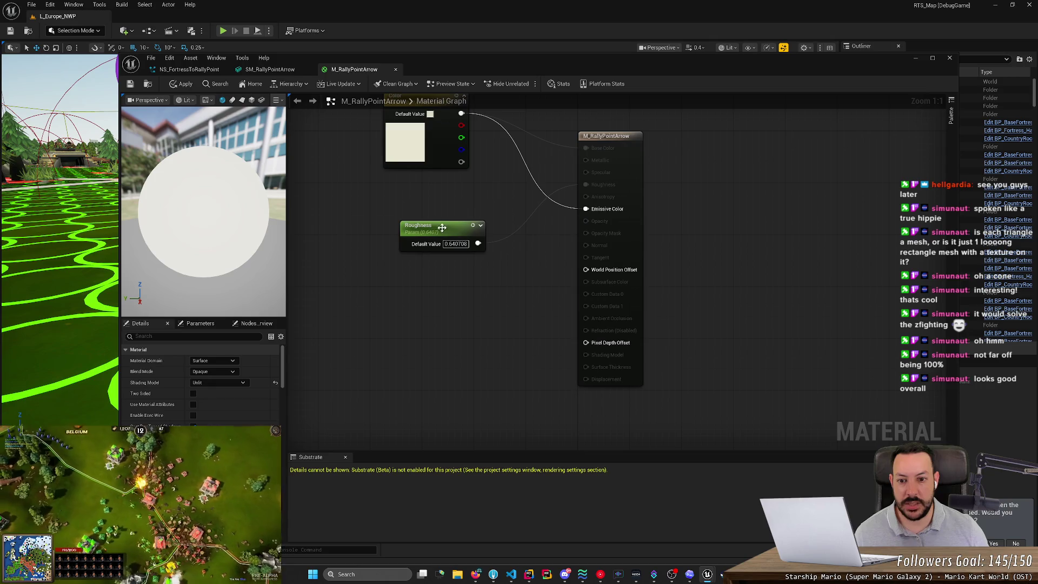
Delete the unused Roughness parameter node, save the material, and close the material editor.
{"action": "left_click", "coordinate": [442, 228]}
{"action": "key", "text": "Delete"}
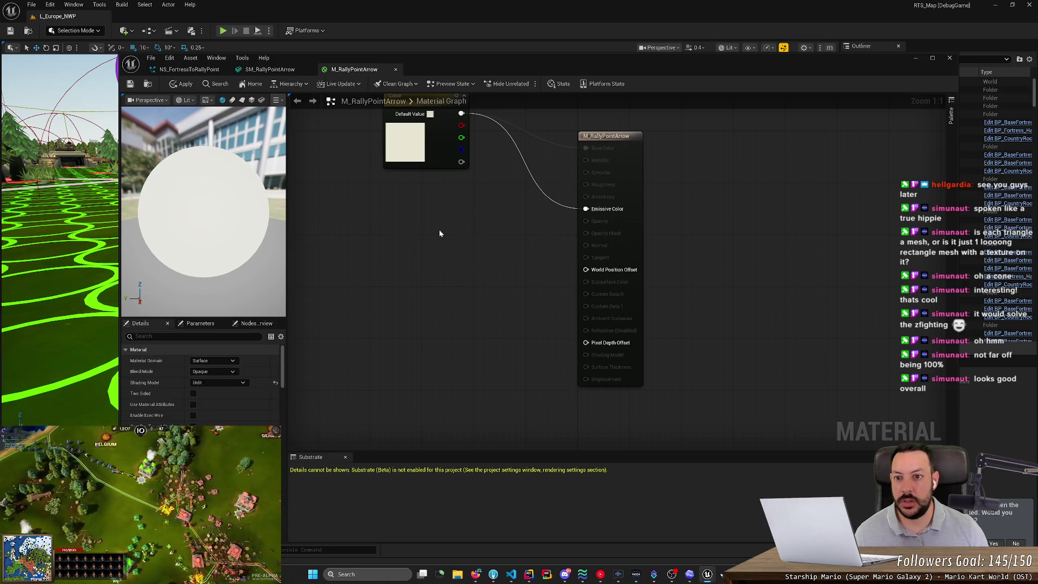
{"action": "left_click", "coordinate": [131, 85]}
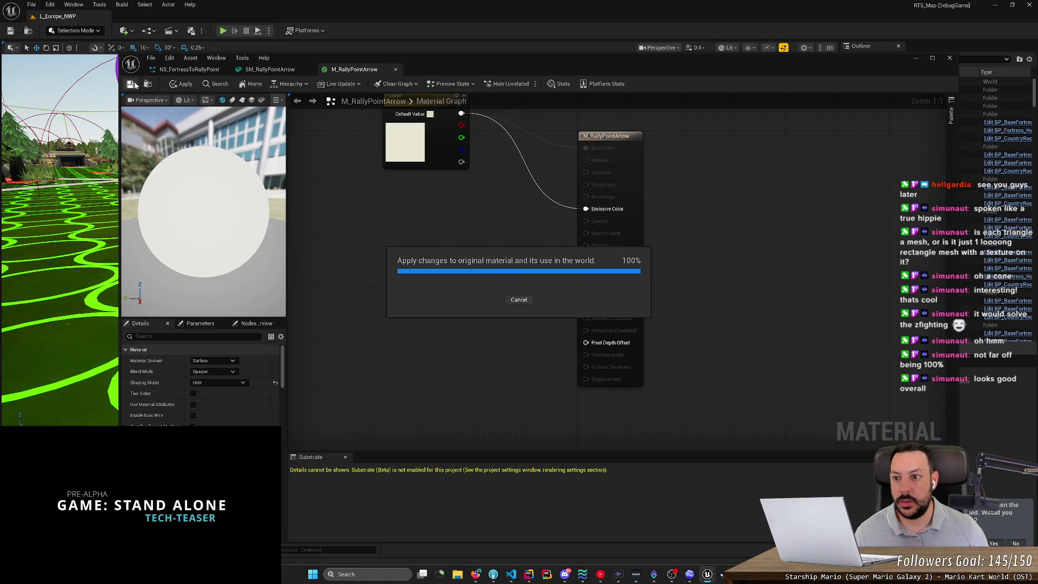
{"action": "left_click", "coordinate": [924, 55]}
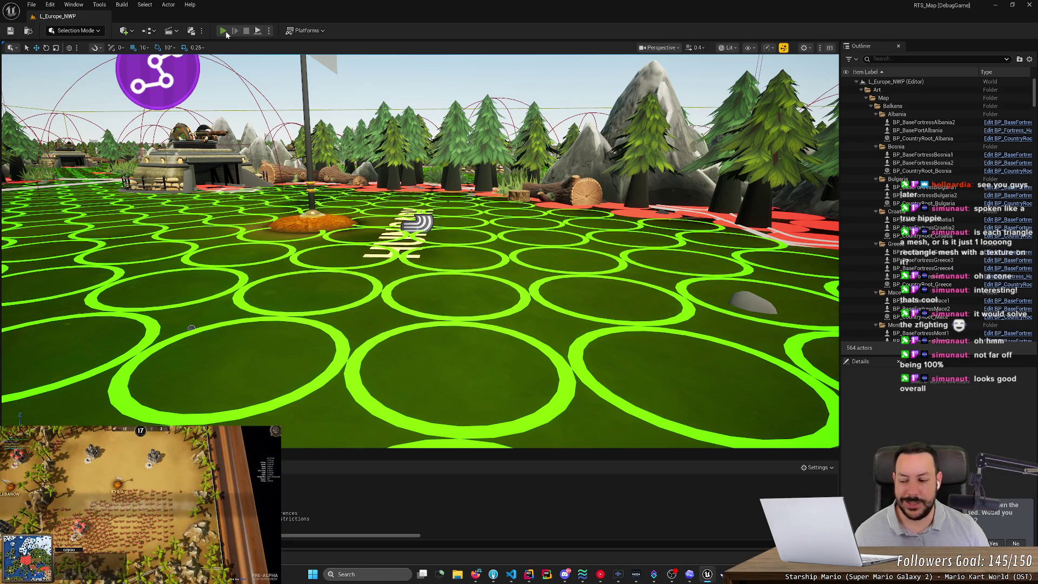
Play the level, set a rally point for the player's fortress, then reopen NS_FortressToRallyPoint.
{"action": "left_click", "coordinate": [227, 33]}
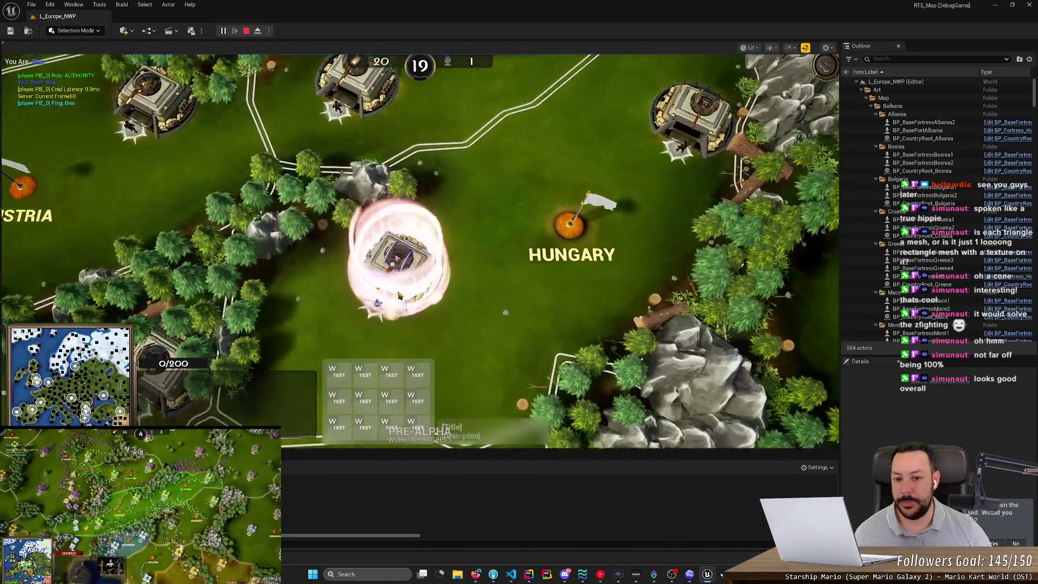
{"action": "left_click", "coordinate": [398, 295]}
{"action": "right_click", "coordinate": [569, 300]}
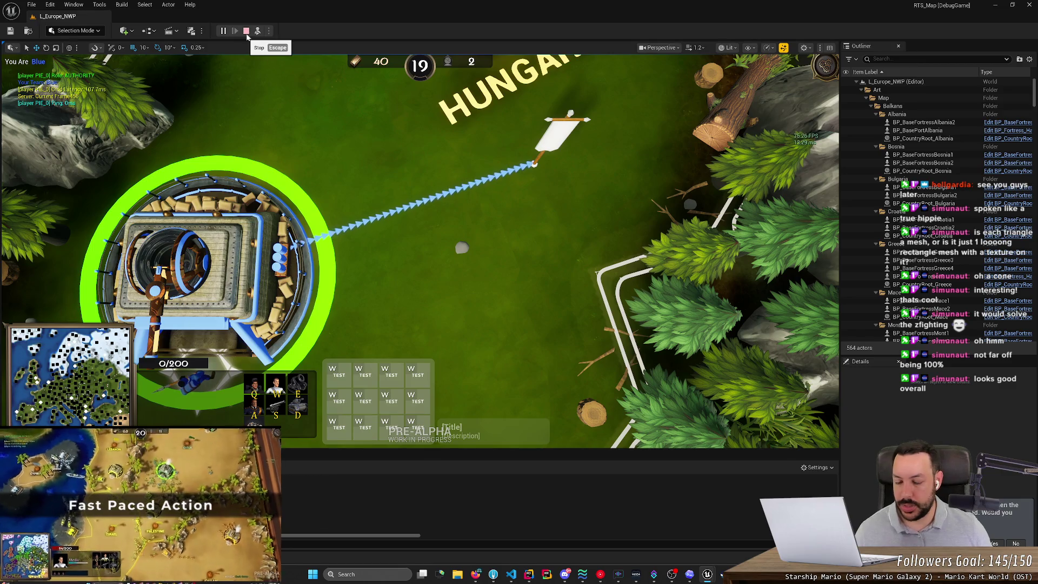
{"action": "left_click", "coordinate": [247, 31]}
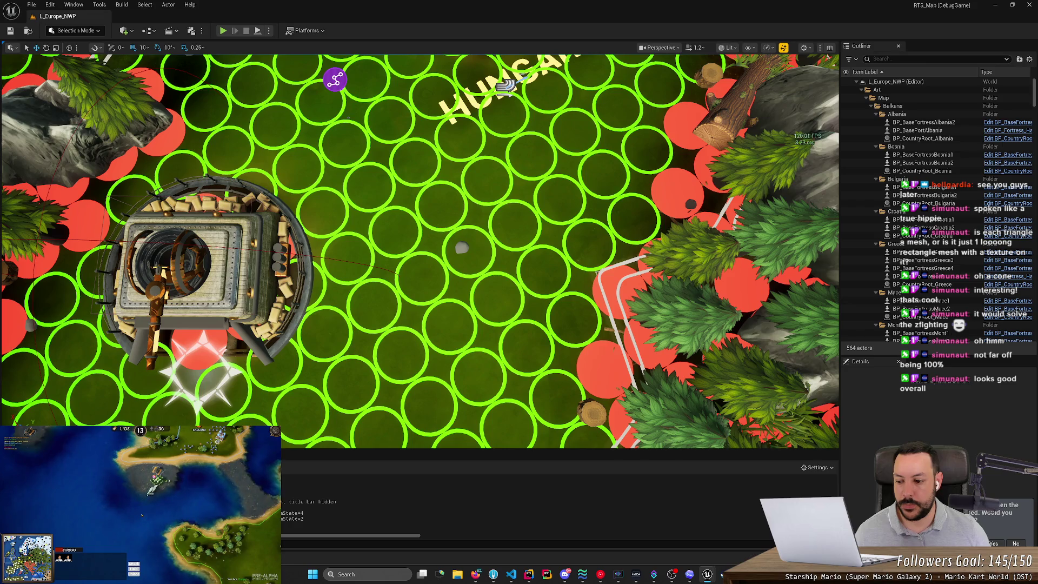
{"action": "key", "text": "ctrl+space"}
{"action": "double_click", "coordinate": [570, 414]}
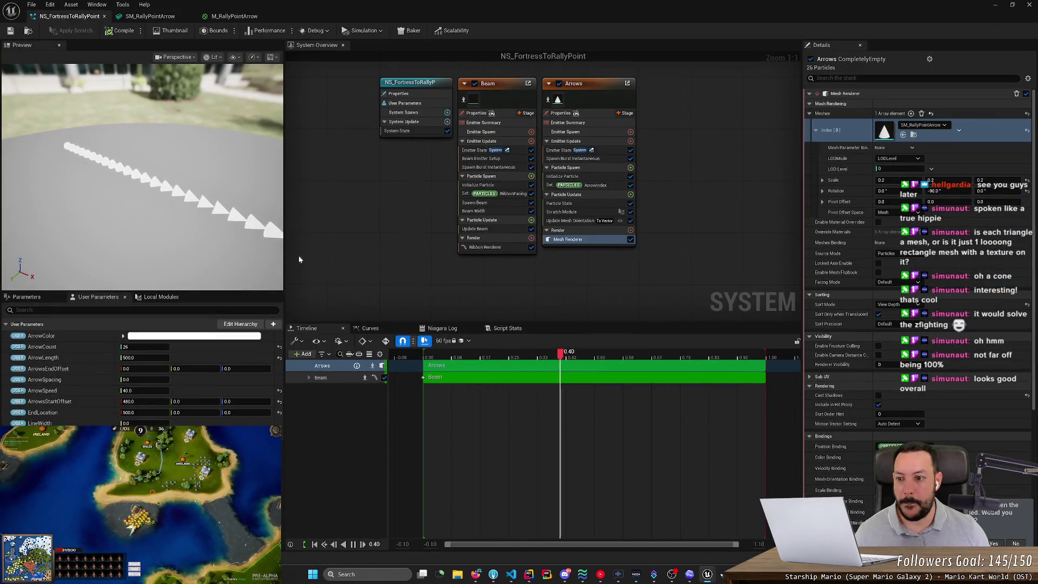
Set the arrow mesh Scale X to 0.01, save NS_FortressToRallyPoint, and close the Niagara editor.
{"action": "left_click", "coordinate": [213, 58]}
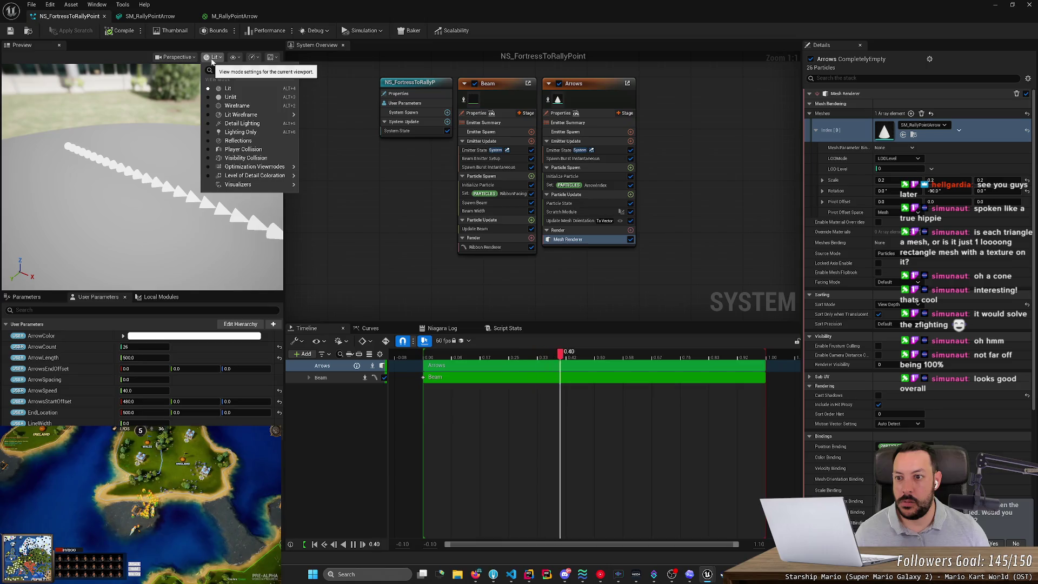
{"action": "left_click", "coordinate": [213, 58]}
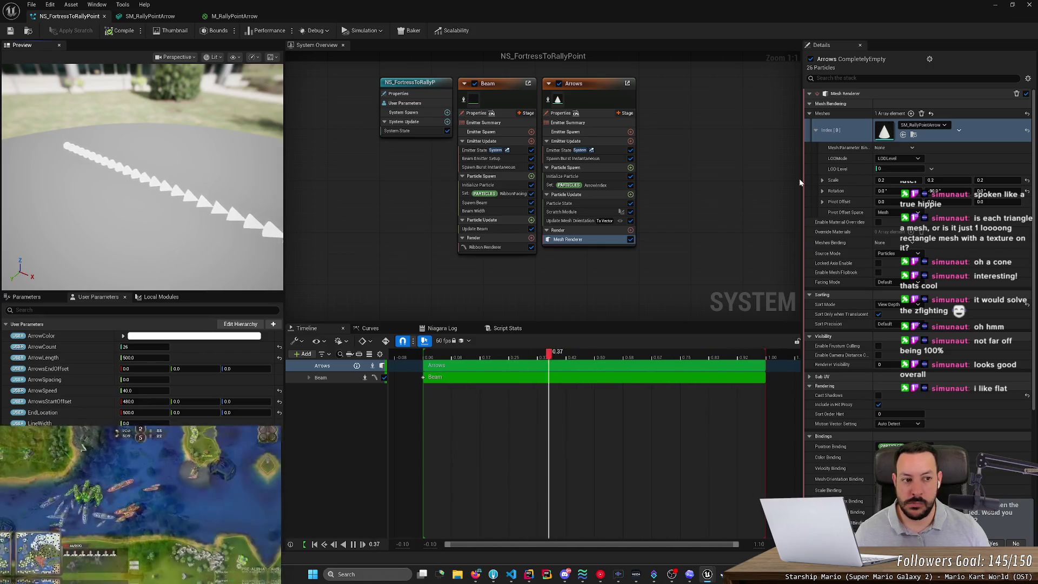
{"action": "left_click", "coordinate": [886, 180]}
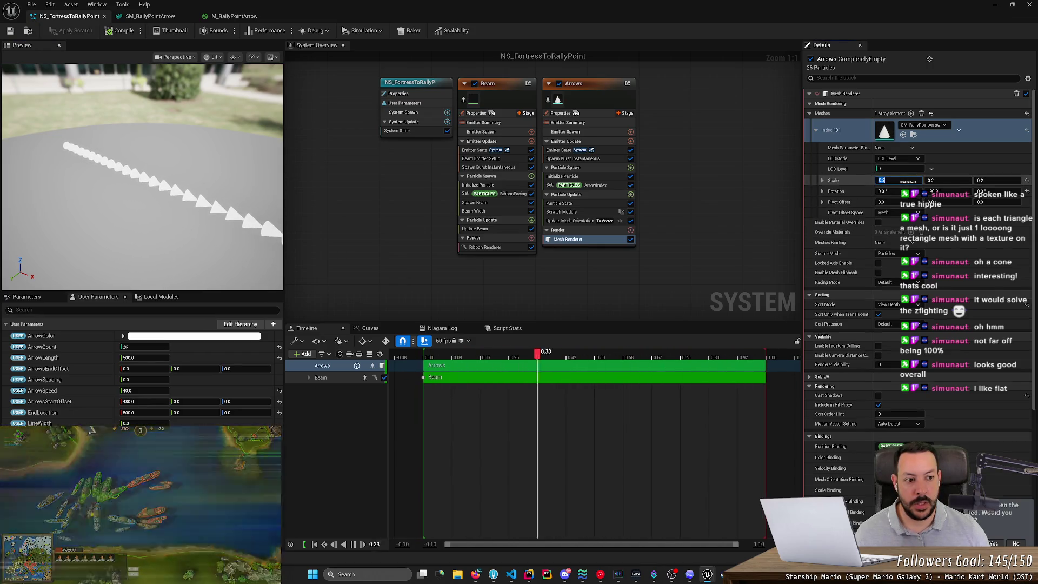
{"action": "type", "text": "0.01"}
{"action": "key", "text": "Return"}
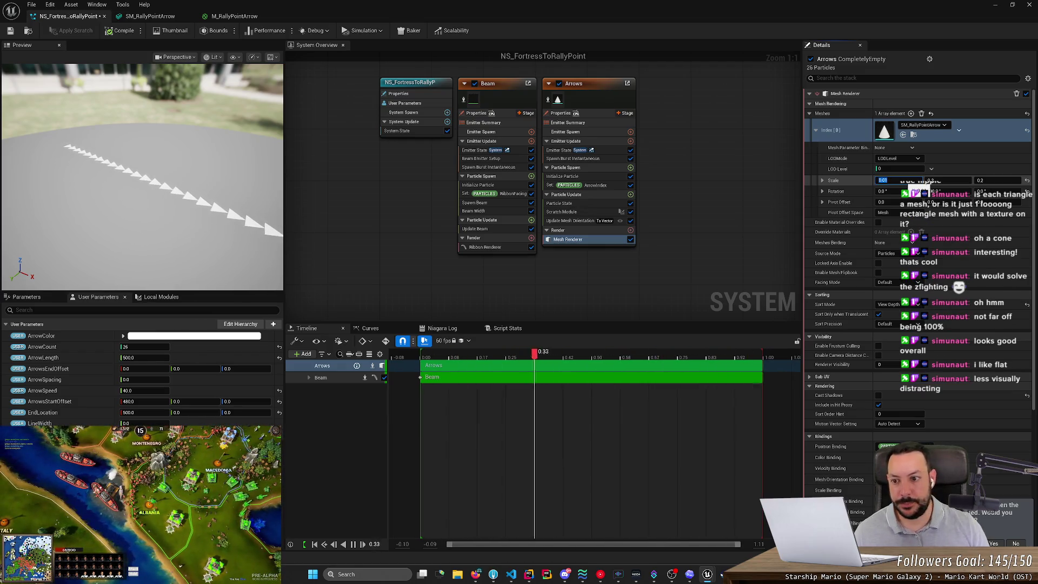
{"action": "key", "text": "ctrl+s"}
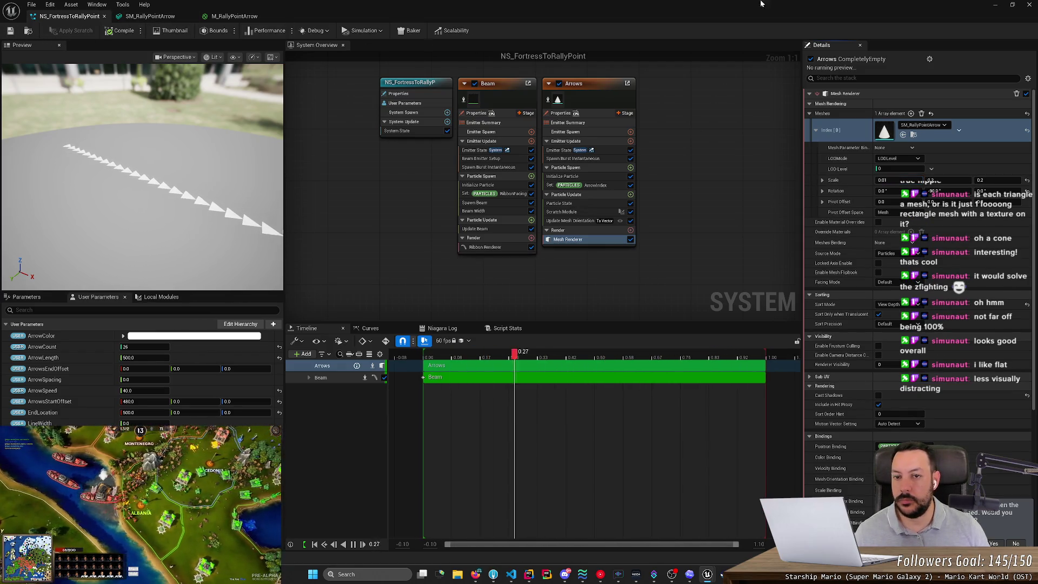
{"action": "left_click", "coordinate": [1010, 10]}
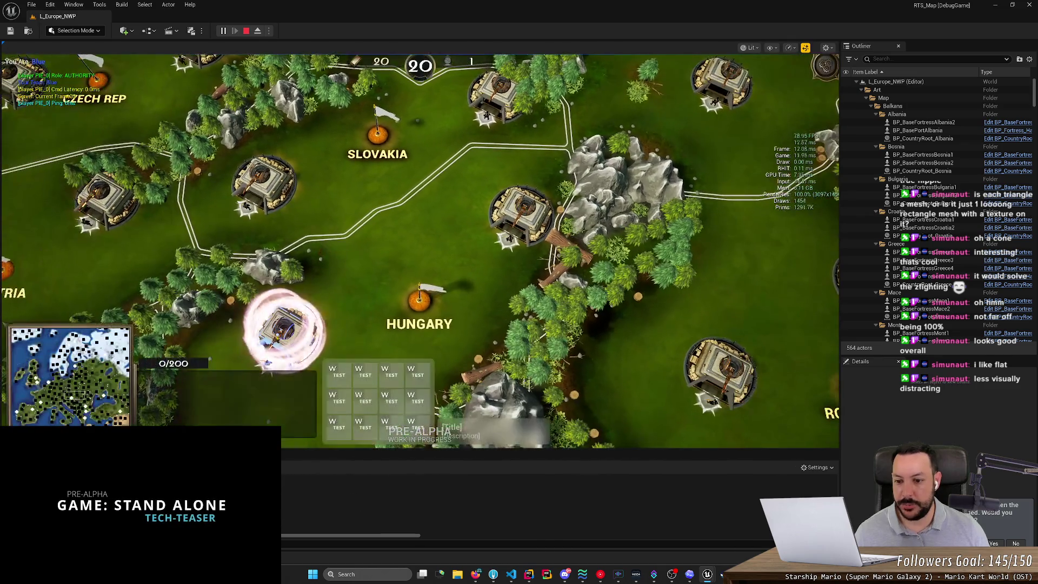
In the play session, frame the fortress and set its rally point near Hungary.
{"action": "scroll", "coordinate": [367, 296], "scroll_direction": "up", "scroll_amount": 5}
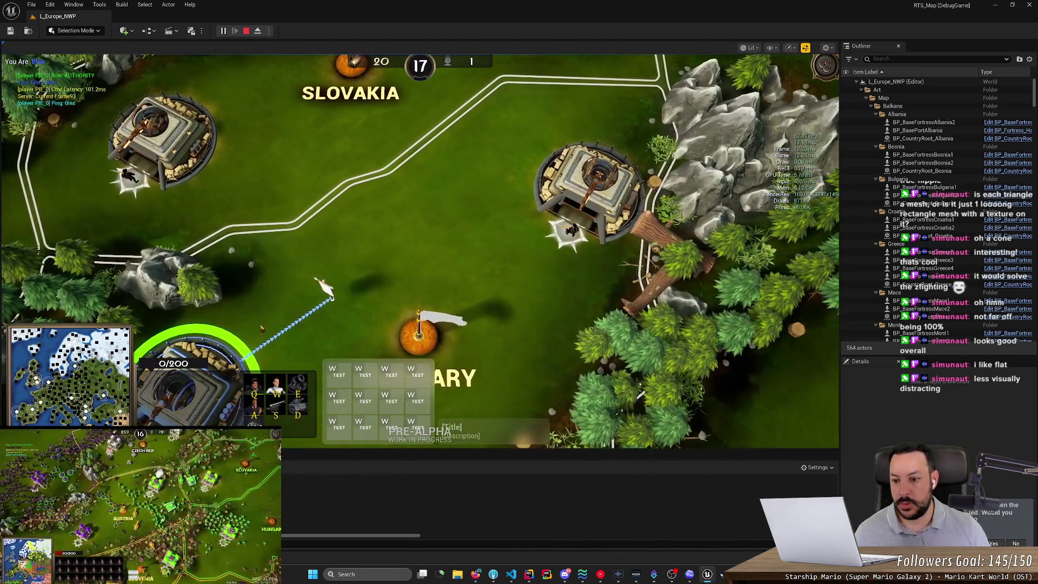
{"action": "left_click_drag", "start_coordinate": [261, 327], "coordinate": [392, 236]}
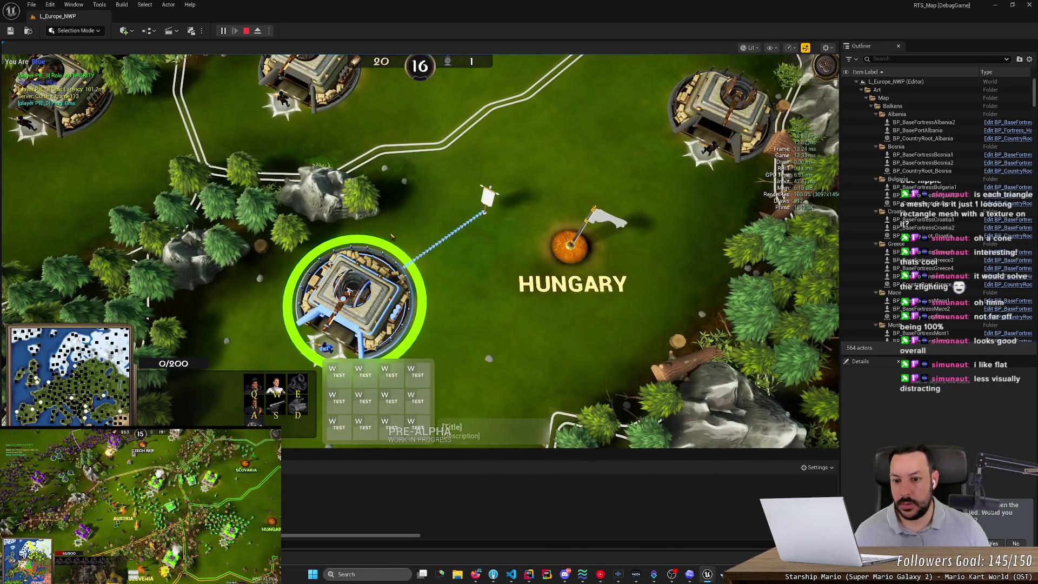
{"action": "left_click", "coordinate": [258, 31]}
{"action": "scroll", "coordinate": [419, 251], "scroll_direction": "up", "scroll_amount": 6}
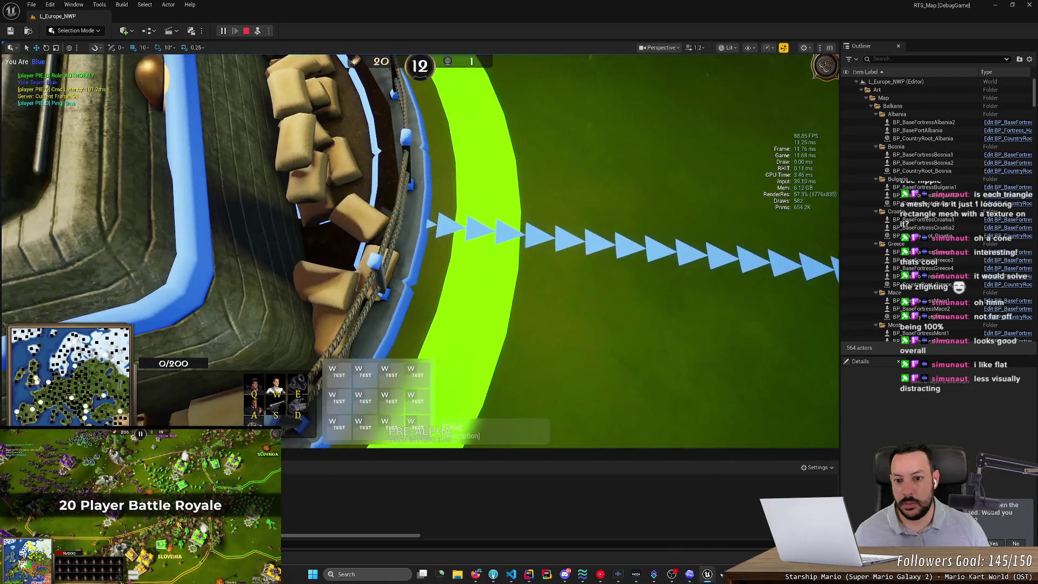
{"action": "scroll", "coordinate": [420, 252], "scroll_direction": "down", "scroll_amount": 5}
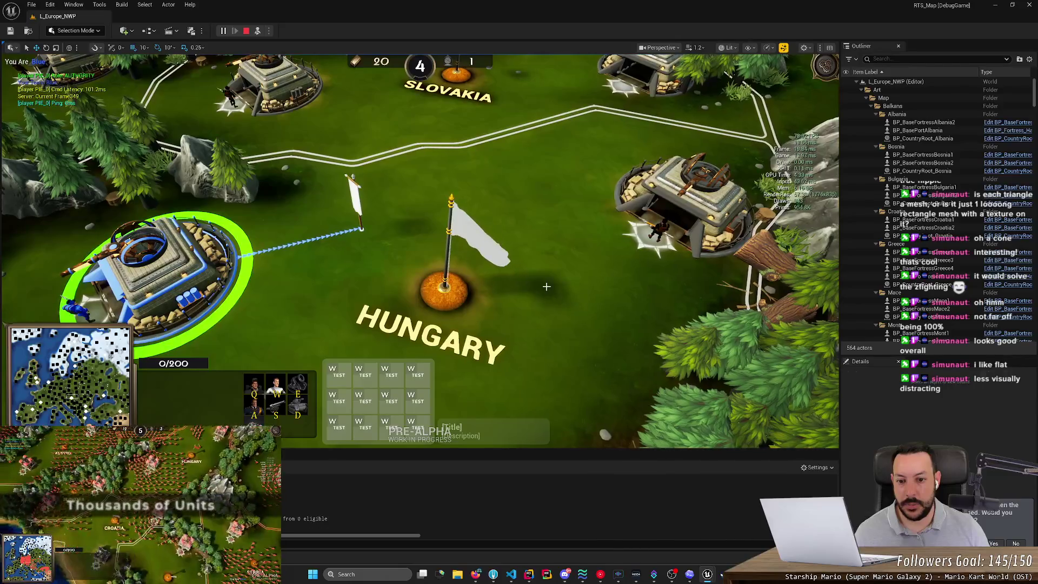
{"action": "right_click", "coordinate": [546, 287]}
{"action": "left_click", "coordinate": [257, 31]}
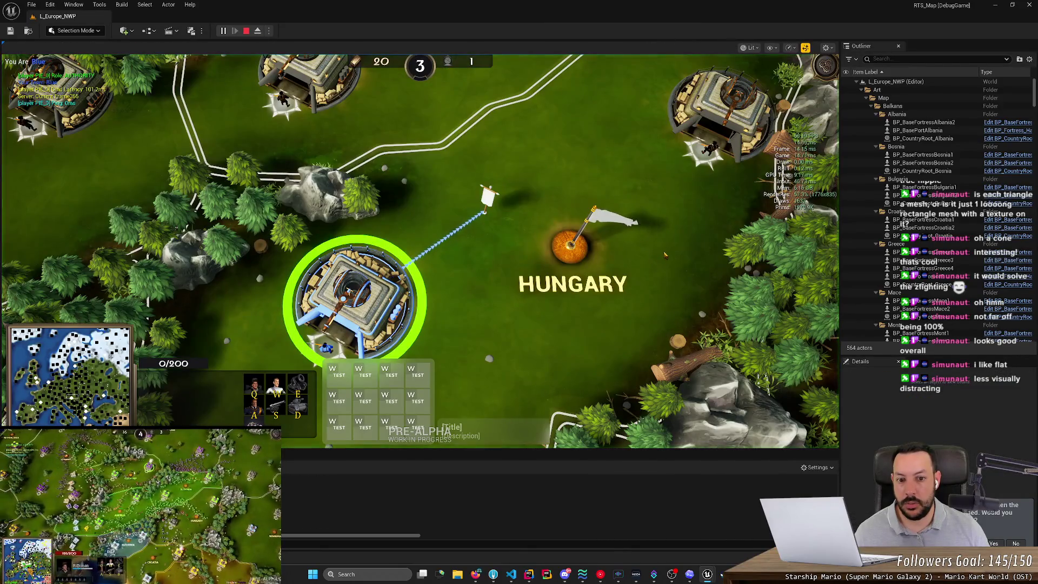
{"action": "right_click", "coordinate": [658, 231]}
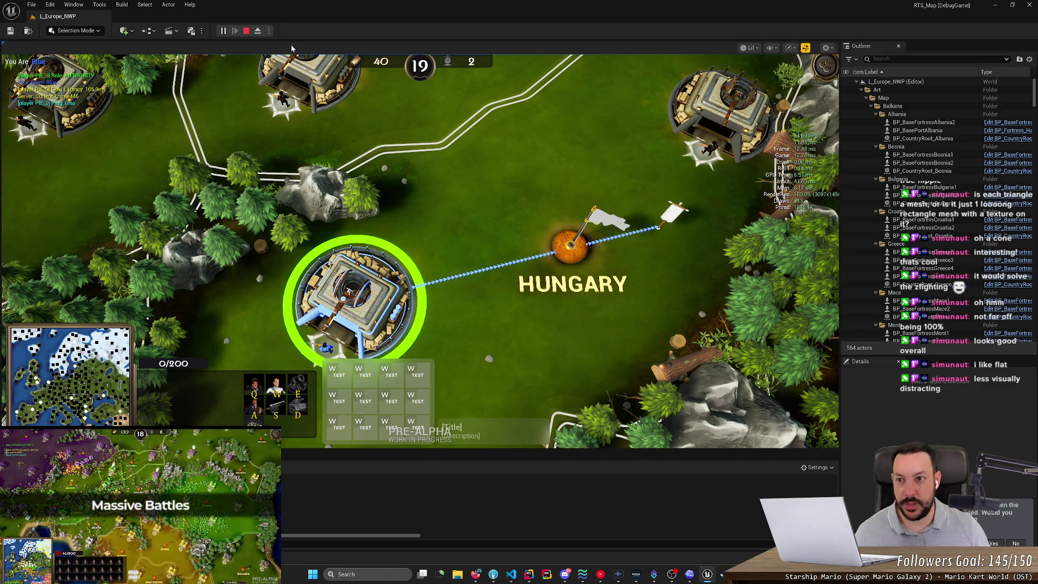
Eject, stop the play session, and reopen the NS_FortressToRallyPoint Niagara system.
{"action": "scroll", "coordinate": [291, 49], "scroll_direction": "down", "scroll_amount": 3}
{"action": "scroll", "coordinate": [254, 59], "scroll_direction": "up", "scroll_amount": 5}
{"action": "key", "text": "F8"}
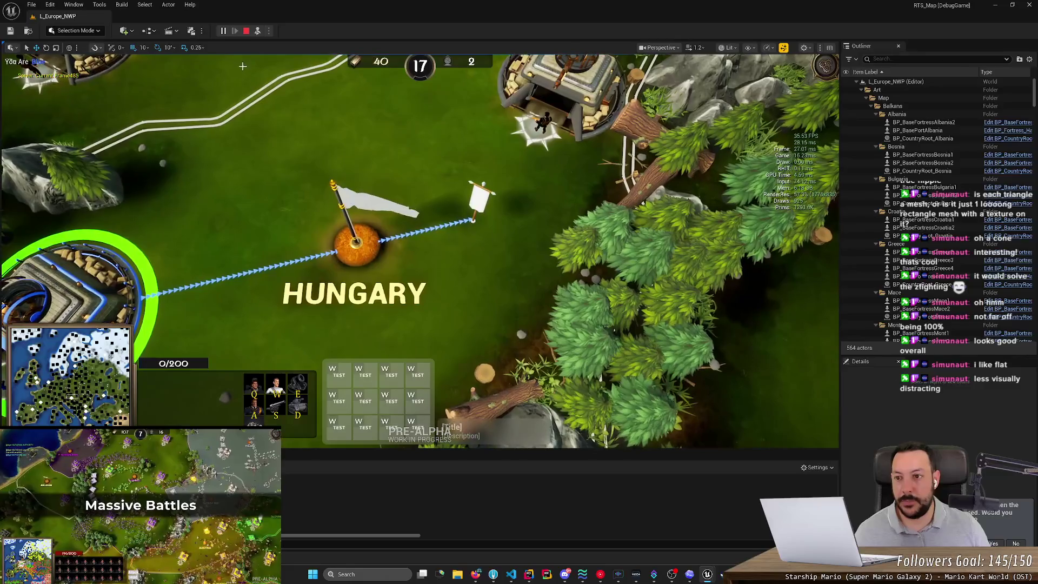
{"action": "left_click", "coordinate": [247, 31]}
{"action": "key", "text": "ctrl+space"}
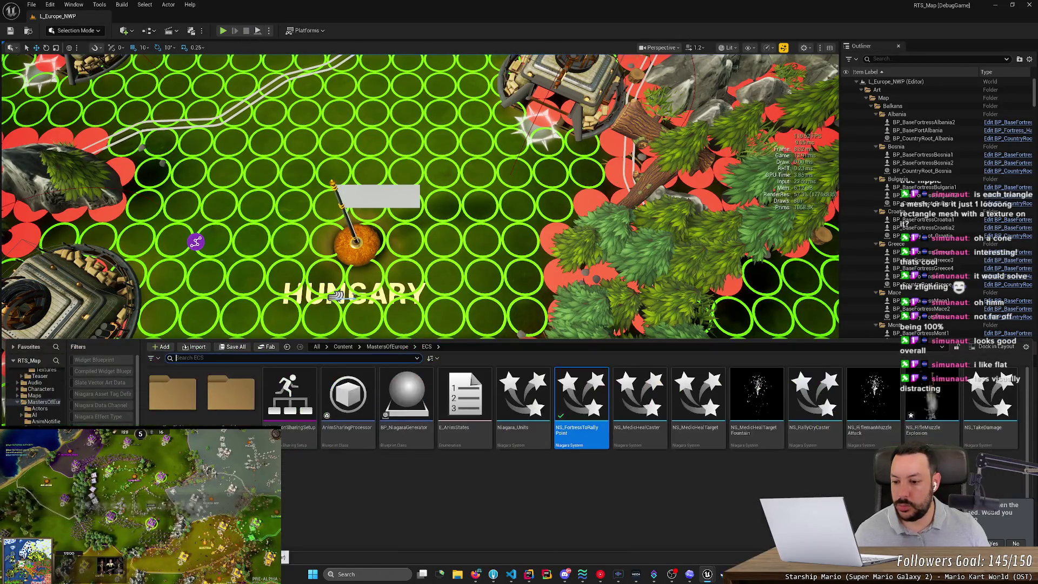
{"action": "double_click", "coordinate": [571, 427]}
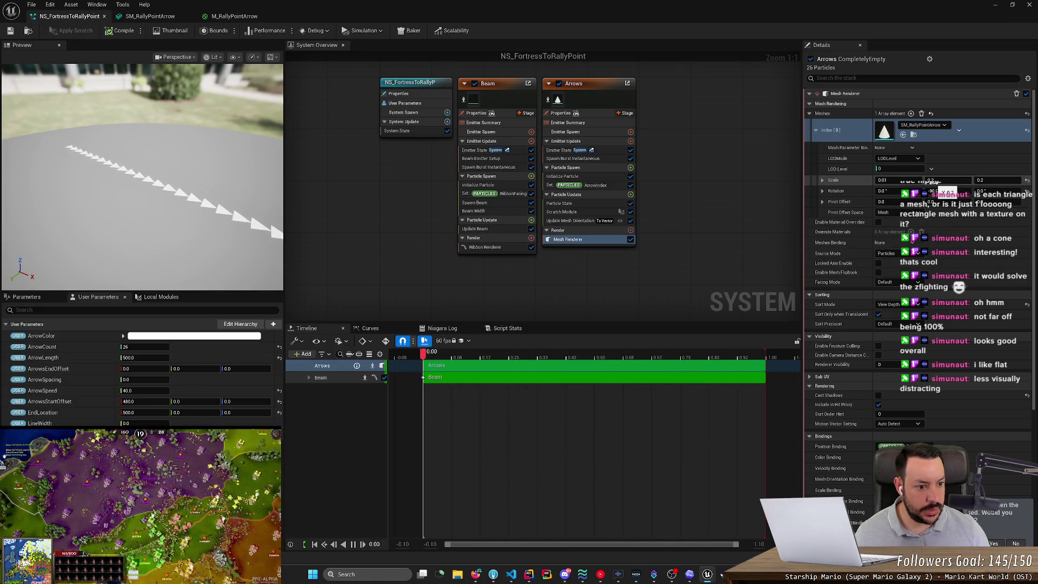
Set the Arrows Mesh Renderer Sort Mode to None, save, and return to the level editor.
{"action": "left_click", "coordinate": [895, 306]}
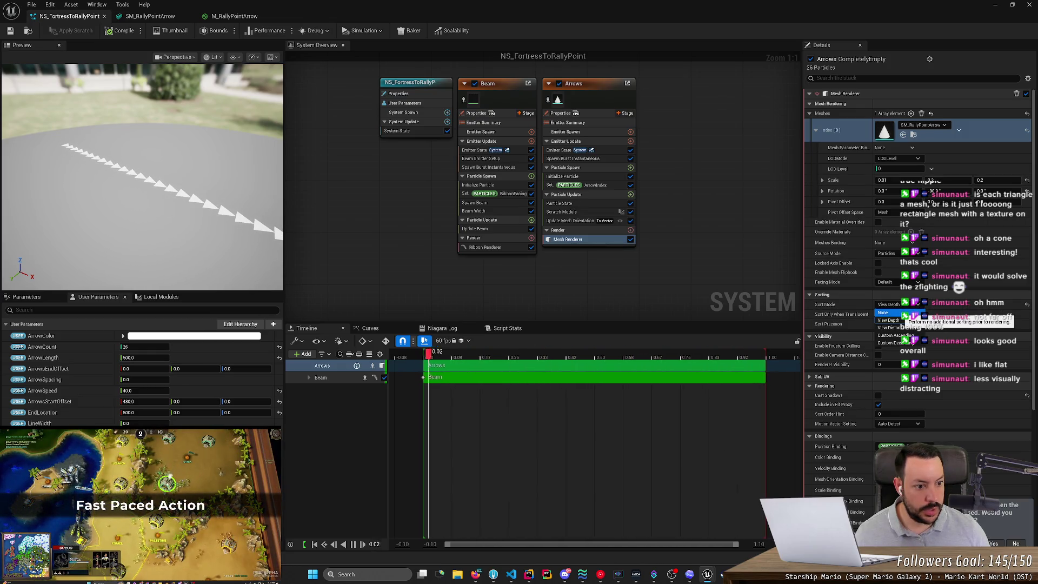
{"action": "left_click", "coordinate": [883, 313]}
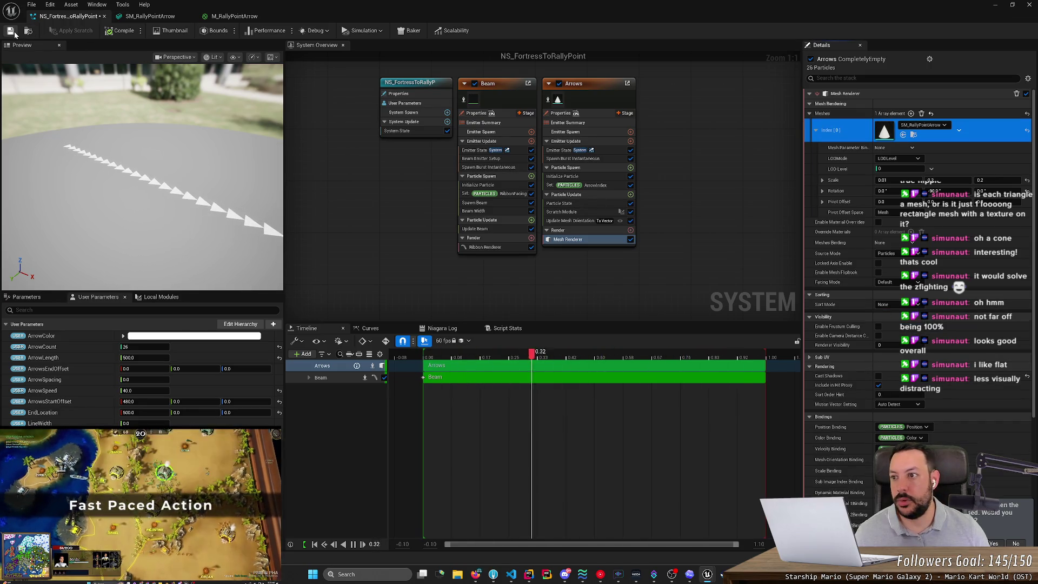
{"action": "key", "text": "ctrl+s"}
{"action": "key", "text": "alt+Tab"}
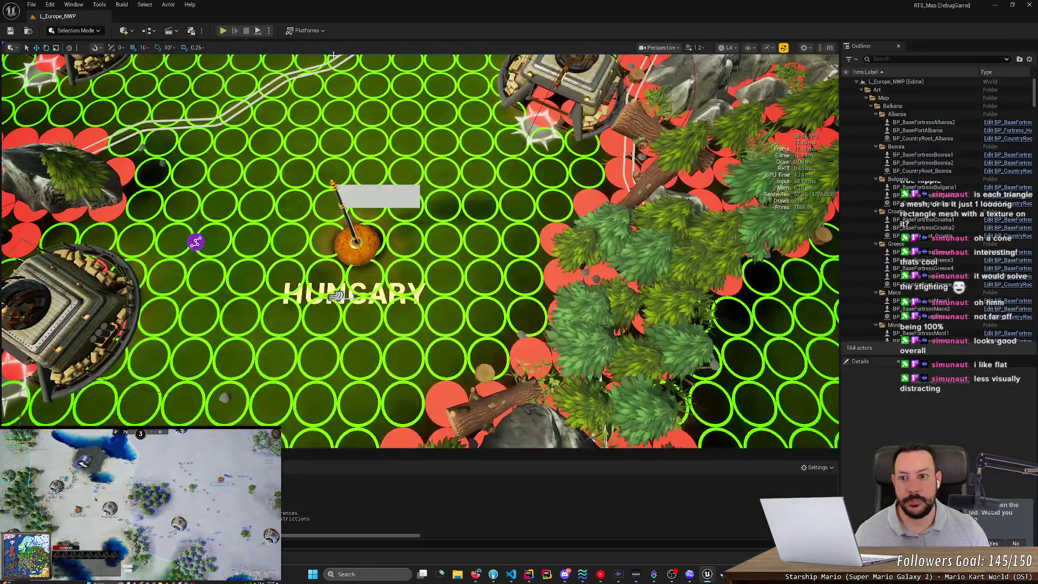
Play-test again, moving the fortress rally point slightly north to check the arrow beam, then stop.
{"action": "left_click", "coordinate": [223, 31]}
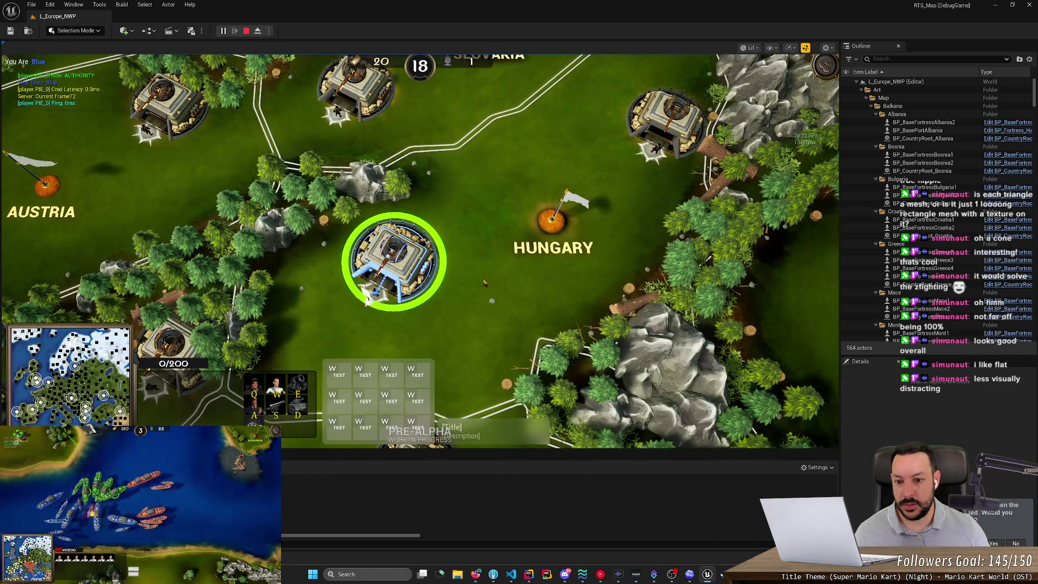
{"action": "left_click", "coordinate": [514, 279]}
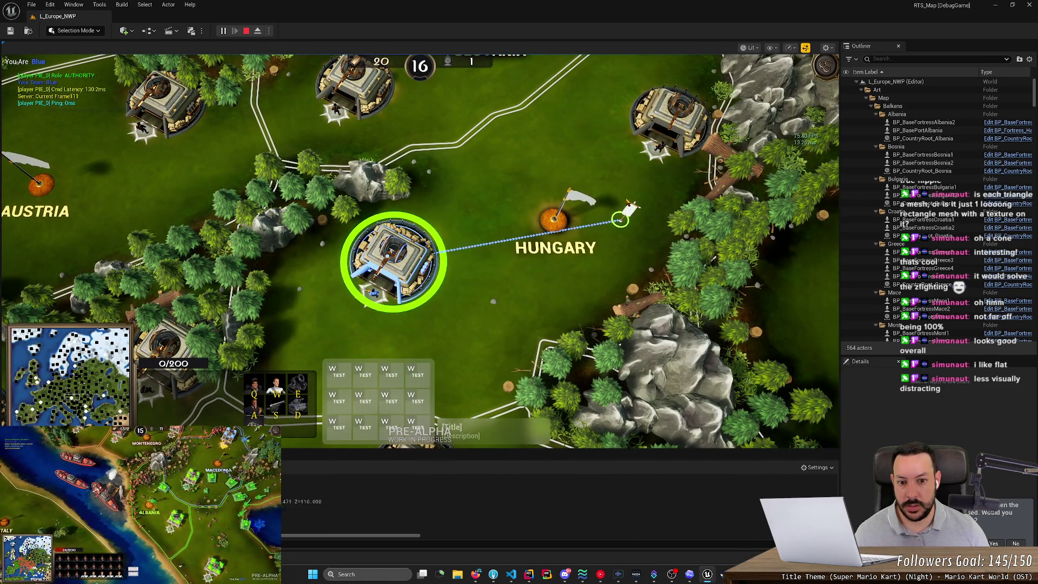
{"action": "right_click", "coordinate": [622, 199]}
{"action": "scroll", "coordinate": [566, 253], "scroll_direction": "up", "scroll_amount": 3}
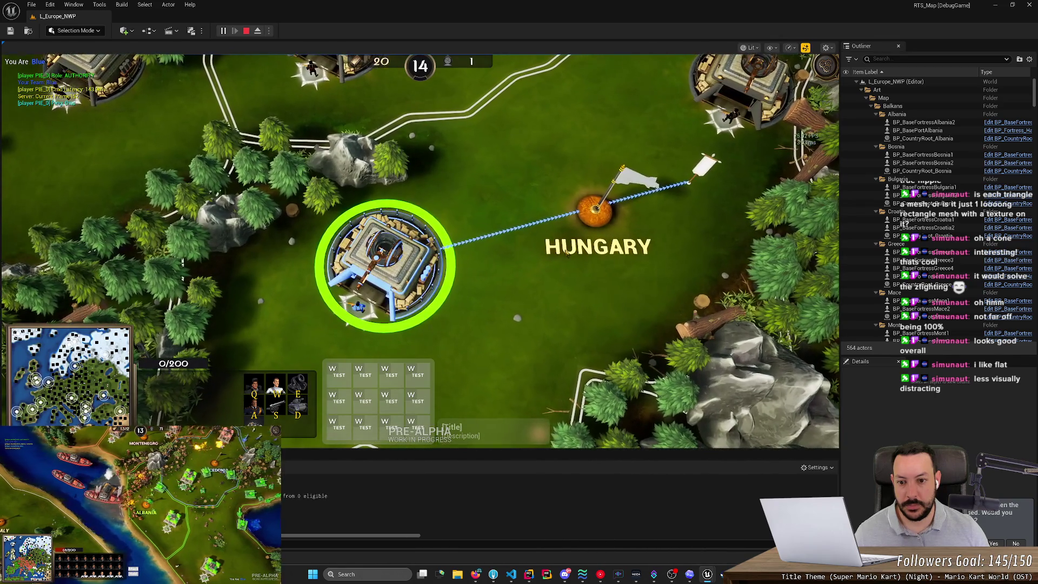
{"action": "left_click", "coordinate": [246, 32]}
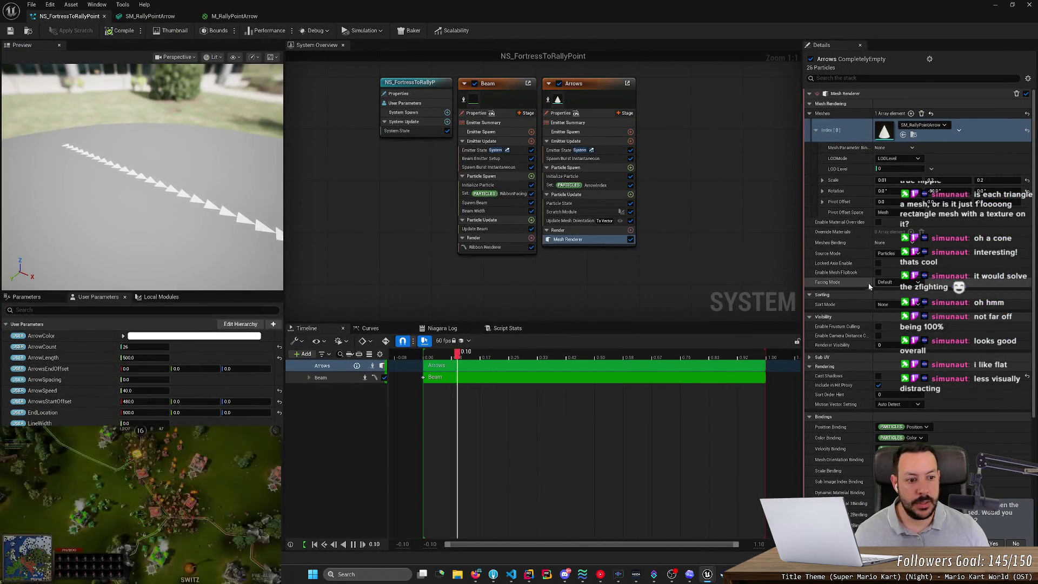
Confirm the arrows' Sort Mode stays None, then open a new empty Firefox tab.
{"action": "left_click", "coordinate": [893, 305]}
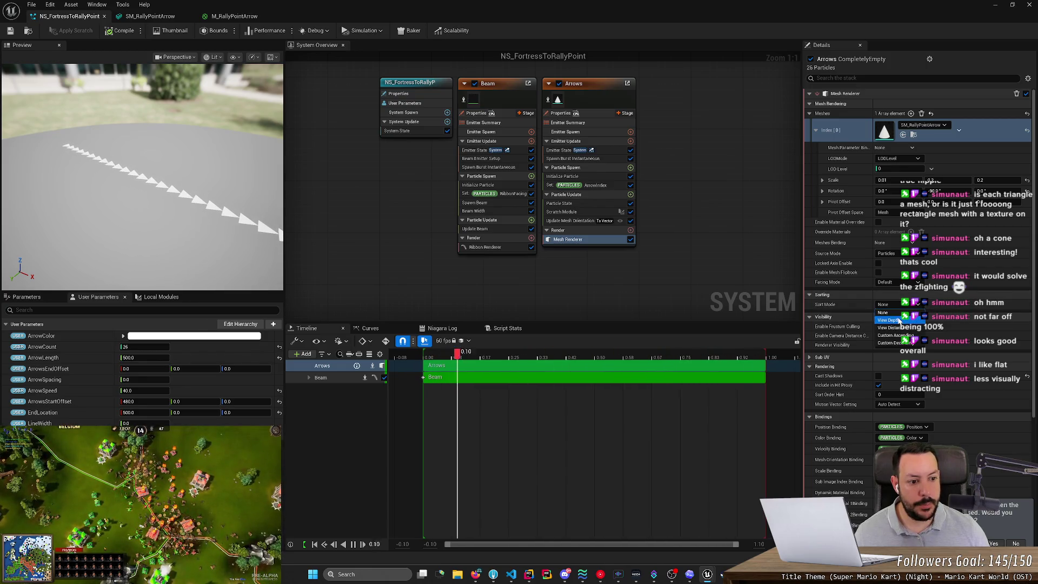
{"action": "left_click", "coordinate": [838, 307]}
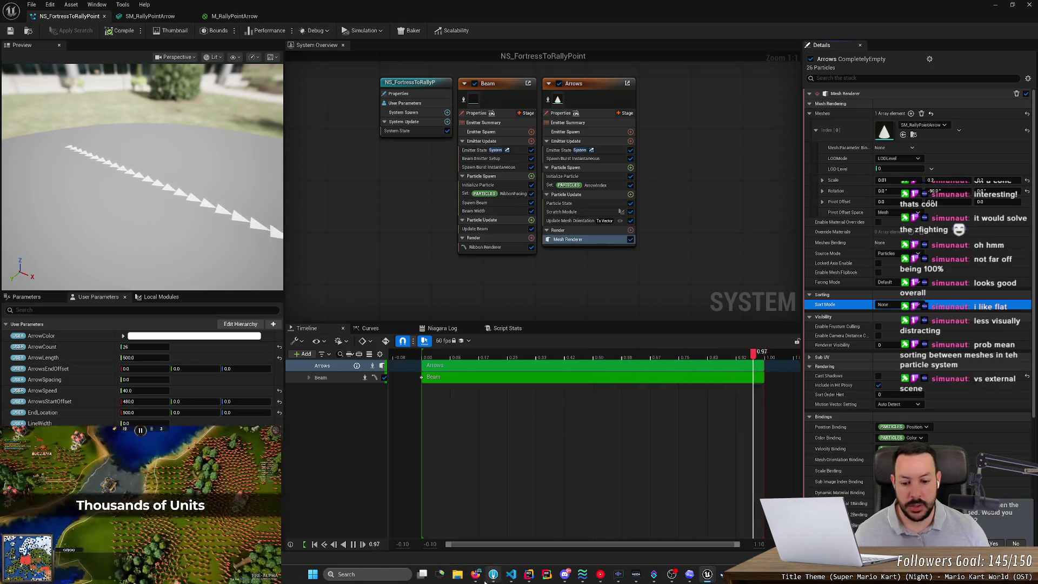
{"action": "mouse_move", "coordinate": [475, 574]}
{"action": "left_click", "coordinate": [468, 519]}
{"action": "left_click", "coordinate": [391, 9]}
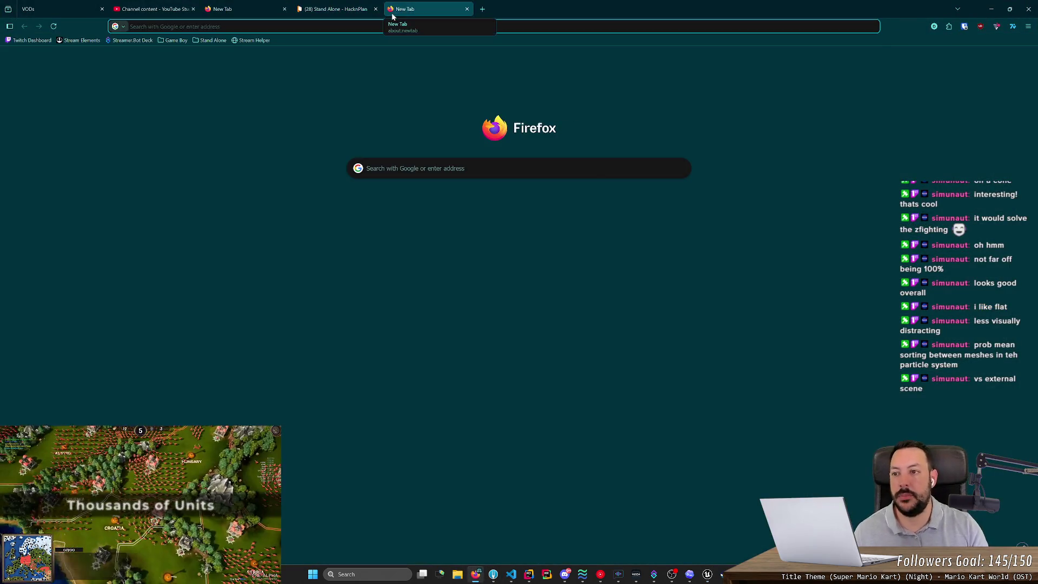
Search Google for 'niagara system disable depth', then go back to the Unreal Niagara editor.
{"action": "type", "text": "niagara"}
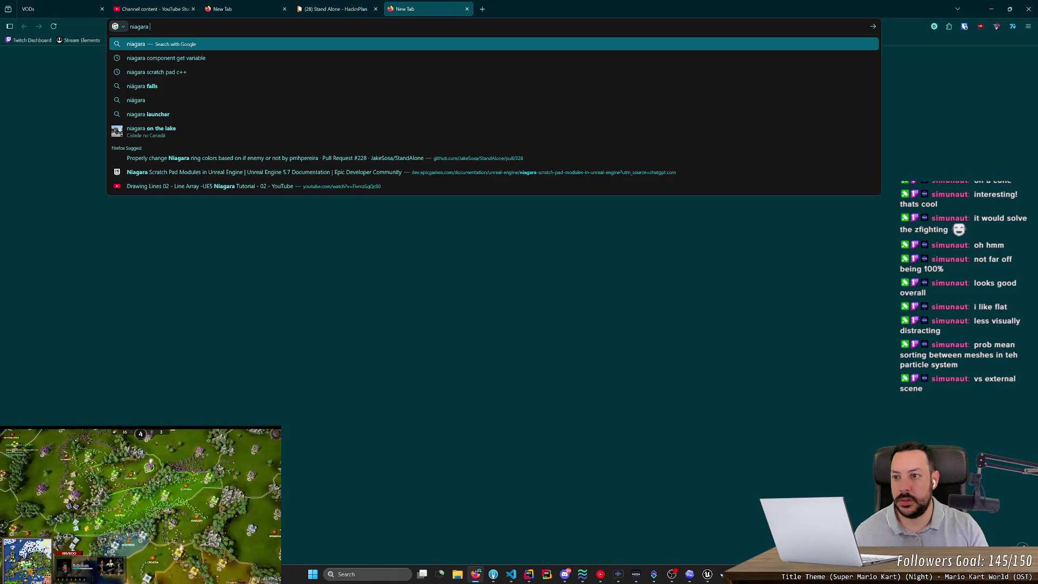
{"action": "type", "text": " system disa"}
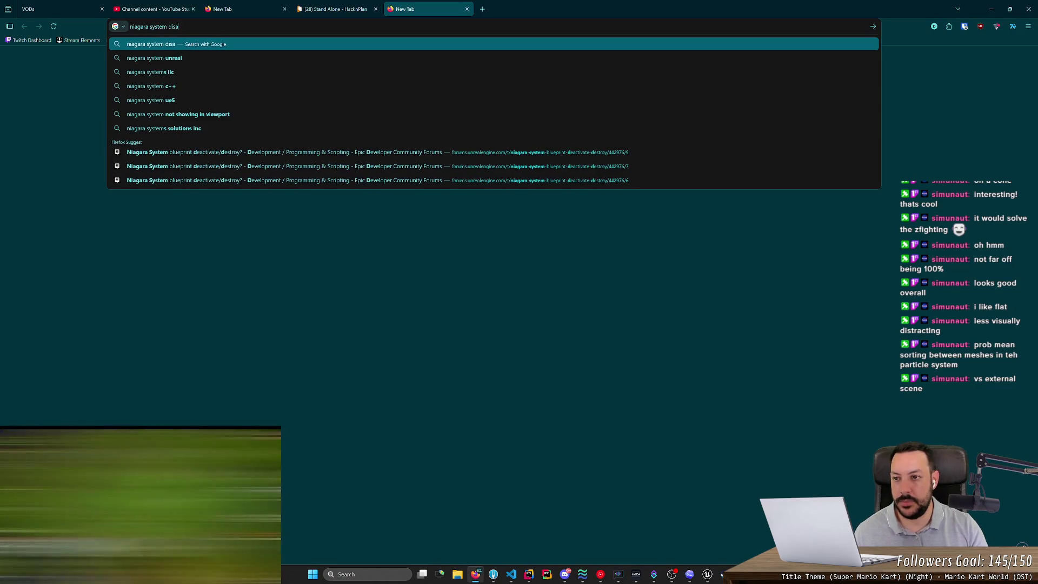
{"action": "type", "text": "ble depth"}
{"action": "key", "text": "Return"}
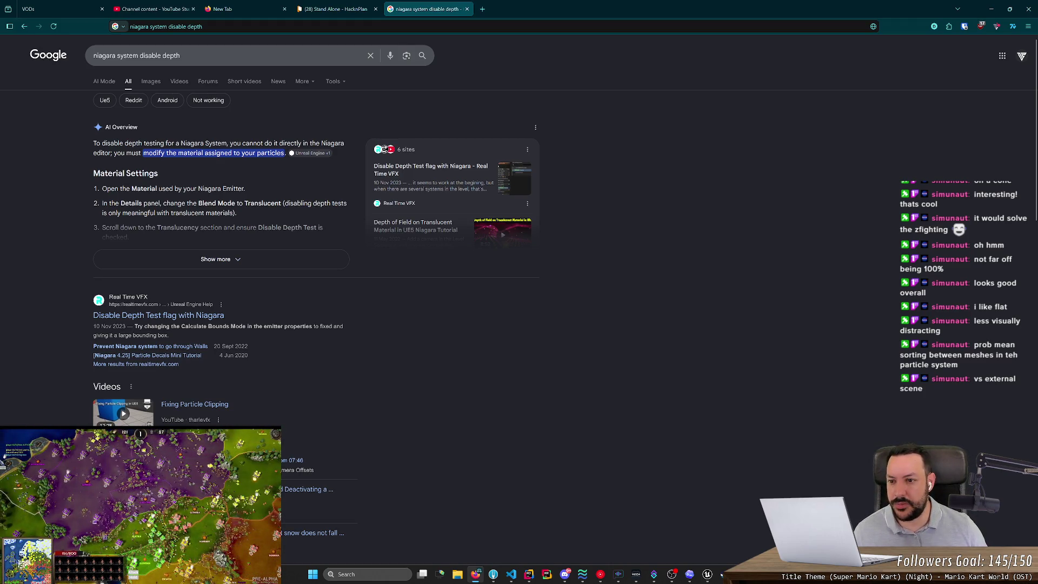
{"action": "key", "text": "alt+Tab"}
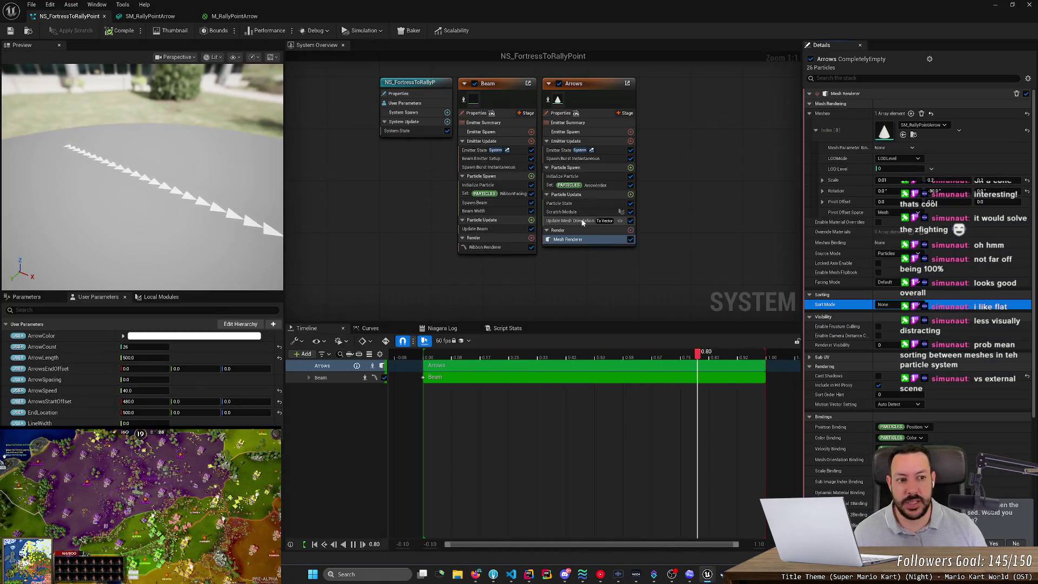
Open M_RallyPointArrow from the arrow cone mesh and review its Color and Roughness parameters.
{"action": "double_click", "coordinate": [888, 134]}
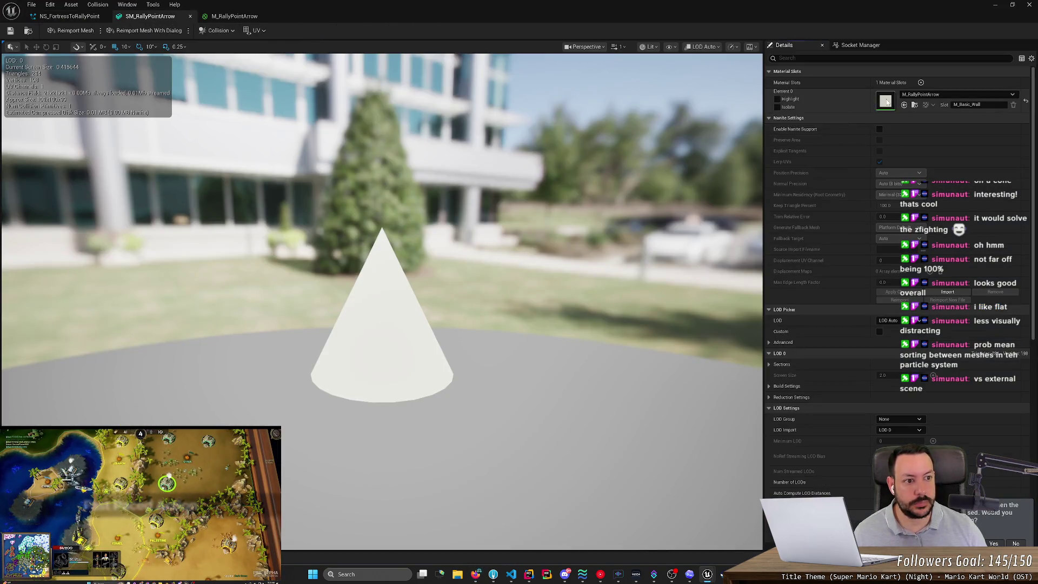
{"action": "double_click", "coordinate": [841, 132]}
{"action": "left_click", "coordinate": [105, 302]}
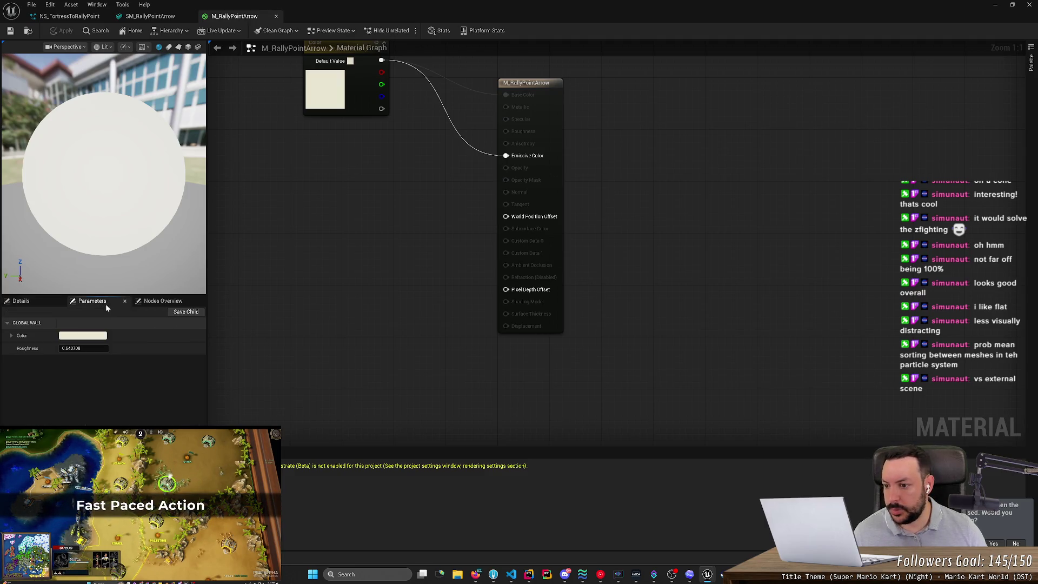
{"action": "left_click", "coordinate": [25, 301]}
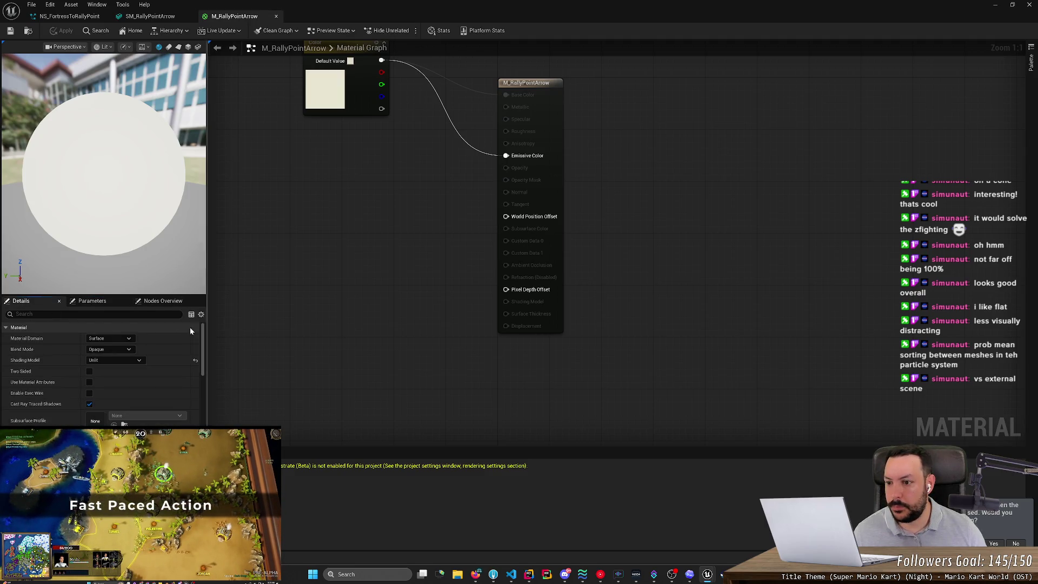
{"action": "left_click", "coordinate": [92, 301]}
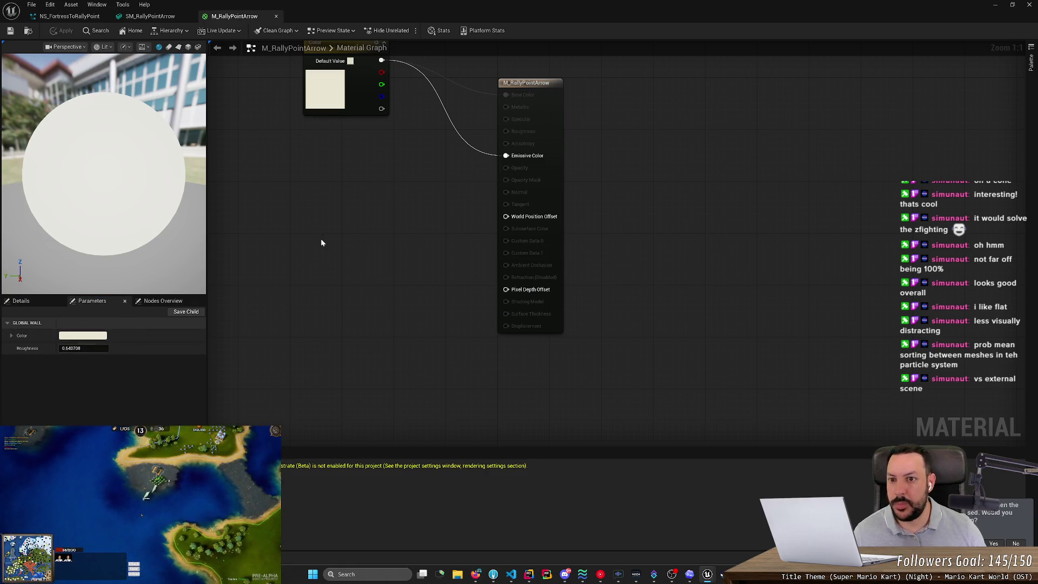
{"action": "key", "text": "Home"}
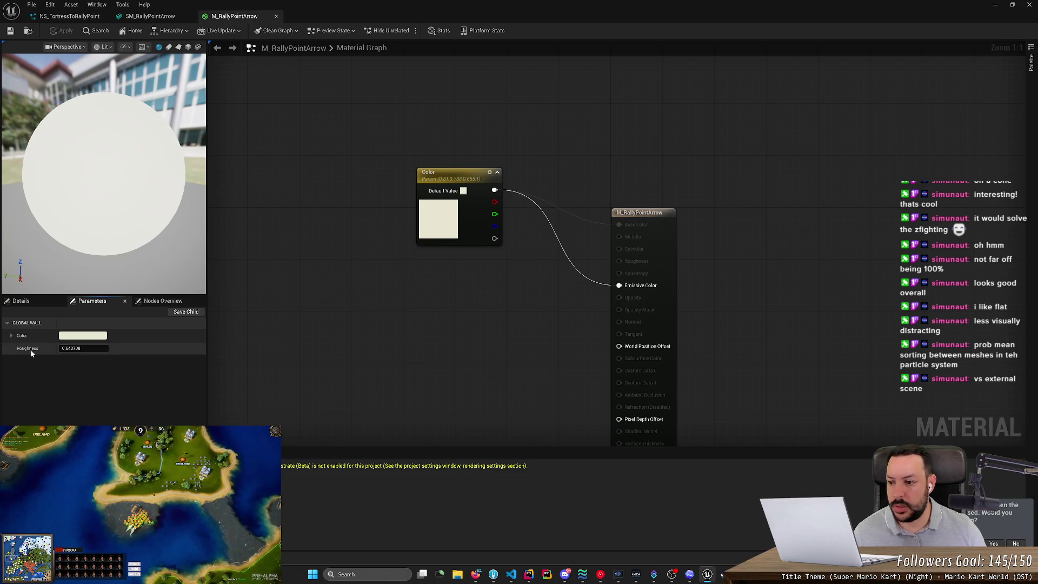
Inspect the material's domain and blend settings, leaving Blend Mode on Opaque.
{"action": "left_click", "coordinate": [163, 302]}
{"action": "left_click", "coordinate": [32, 301]}
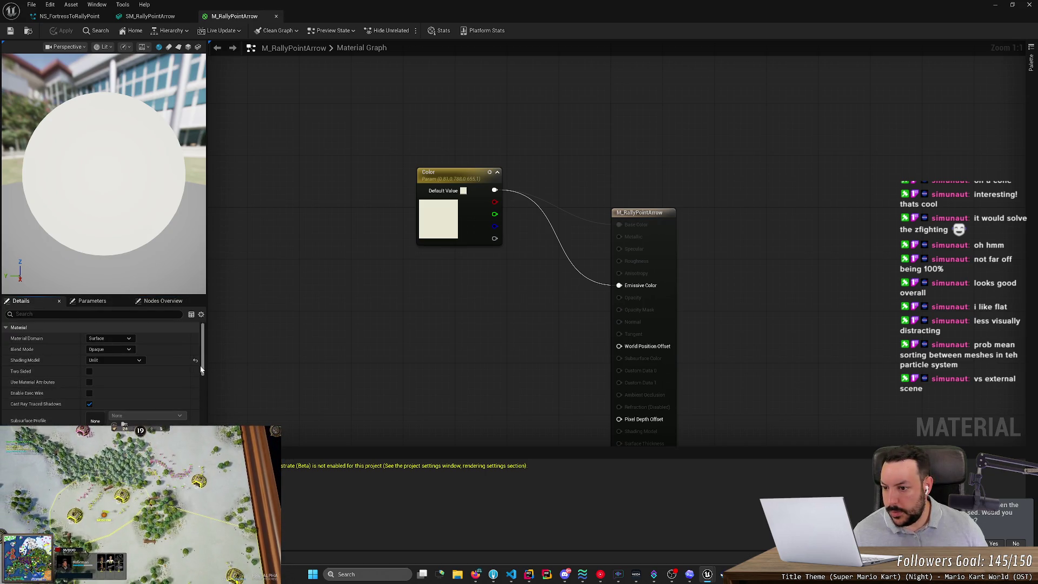
{"action": "left_click", "coordinate": [110, 350]}
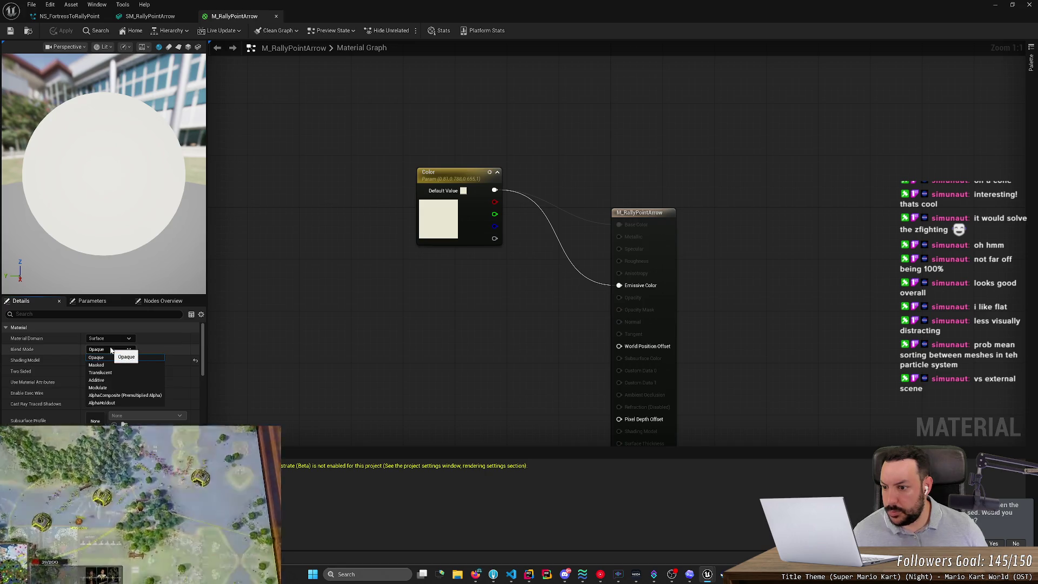
{"action": "left_click", "coordinate": [111, 350]}
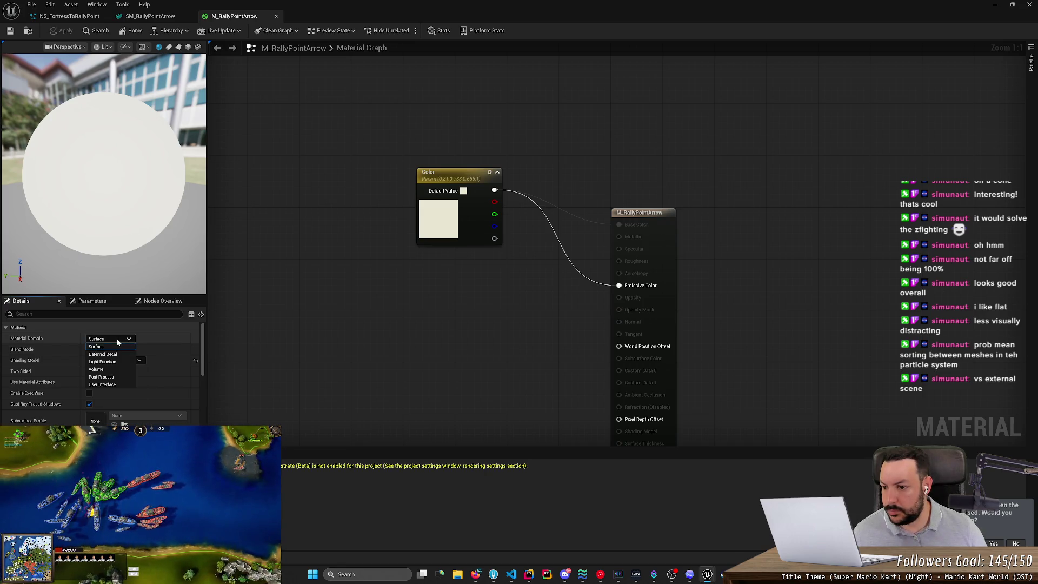
{"action": "left_click", "coordinate": [112, 350]}
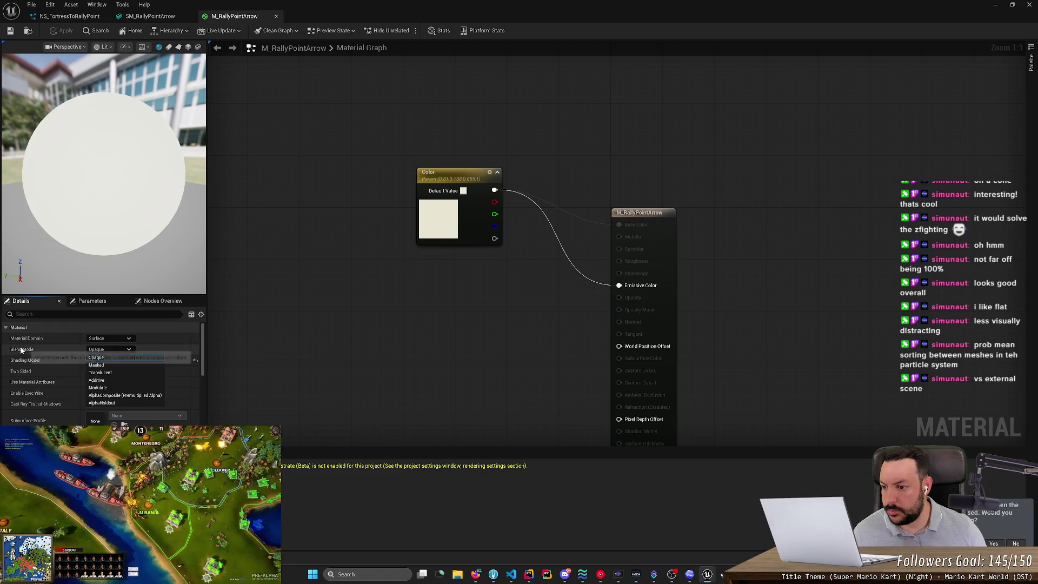
{"action": "left_click", "coordinate": [203, 344]}
{"action": "scroll", "coordinate": [204, 344], "scroll_direction": "down", "scroll_amount": 1}
{"action": "left_click_drag", "start_coordinate": [203, 344], "coordinate": [198, 368]}
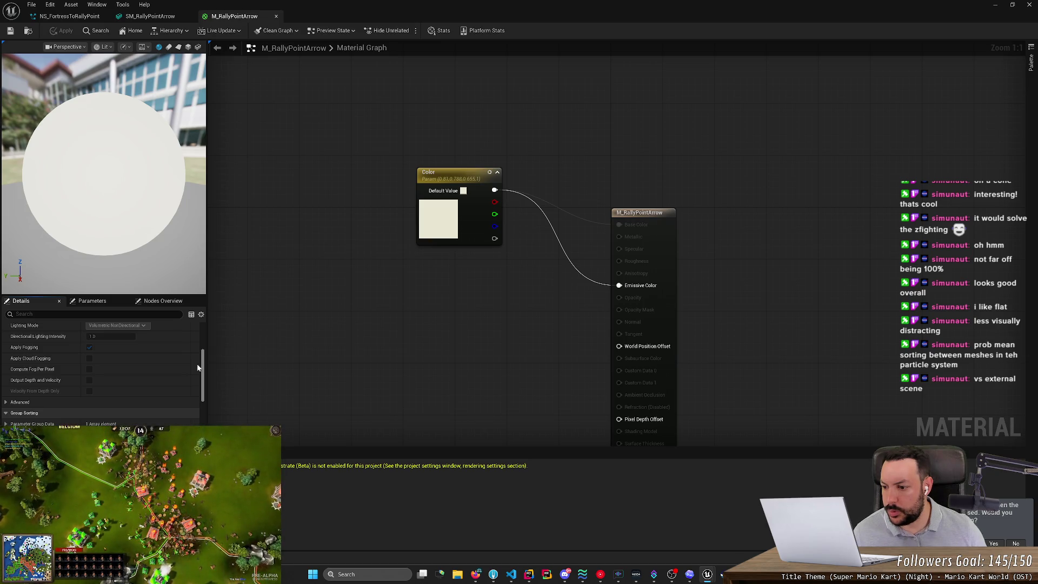
{"action": "left_click_drag", "start_coordinate": [197, 368], "coordinate": [190, 405]}
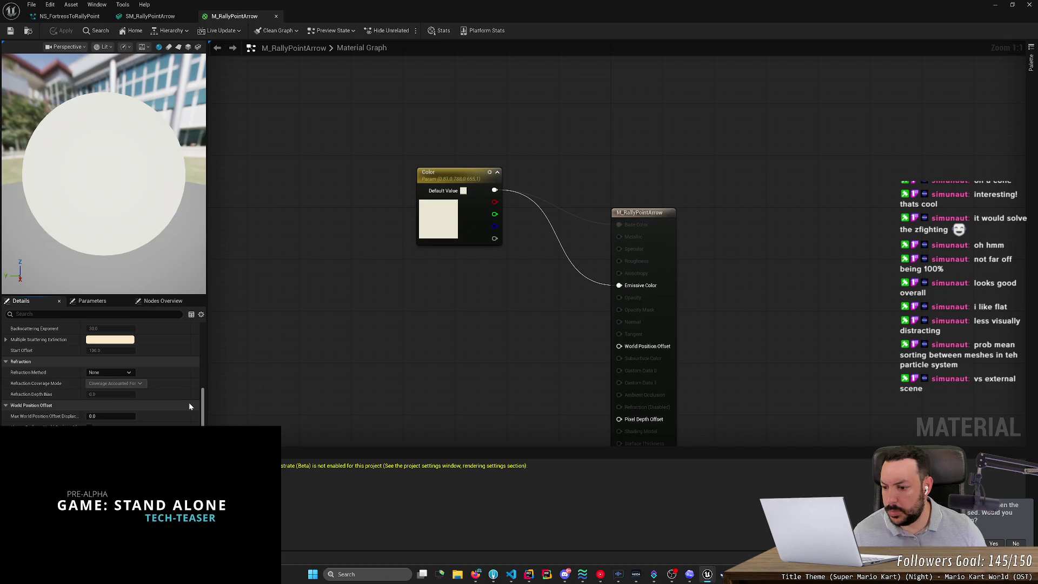
{"action": "scroll", "coordinate": [189, 407], "scroll_direction": "down", "scroll_amount": 5}
{"action": "scroll", "coordinate": [187, 416], "scroll_direction": "down", "scroll_amount": 5}
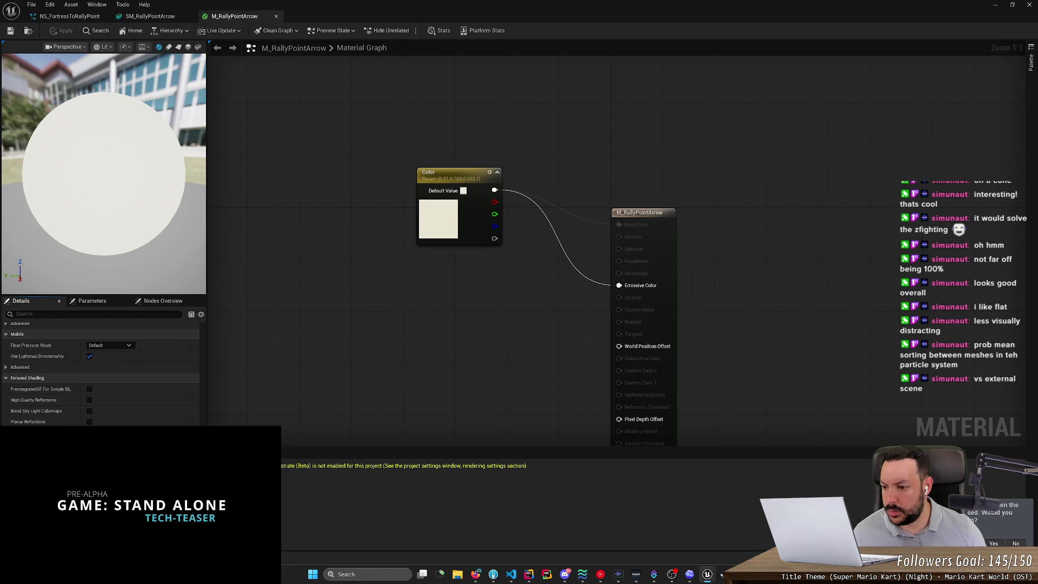
{"action": "scroll", "coordinate": [102, 373], "scroll_direction": "down", "scroll_amount": 5}
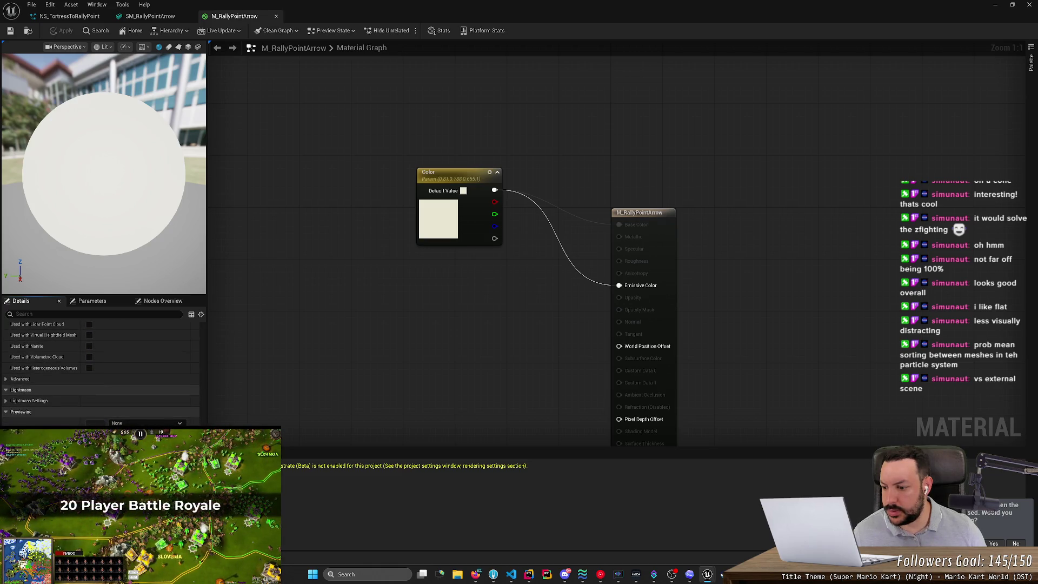
Check the depth-disabling search results, then return to the M_RallyPointArrow material.
{"action": "key", "text": "alt+Tab"}
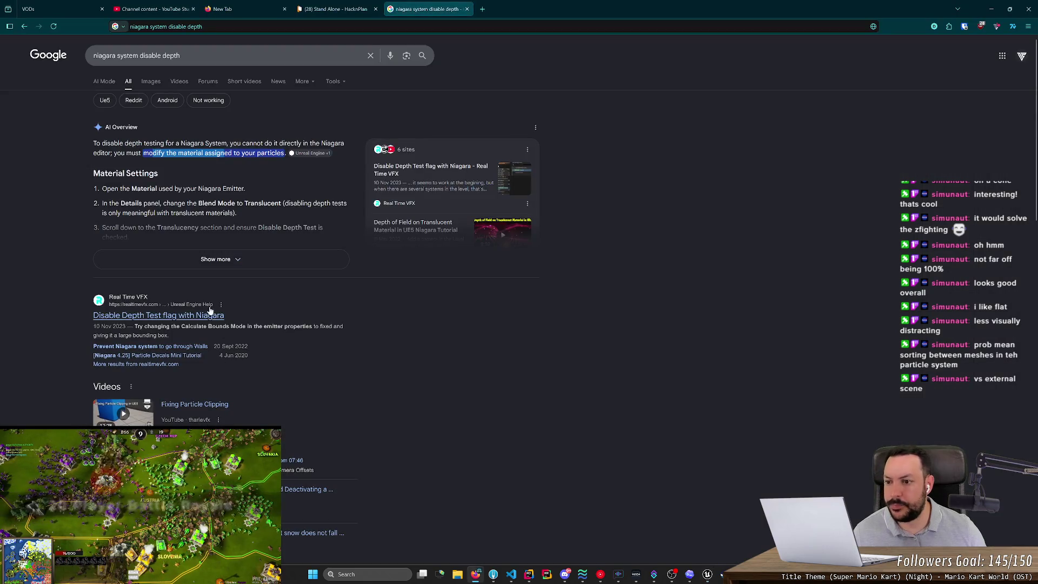
{"action": "mouse_move", "coordinate": [197, 269]}
{"action": "key", "text": "alt+Tab"}
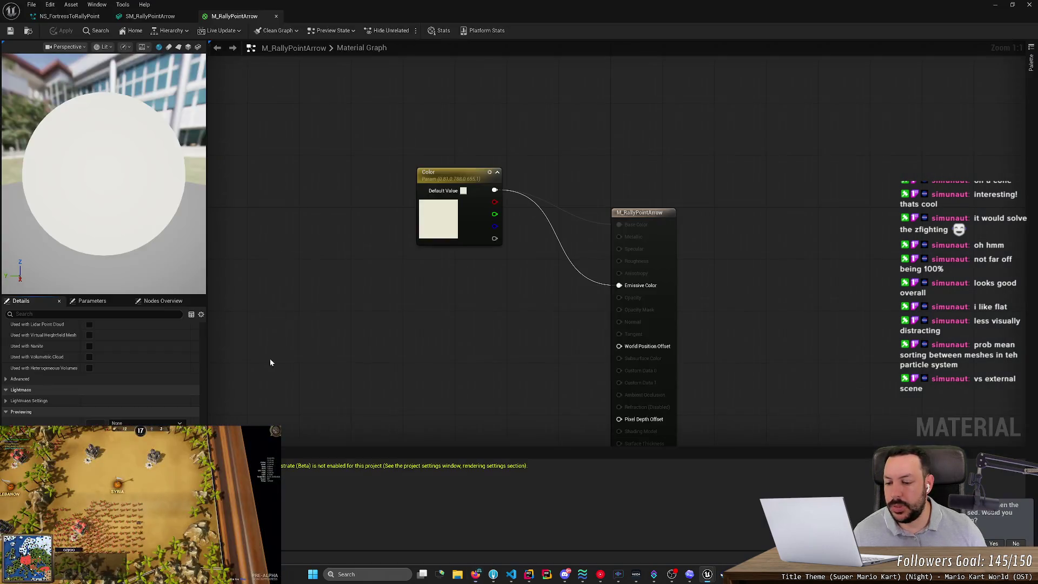
Change M_RallyPointArrow's Blend Mode to Translucent, save, and close the material editor.
{"action": "scroll", "coordinate": [162, 357], "scroll_direction": "up", "scroll_amount": 10}
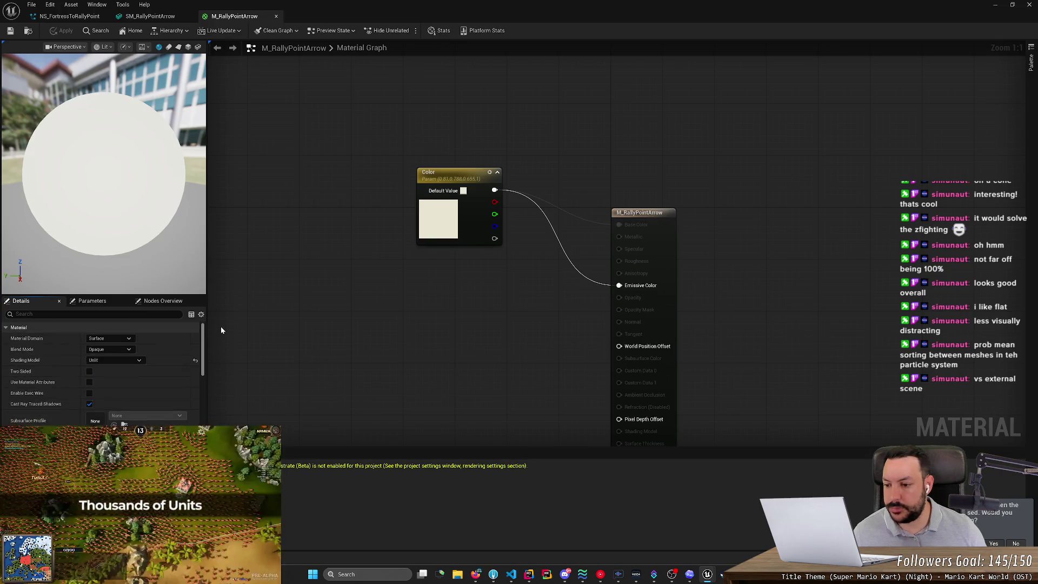
{"action": "left_click", "coordinate": [125, 349]}
{"action": "left_click", "coordinate": [114, 373]}
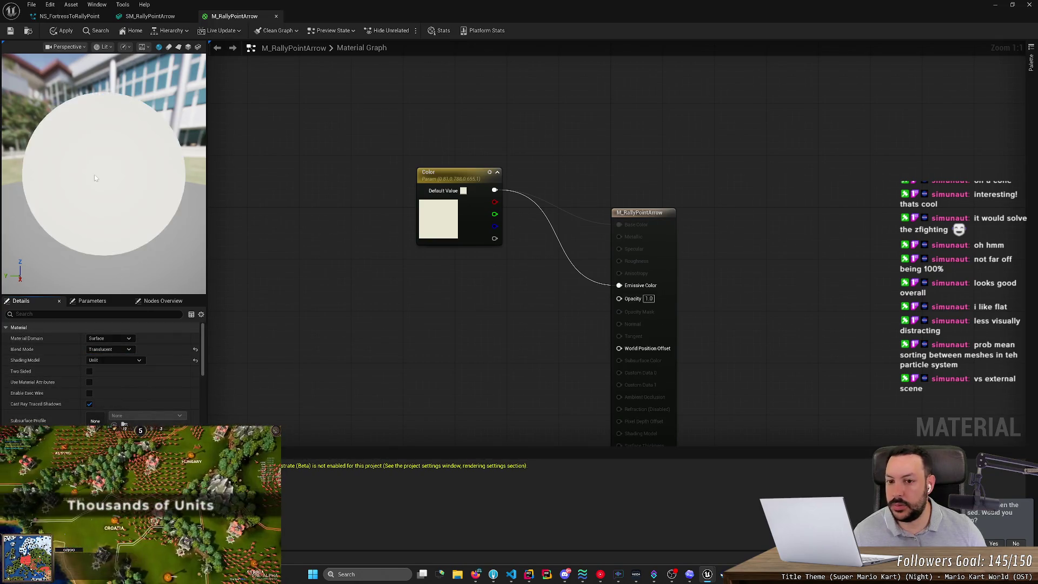
{"action": "left_click", "coordinate": [12, 33]}
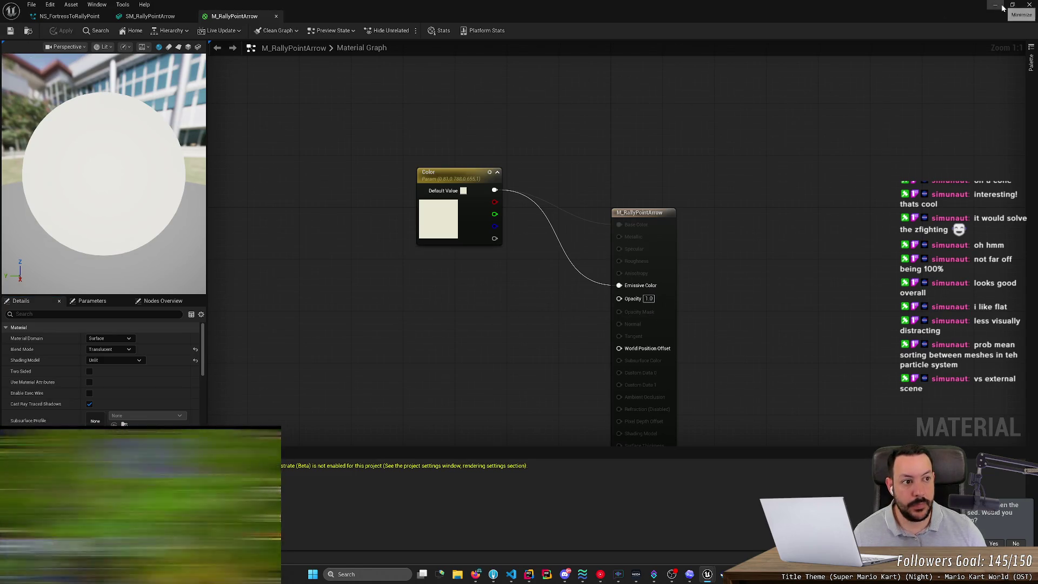
{"action": "left_click", "coordinate": [1029, 5]}
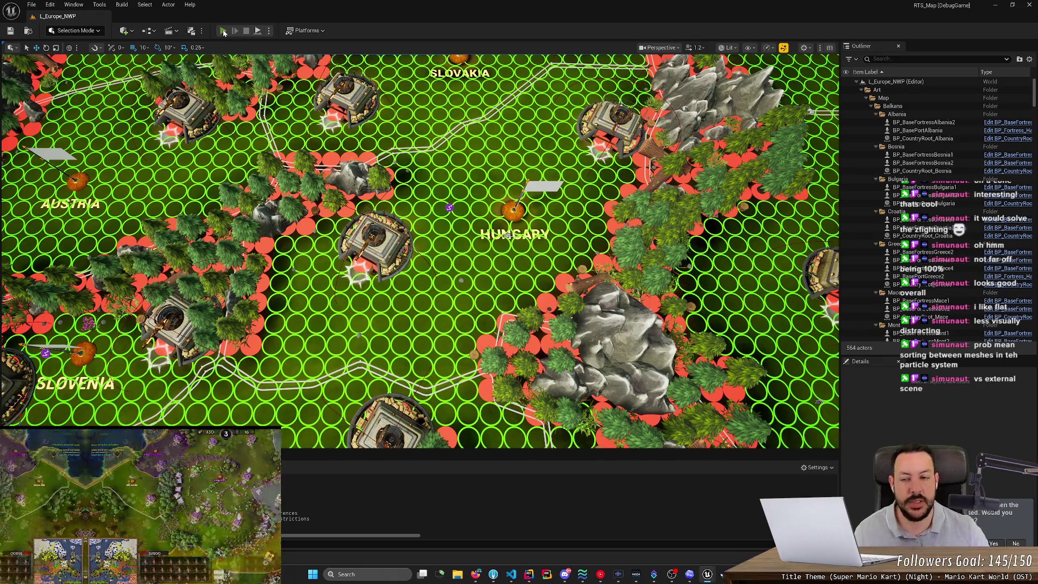
Play the level, select the fortress, and set a rally point near the Hungary flag.
{"action": "left_click", "coordinate": [223, 31]}
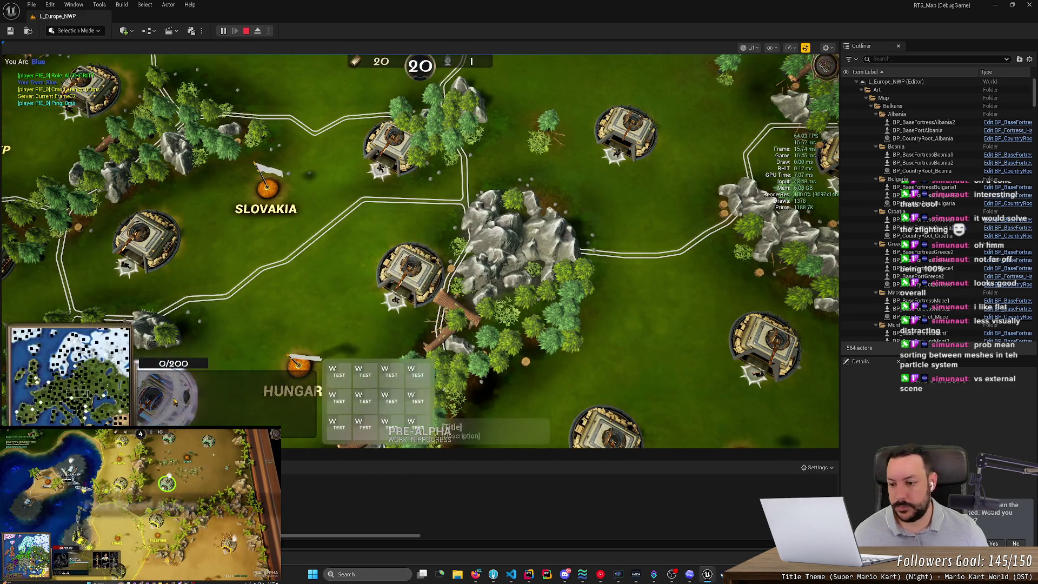
{"action": "left_click", "coordinate": [174, 400]}
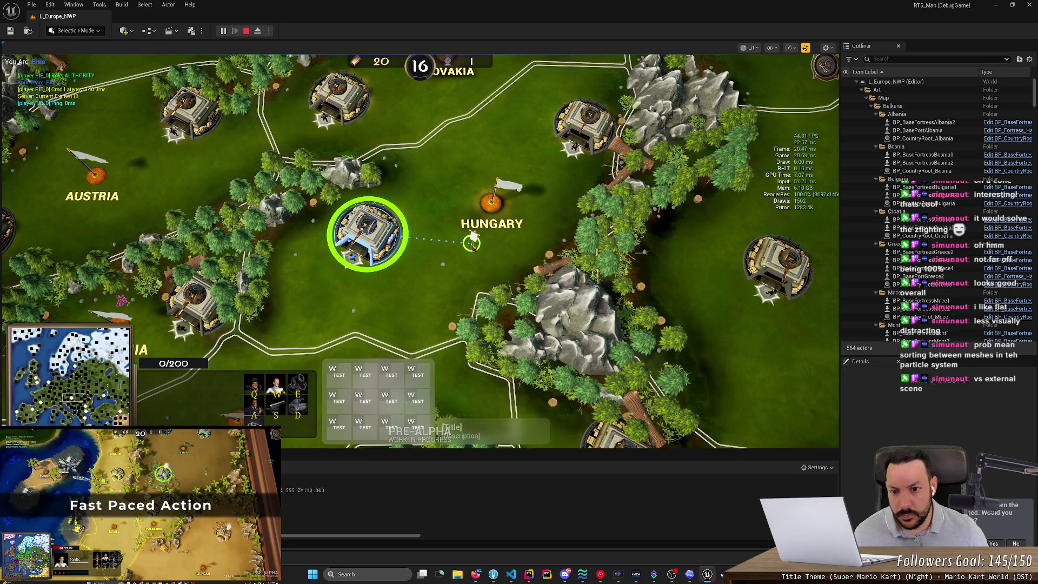
{"action": "right_click", "coordinate": [553, 189]}
{"action": "scroll", "coordinate": [532, 213], "scroll_direction": "up", "scroll_amount": 1}
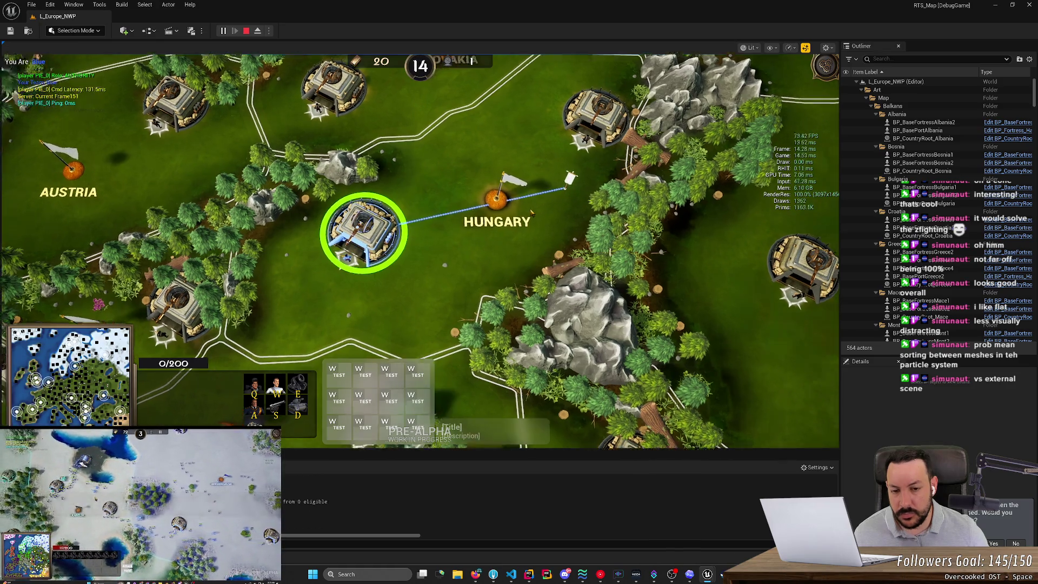
{"action": "scroll", "coordinate": [532, 213], "scroll_direction": "up", "scroll_amount": 4}
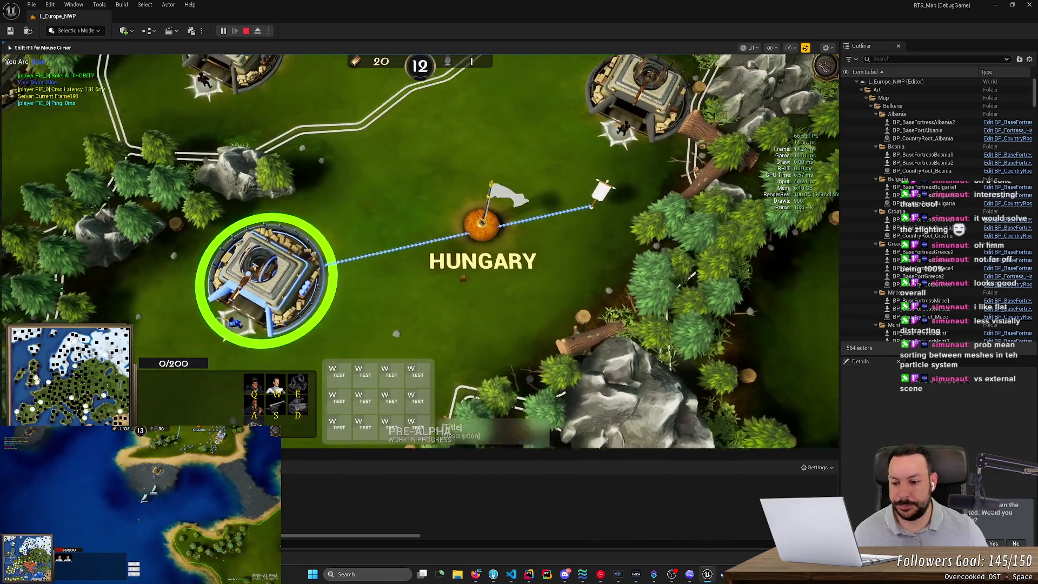
{"action": "scroll", "coordinate": [419, 252], "scroll_direction": "down", "scroll_amount": 2}
Stop the play session and apply the M_RallyPointArrow material changes.
{"action": "key", "text": "Escape"}
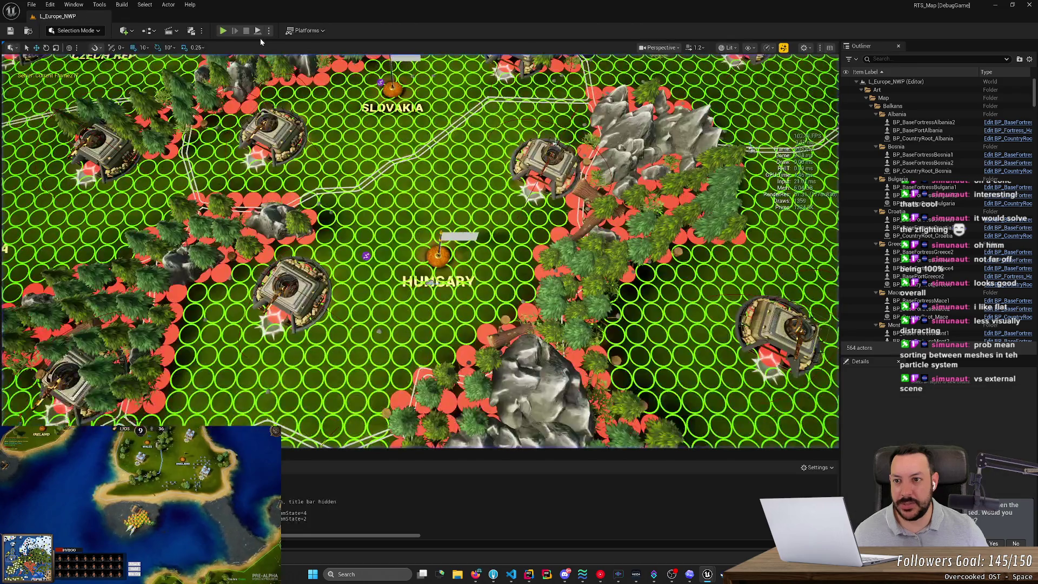
{"action": "key", "text": "alt+Tab"}
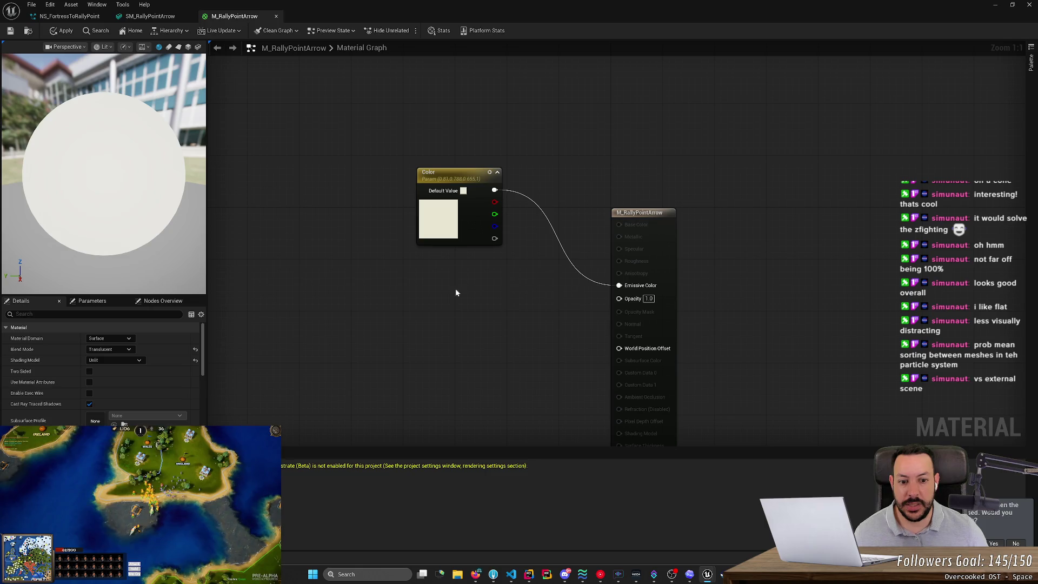
{"action": "key", "text": "ctrl+s"}
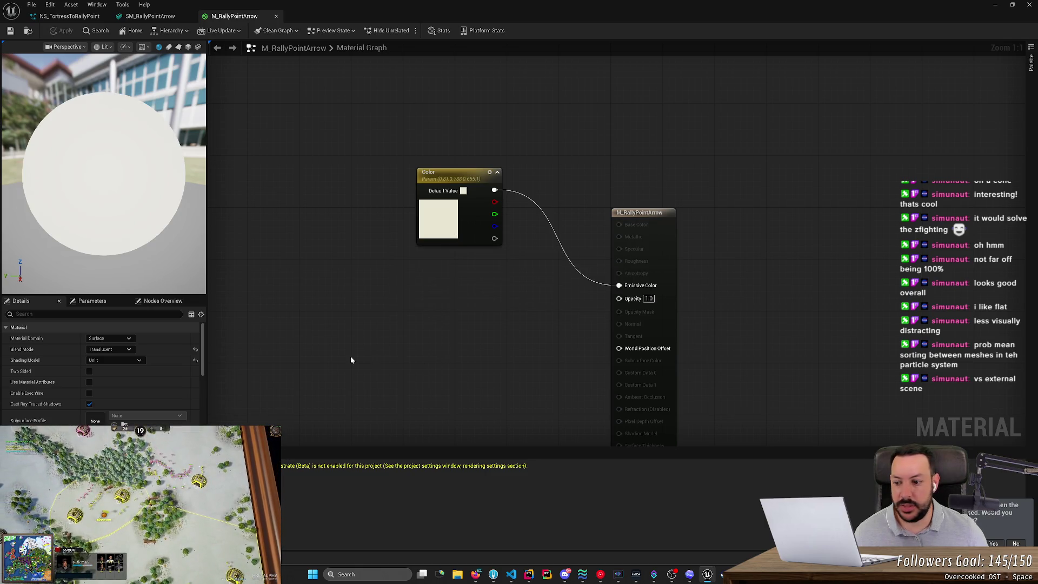
Filter the material Details for 'epth' and enable Disable Depth Test.
{"action": "left_click", "coordinate": [89, 300]}
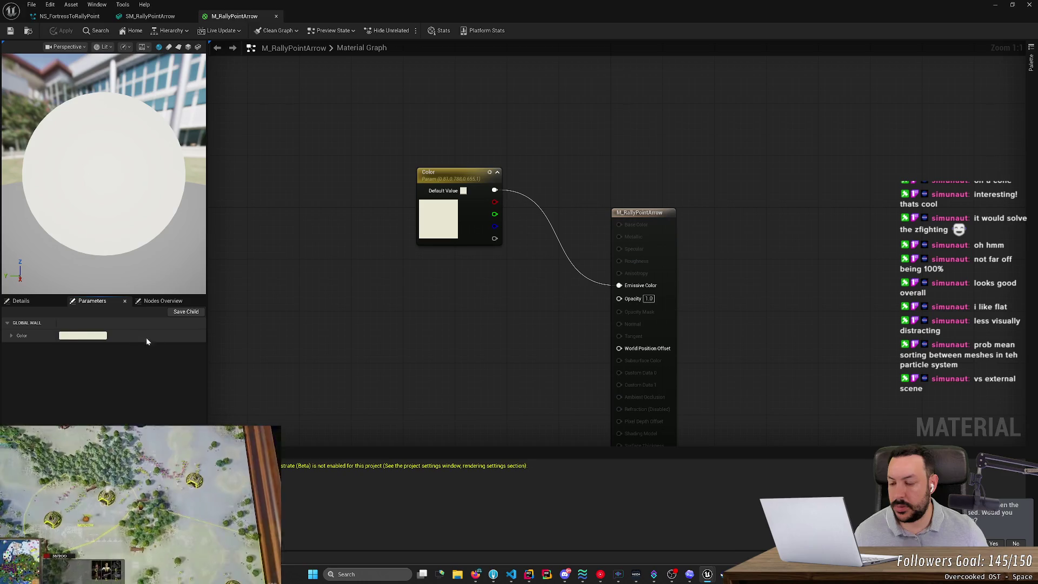
{"action": "left_click", "coordinate": [478, 575]}
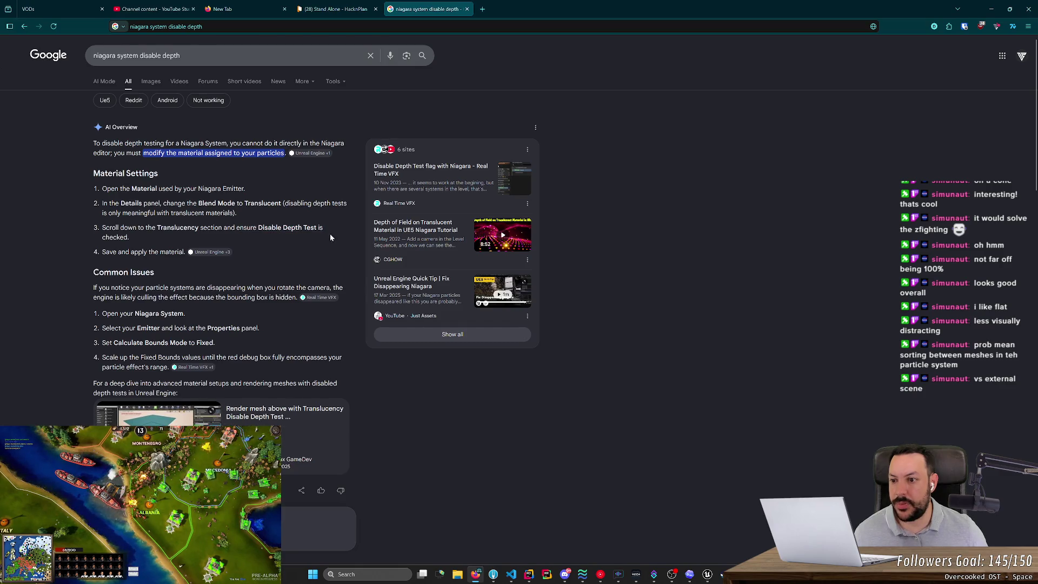
{"action": "key", "text": "alt+Tab"}
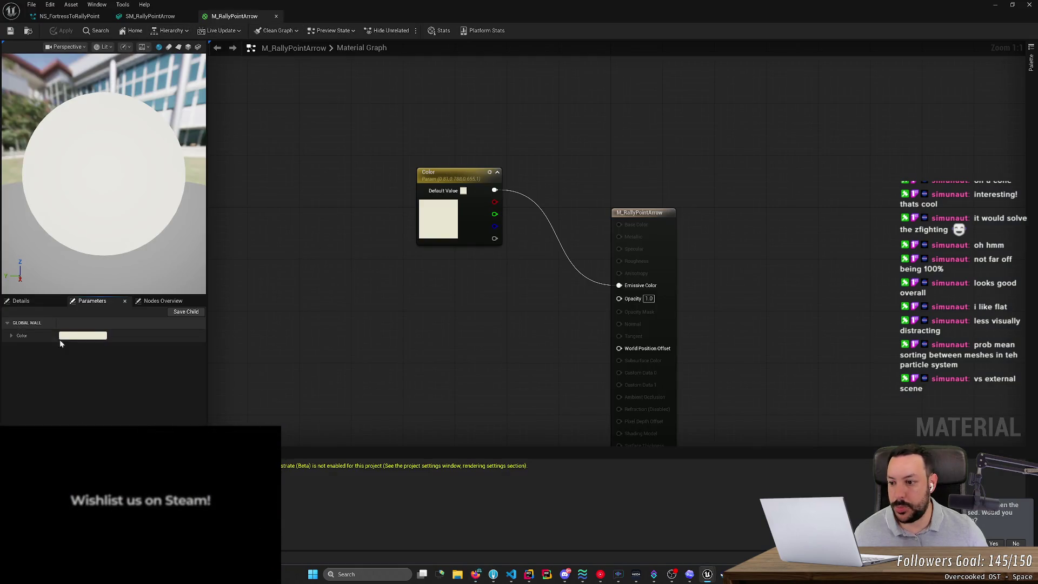
{"action": "left_click", "coordinate": [25, 300]}
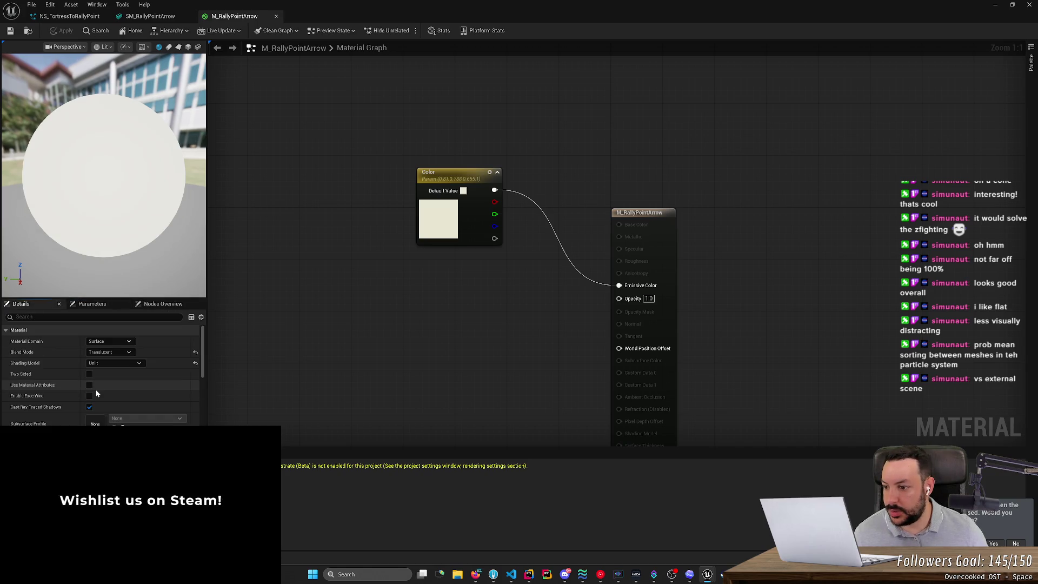
{"action": "left_click", "coordinate": [17, 317]}
{"action": "type", "text": "epth"}
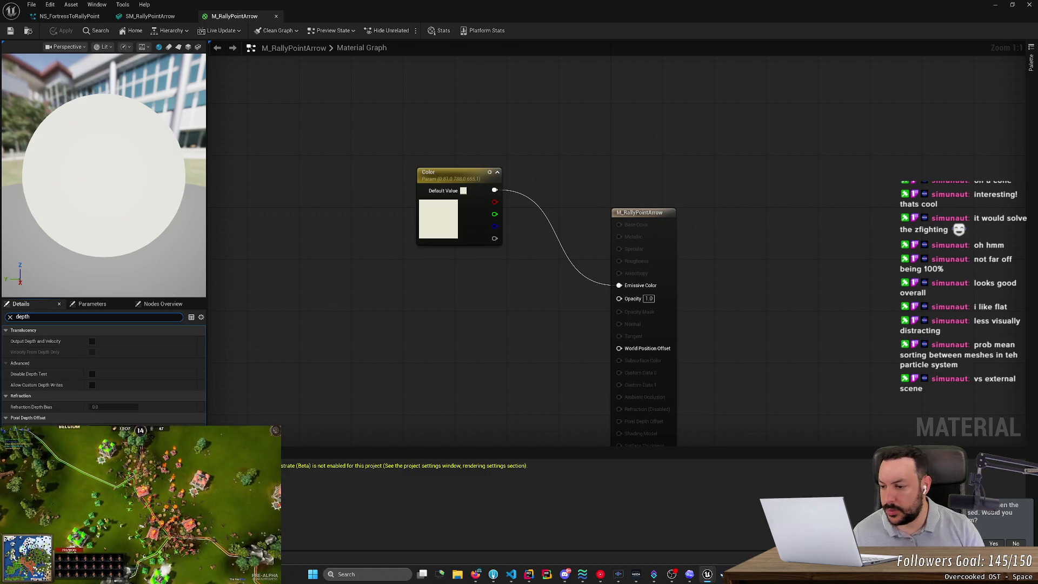
{"action": "left_click", "coordinate": [91, 374]}
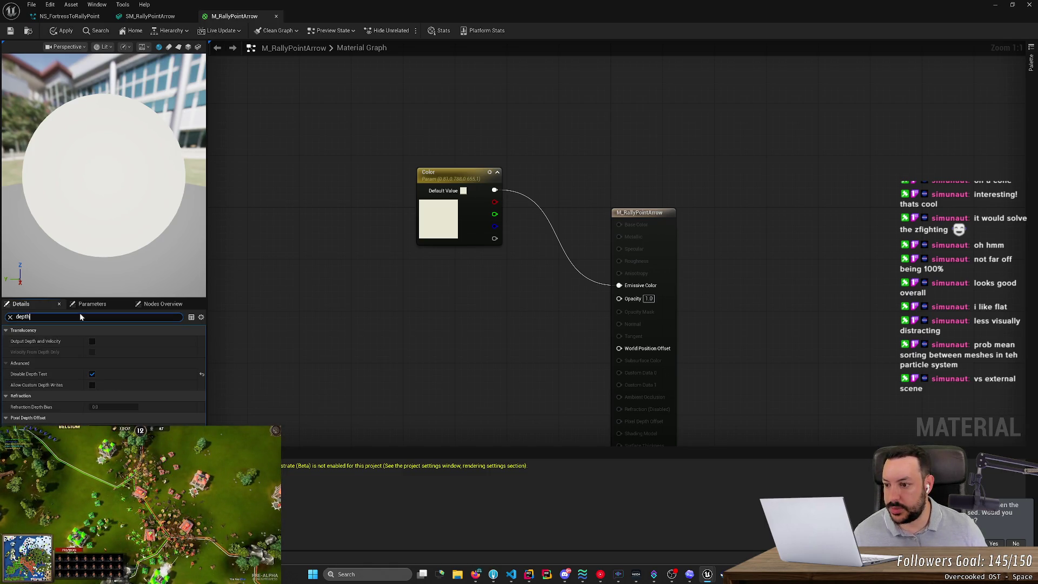
{"action": "left_click", "coordinate": [10, 317]}
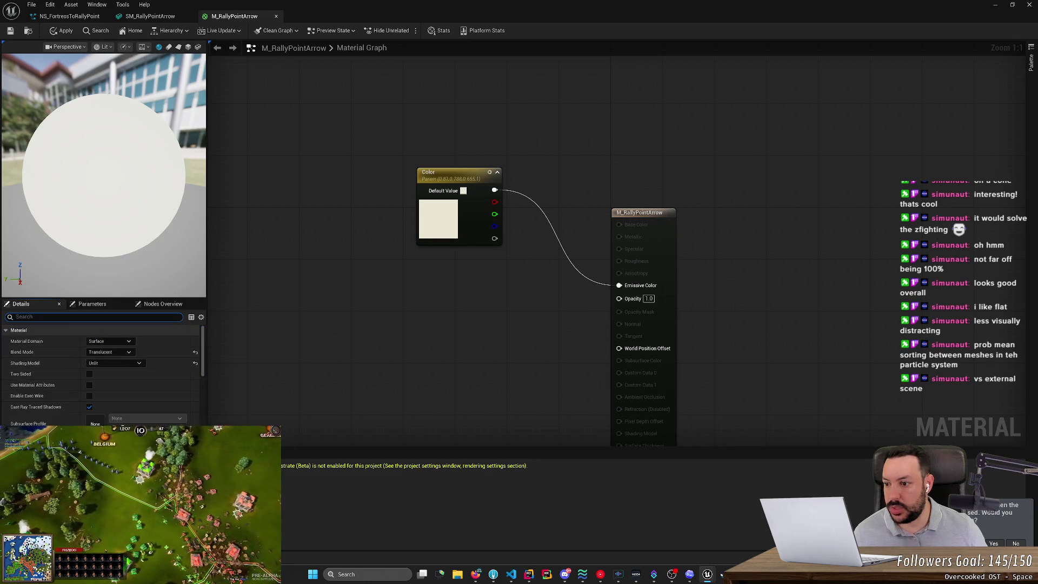
Try Blend Mode Opaque and re-check the 'depth' properties.
{"action": "left_click", "coordinate": [115, 351]}
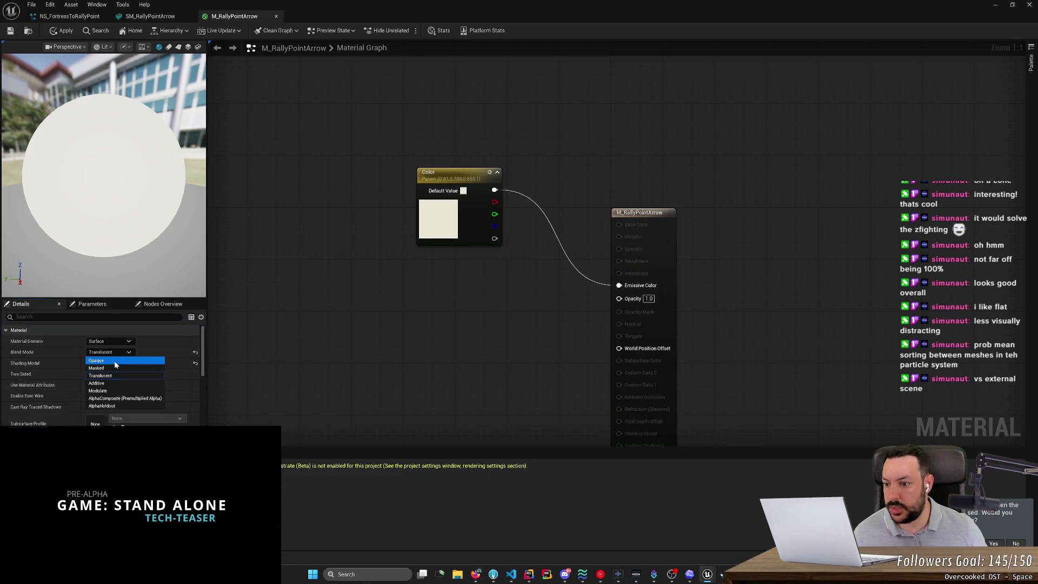
{"action": "left_click", "coordinate": [115, 361]}
{"action": "left_click", "coordinate": [82, 314]}
{"action": "type", "text": "dept"}
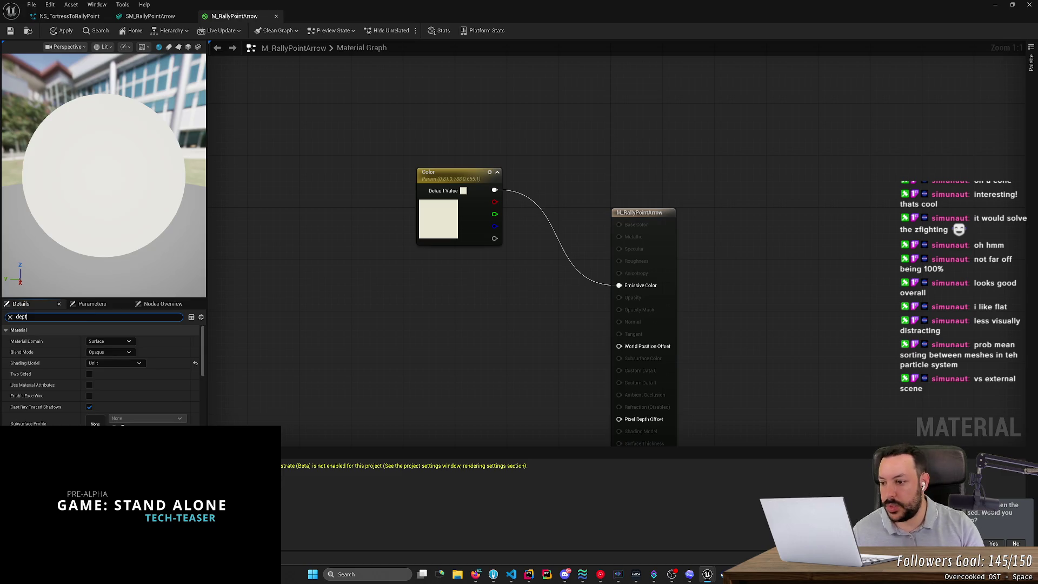
{"action": "type", "text": "h"}
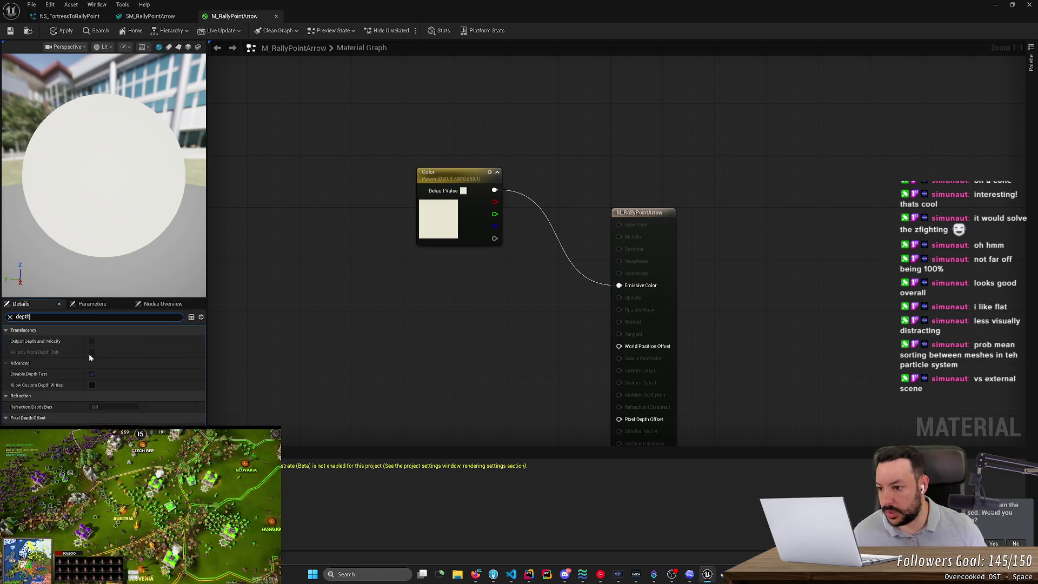
{"action": "mouse_move", "coordinate": [47, 376]}
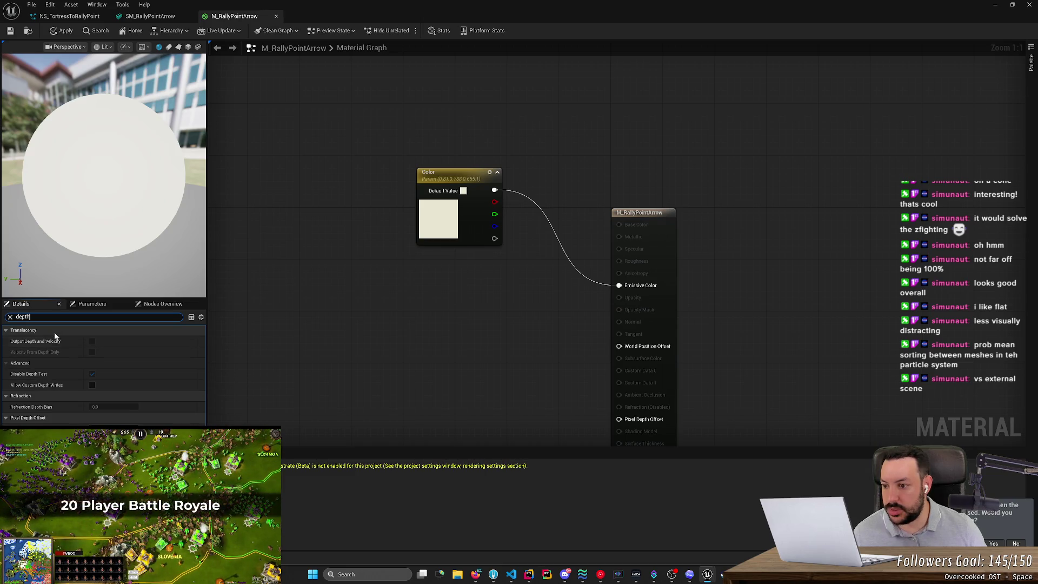
{"action": "key", "text": "BackSpace"}
Keep Surface domain, restore Translucent blend mode, save, and close the material.
{"action": "left_click", "coordinate": [97, 341]}
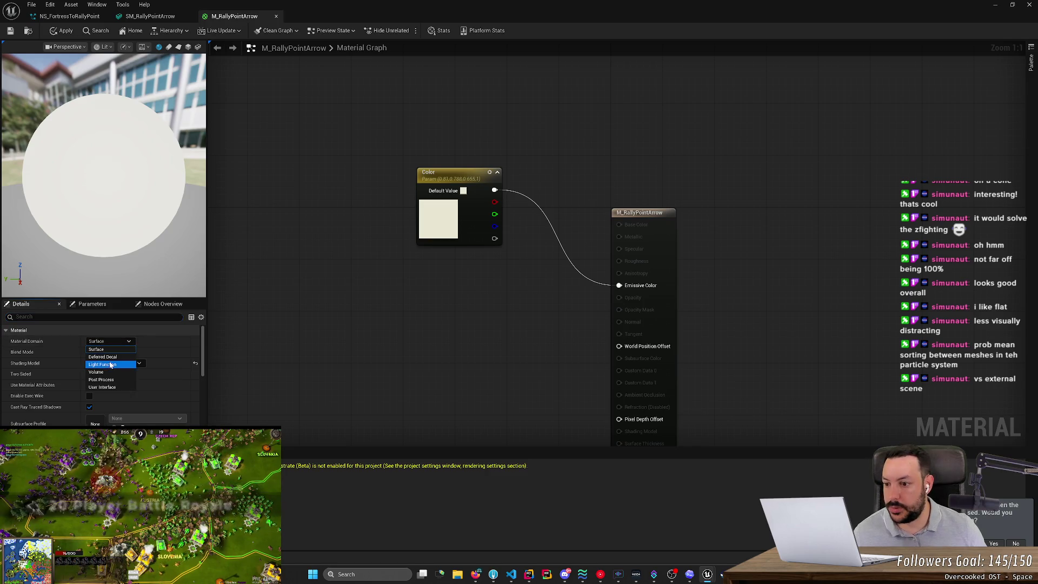
{"action": "left_click", "coordinate": [95, 349]}
{"action": "left_click", "coordinate": [109, 352]}
{"action": "left_click", "coordinate": [103, 375]}
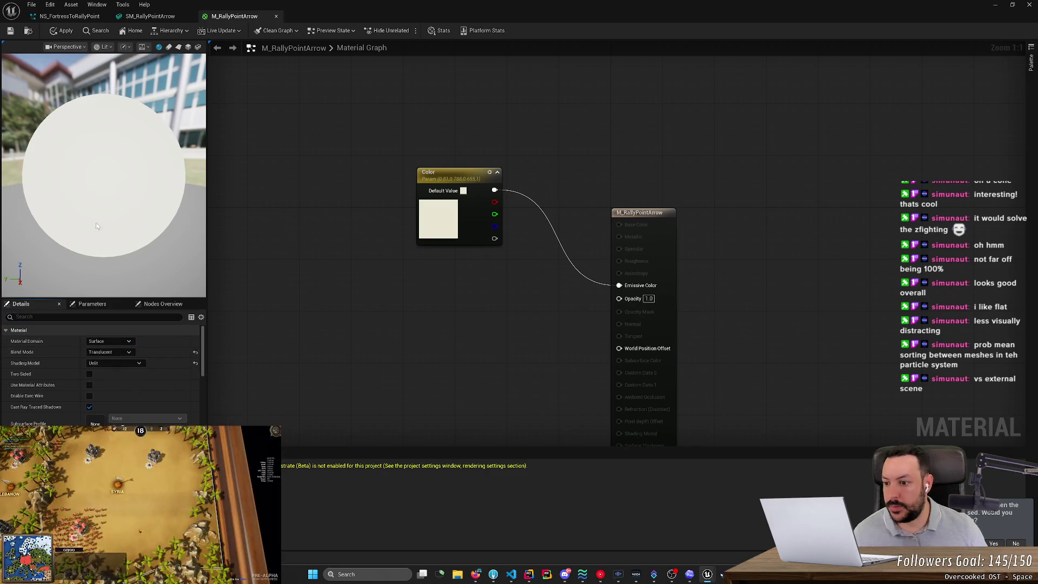
{"action": "left_click", "coordinate": [11, 31]}
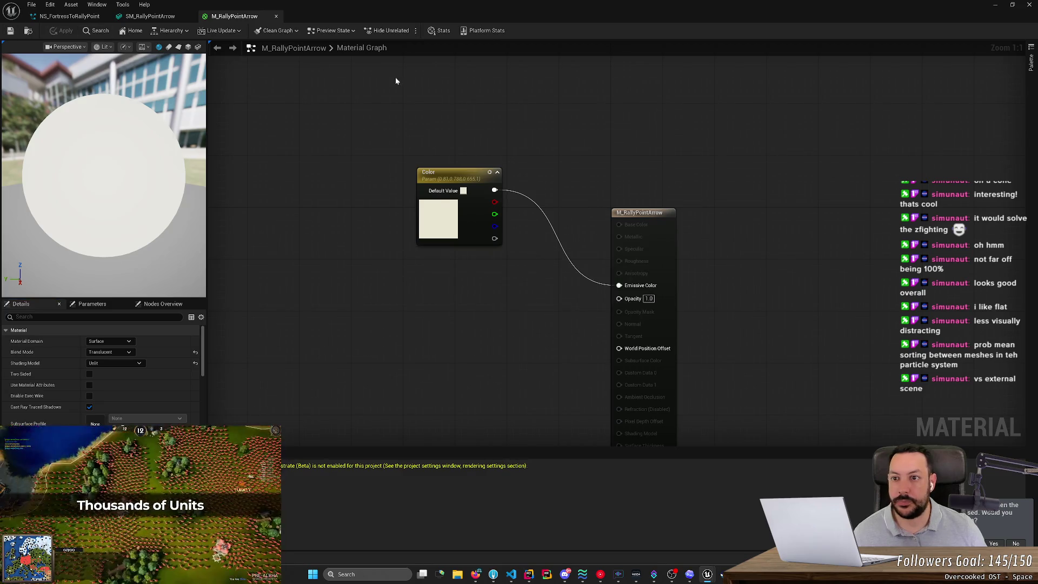
{"action": "left_click", "coordinate": [996, 4]}
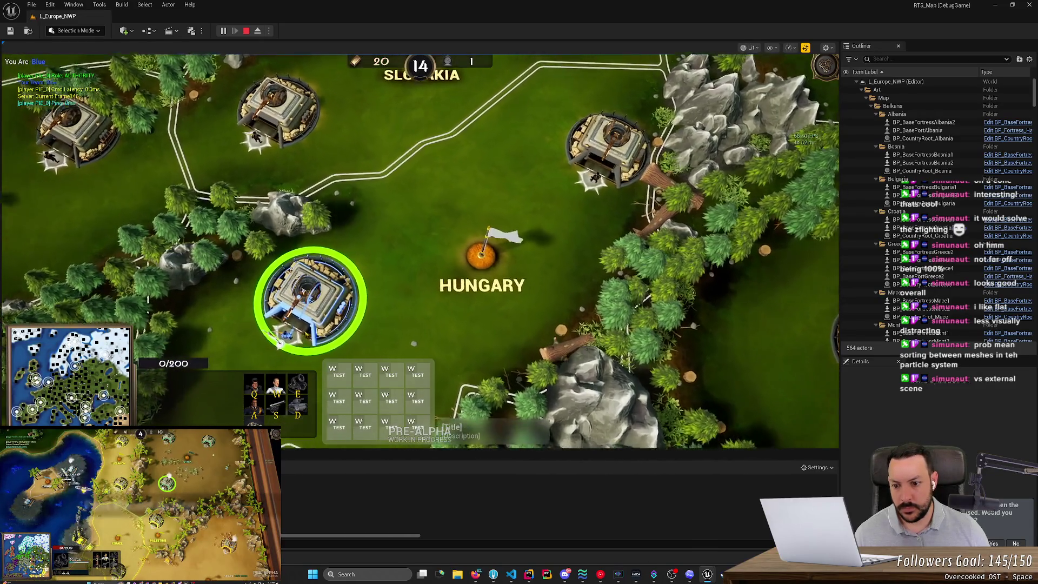
Move the rally point beyond Hungary, to several spots below the fortress, then back near Hungary.
{"action": "key", "text": "shift+F1"}
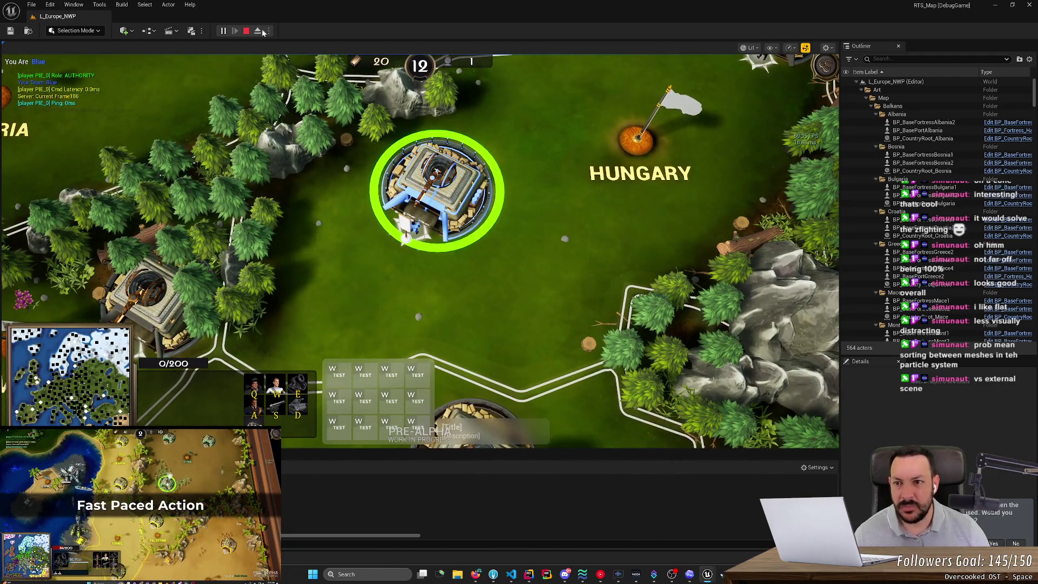
{"action": "right_click", "coordinate": [709, 127]}
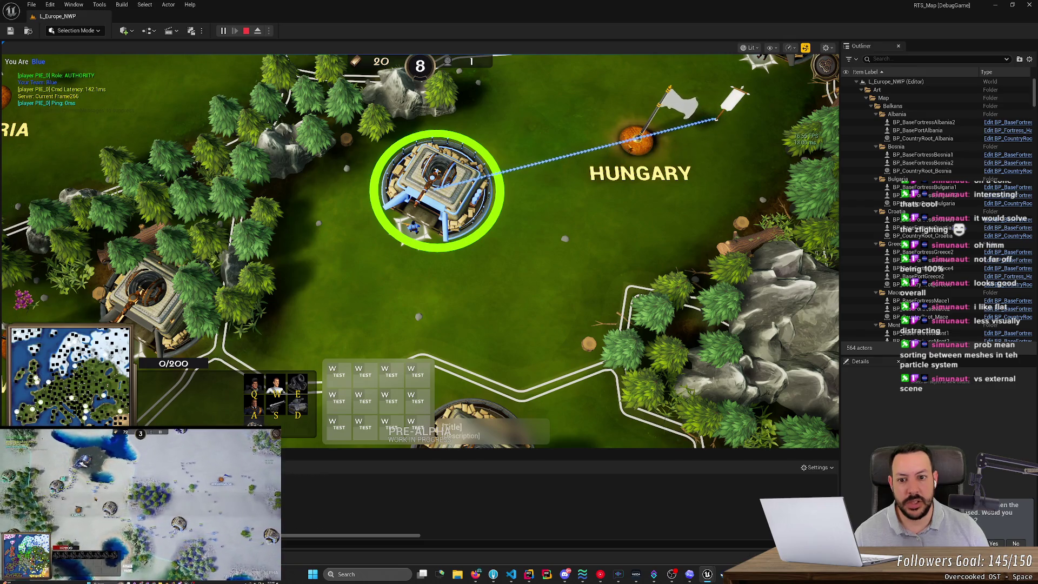
{"action": "right_click", "coordinate": [338, 294]}
{"action": "right_click", "coordinate": [425, 283]}
{"action": "right_click", "coordinate": [388, 280]}
{"action": "right_click", "coordinate": [357, 278]}
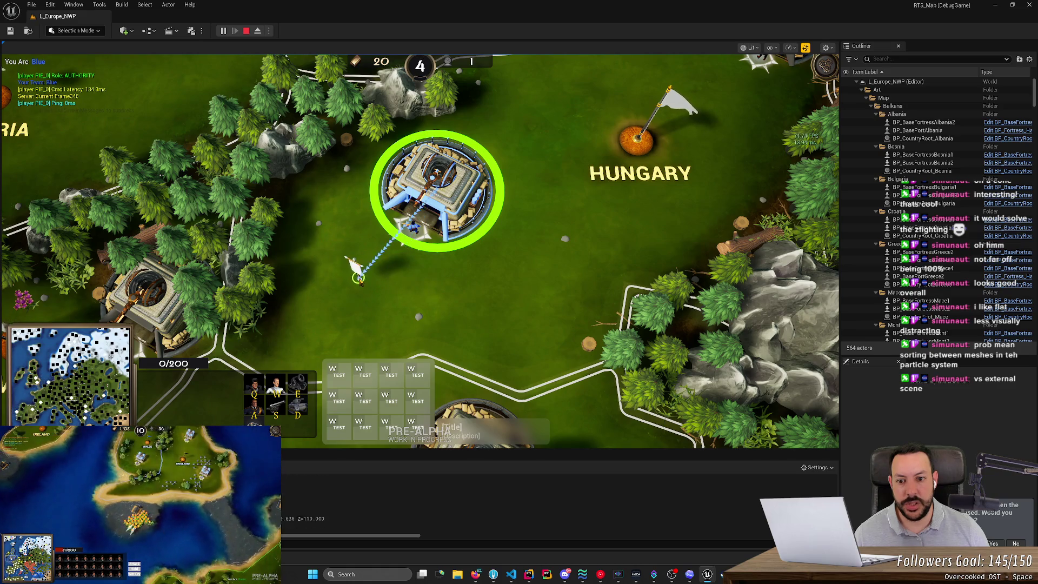
{"action": "right_click", "coordinate": [719, 118]}
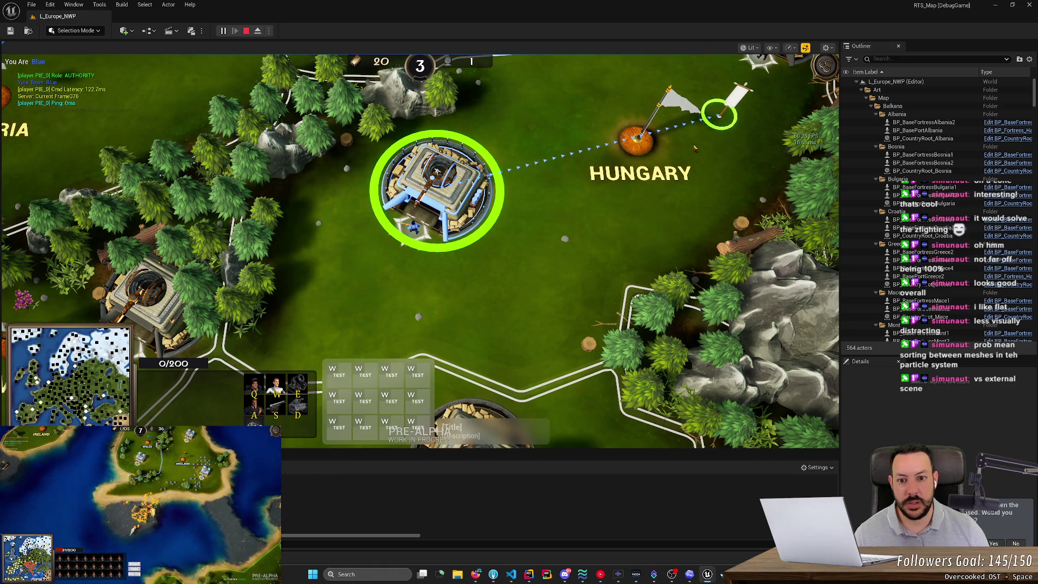
Reposition the rally point below and southeast of the fortress, finishing beside Hungary's flag, then eject.
{"action": "right_click", "coordinate": [392, 273]}
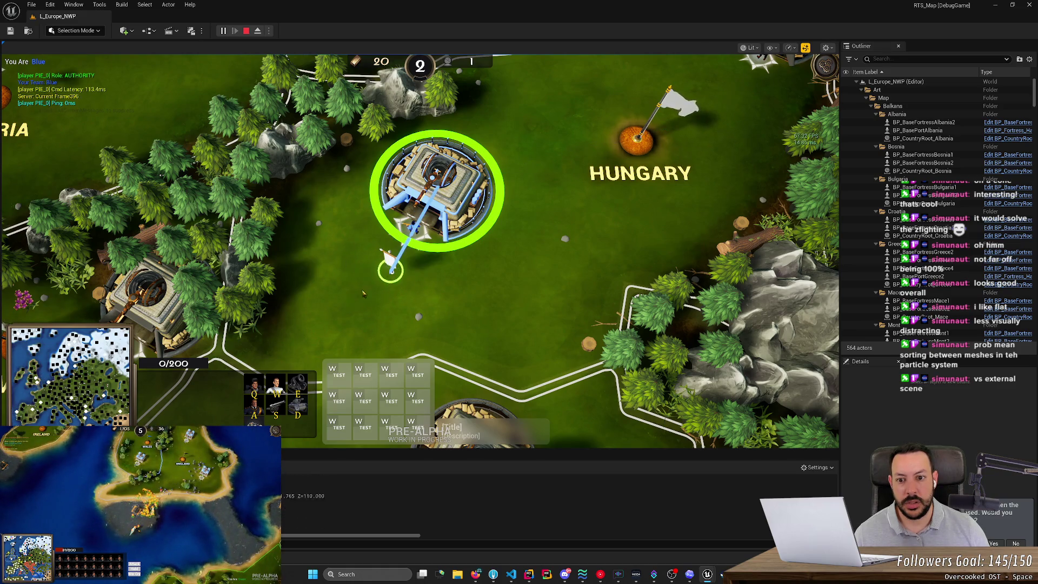
{"action": "right_click", "coordinate": [316, 335]}
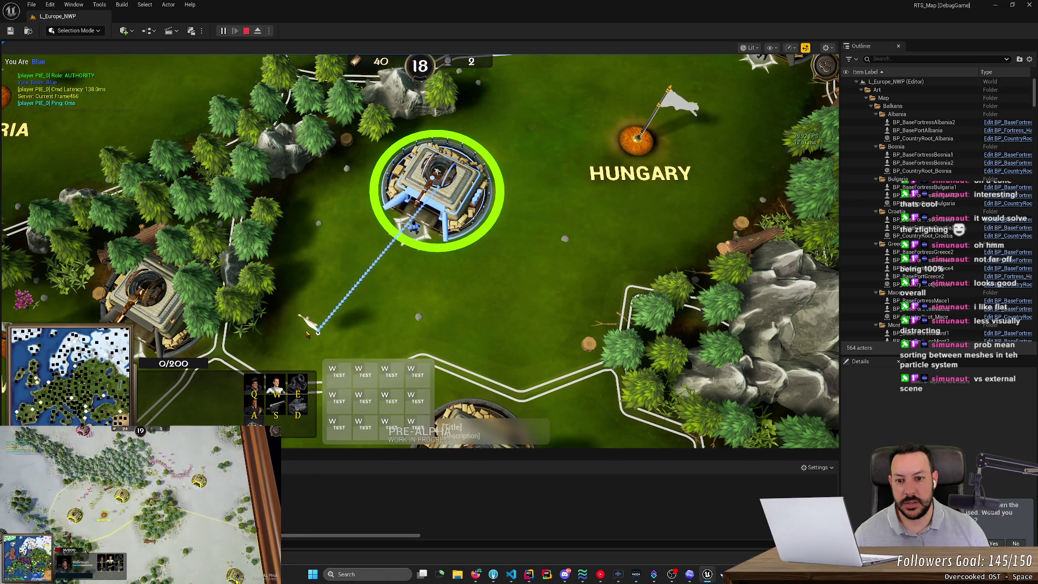
{"action": "right_click", "coordinate": [517, 323]}
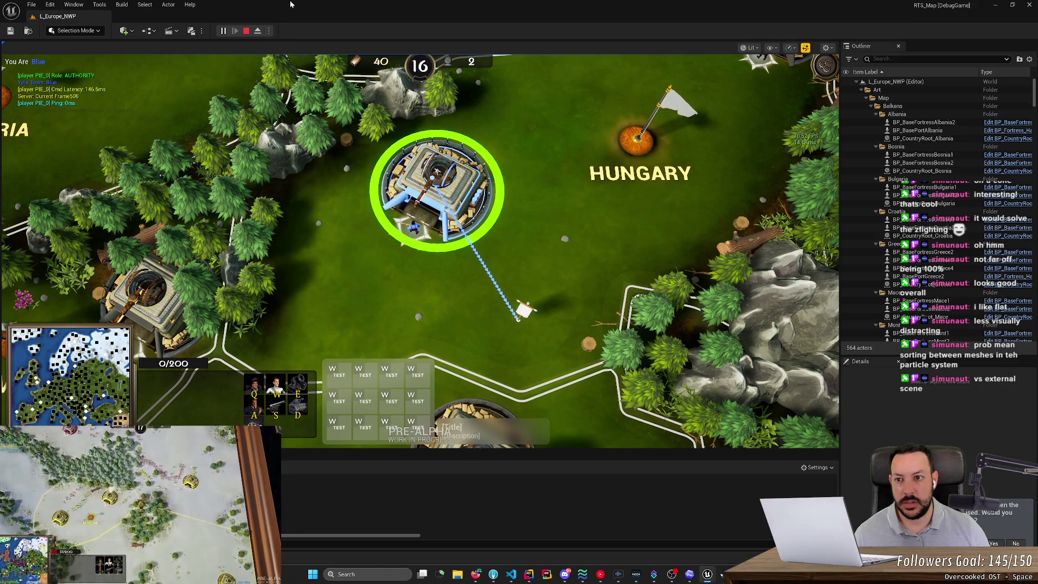
{"action": "right_click", "coordinate": [713, 124]}
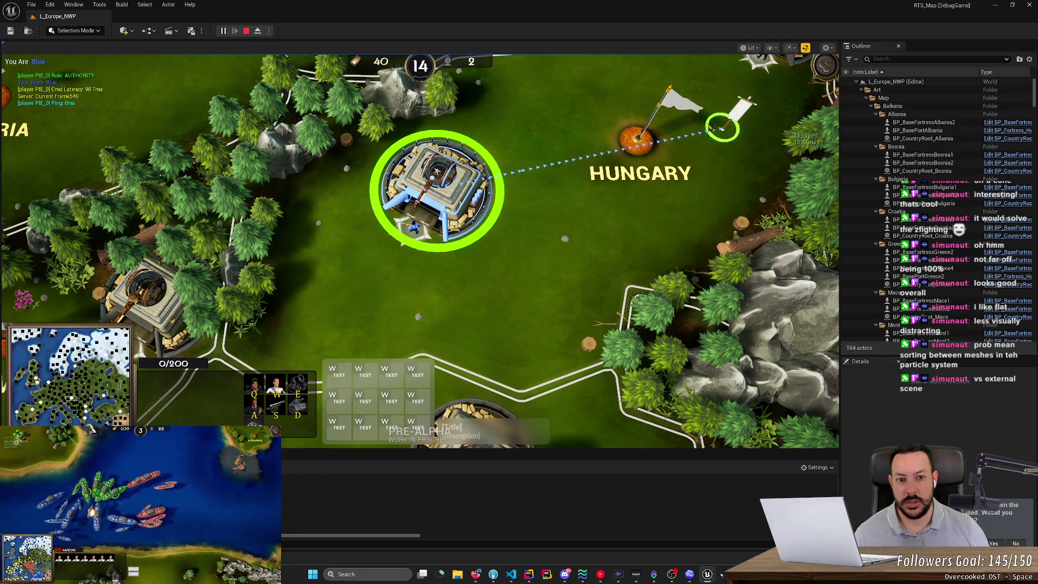
{"action": "left_click", "coordinate": [257, 30]}
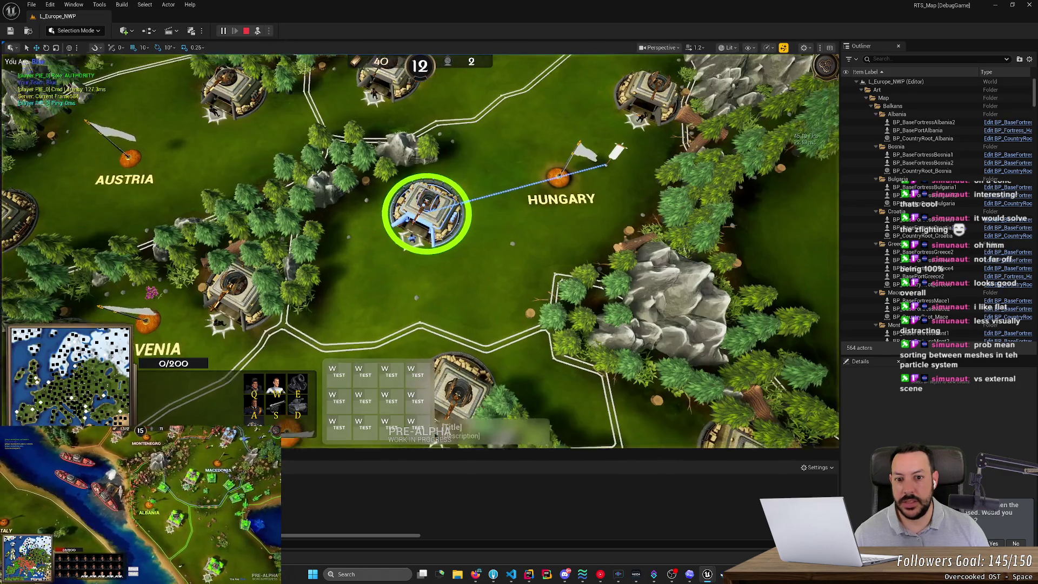
Fly the camera down to the beam, stop the session, and start a fresh play session.
{"action": "scroll", "coordinate": [419, 249], "scroll_direction": "up", "scroll_amount": 5}
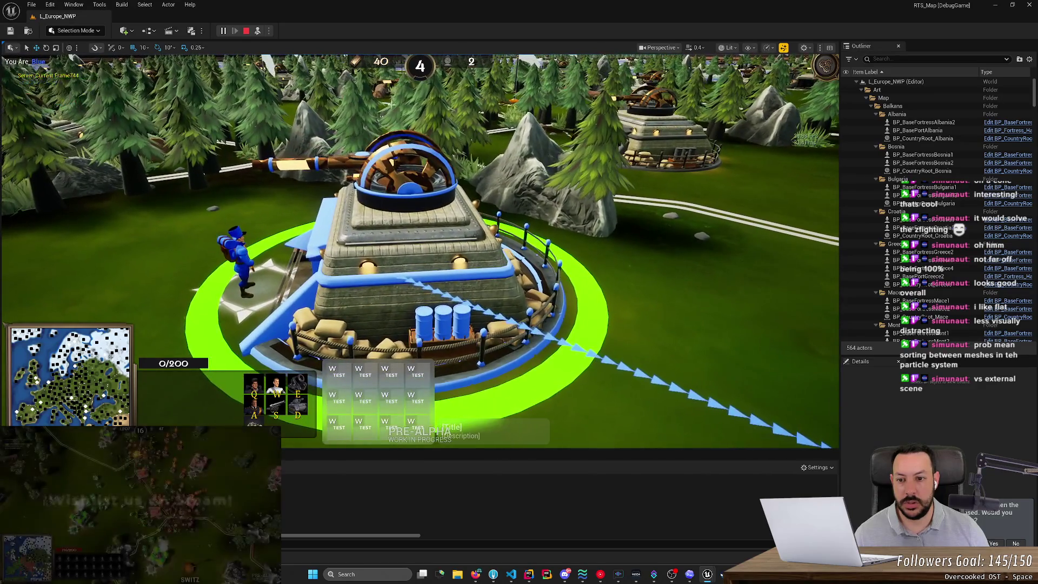
{"action": "left_click", "coordinate": [248, 32]}
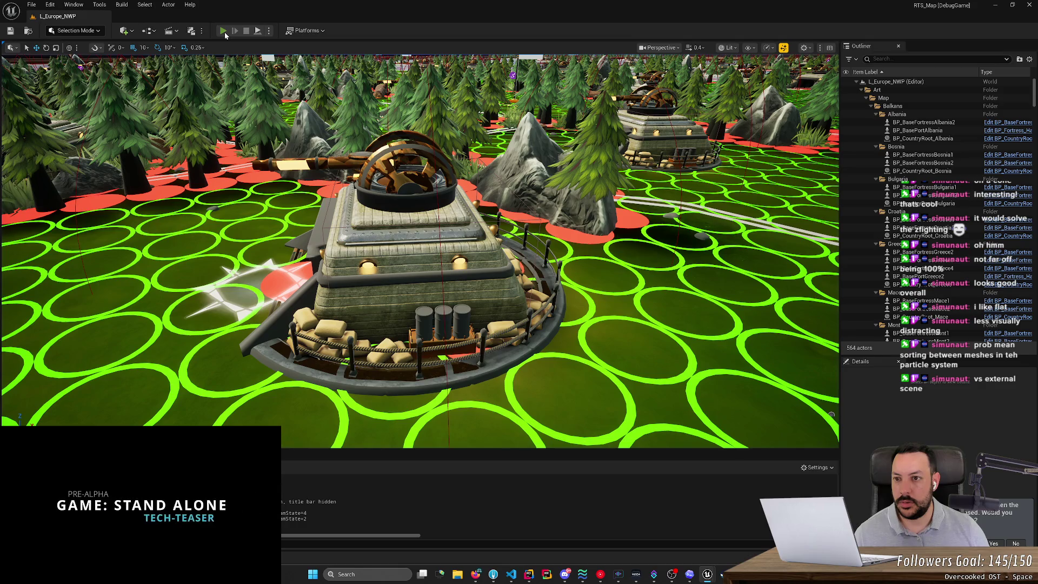
{"action": "left_click", "coordinate": [224, 30]}
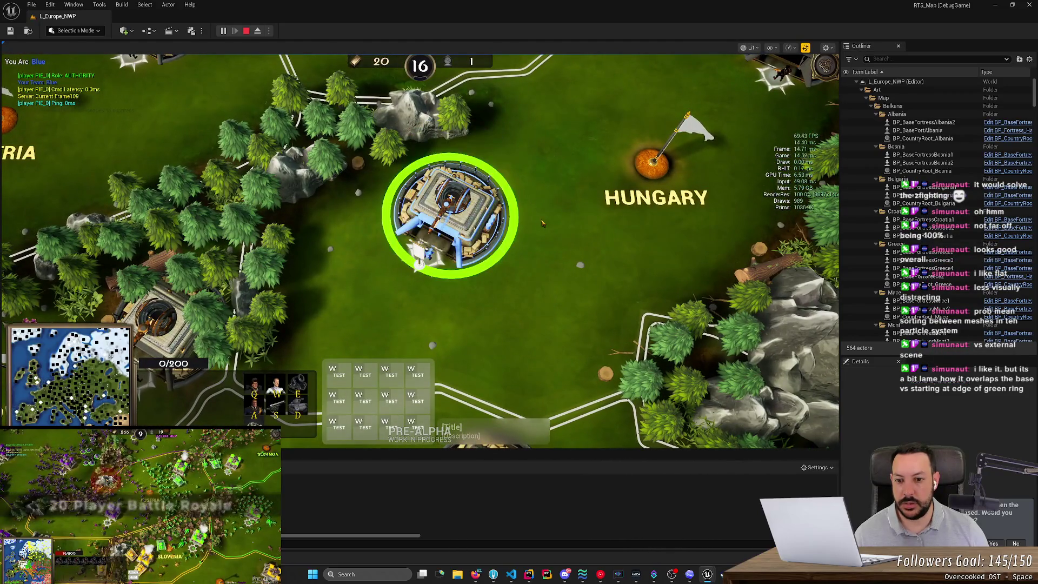
Zoom in and out on the fortress to see where the arrow beam meets it.
{"action": "scroll", "coordinate": [419, 249], "scroll_direction": "down", "scroll_amount": 5}
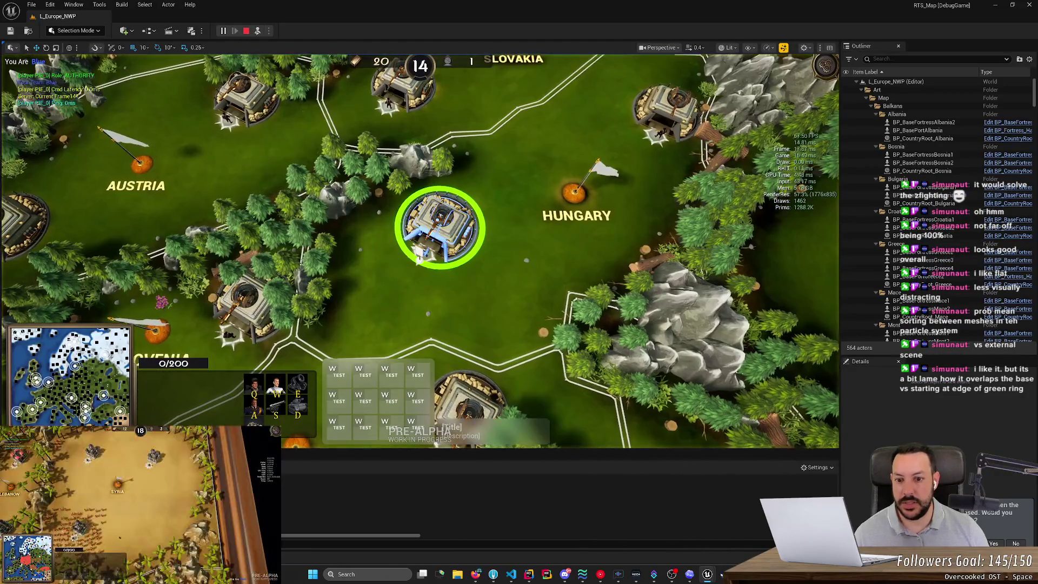
{"action": "scroll", "coordinate": [441, 227], "scroll_direction": "up", "scroll_amount": 5}
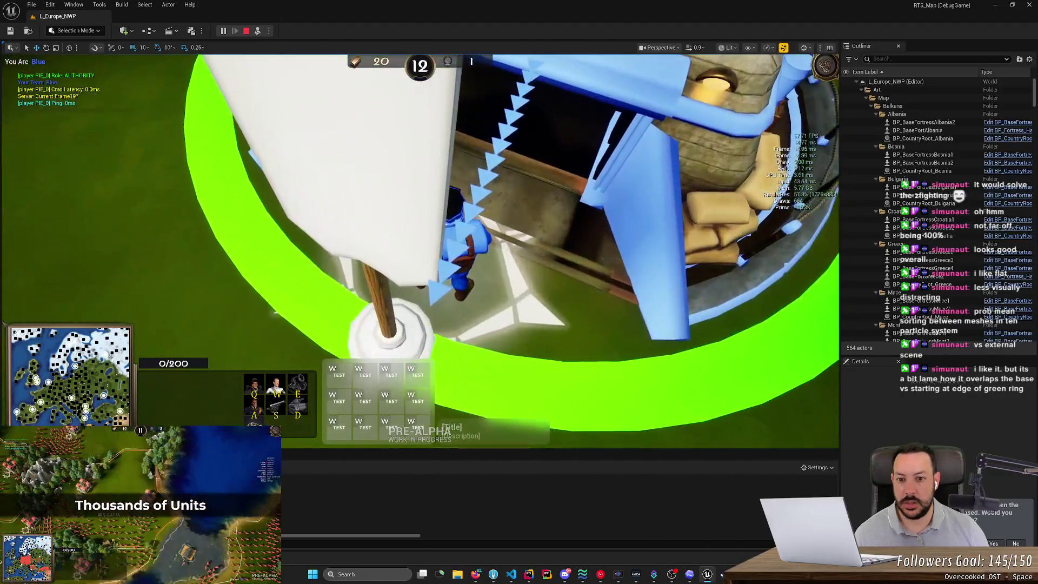
{"action": "scroll", "coordinate": [441, 227], "scroll_direction": "down", "scroll_amount": 8}
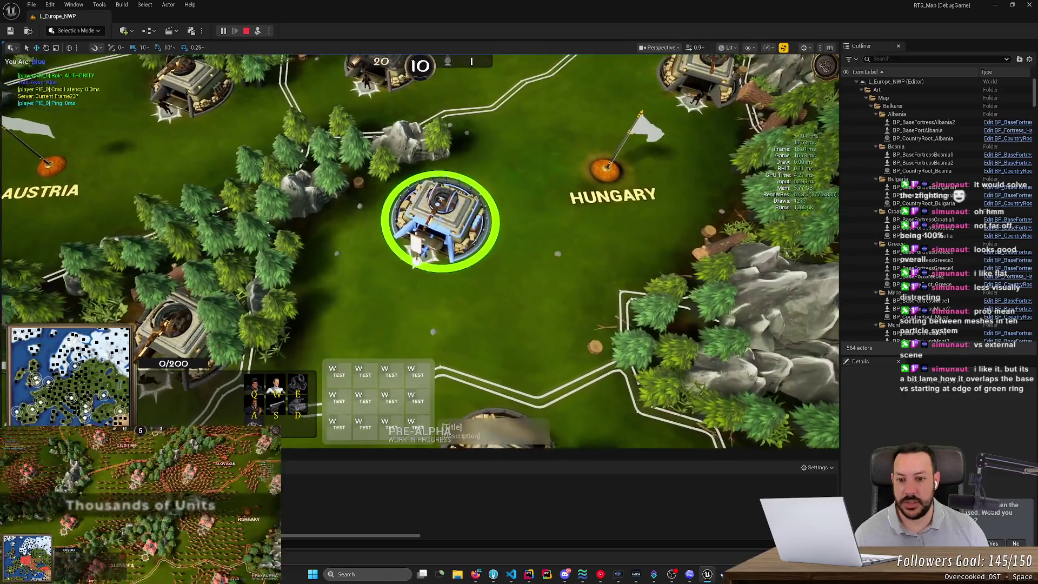
{"action": "scroll", "coordinate": [416, 261], "scroll_direction": "up", "scroll_amount": 2}
{"action": "scroll", "coordinate": [415, 261], "scroll_direction": "down", "scroll_amount": 5}
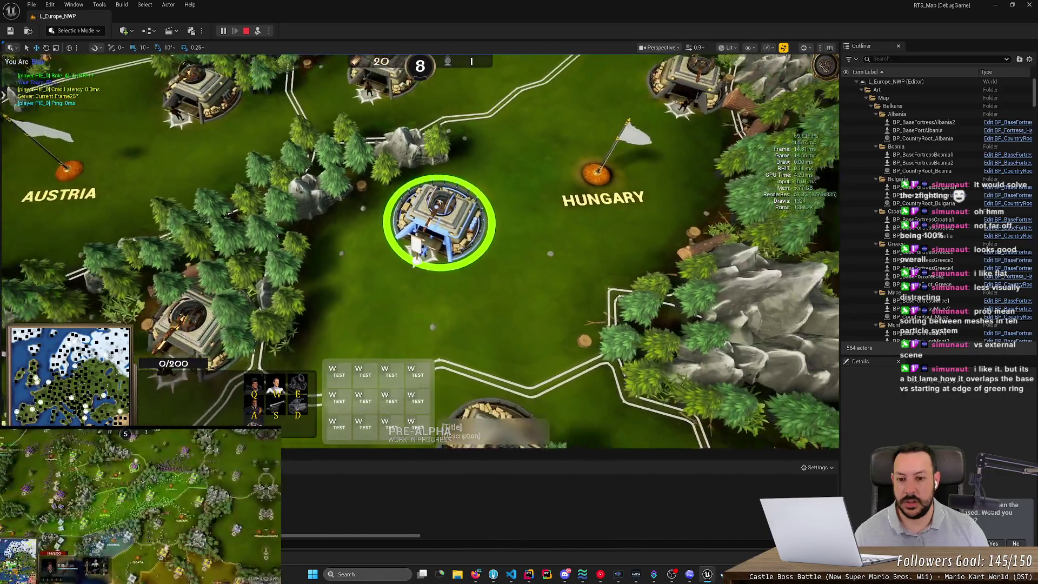
{"action": "scroll", "coordinate": [417, 253], "scroll_direction": "up", "scroll_amount": 5}
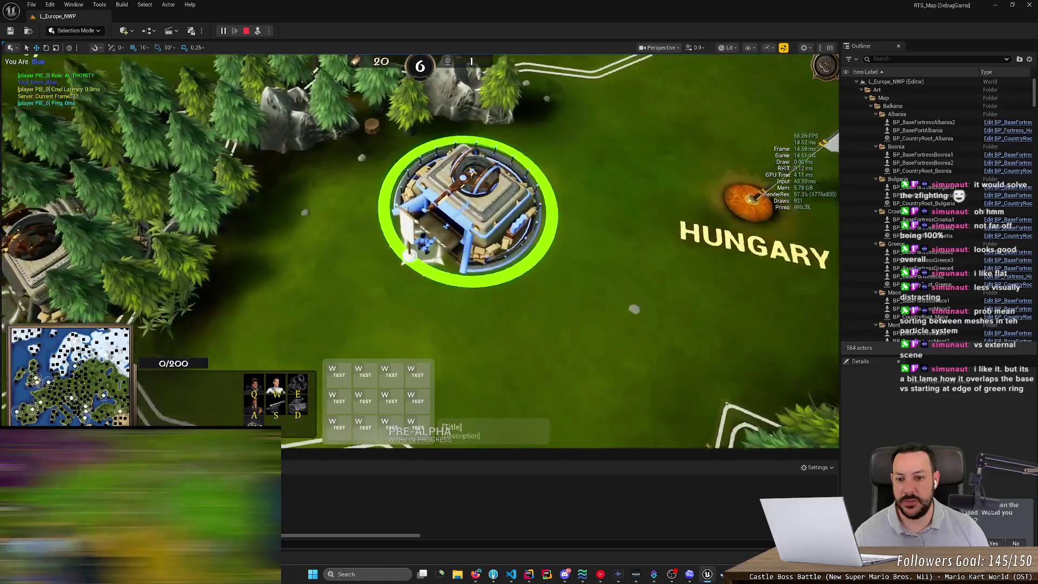
{"action": "scroll", "coordinate": [441, 227], "scroll_direction": "up", "scroll_amount": 2}
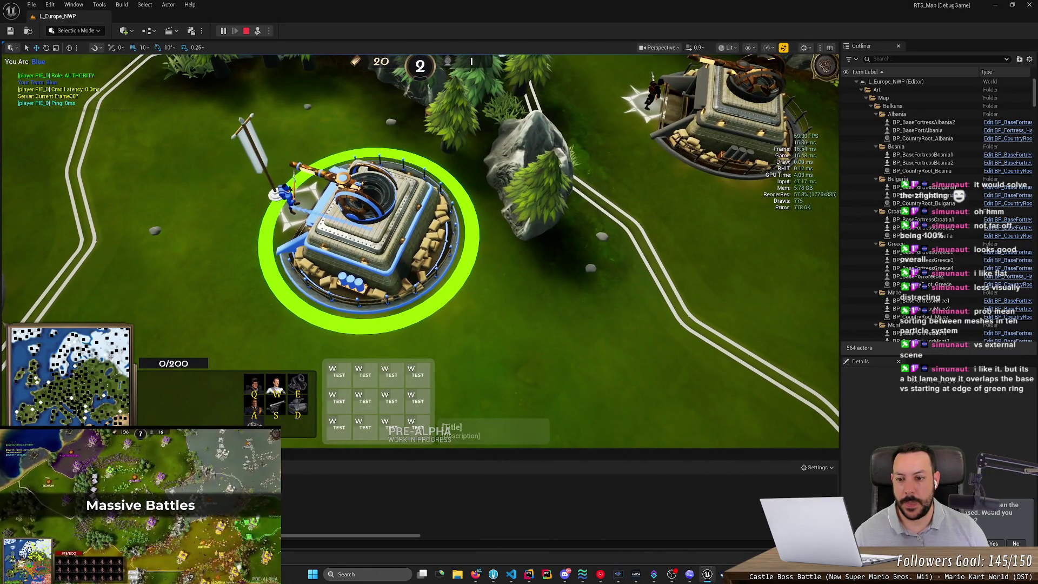
{"action": "scroll", "coordinate": [441, 227], "scroll_direction": "up", "scroll_amount": 3}
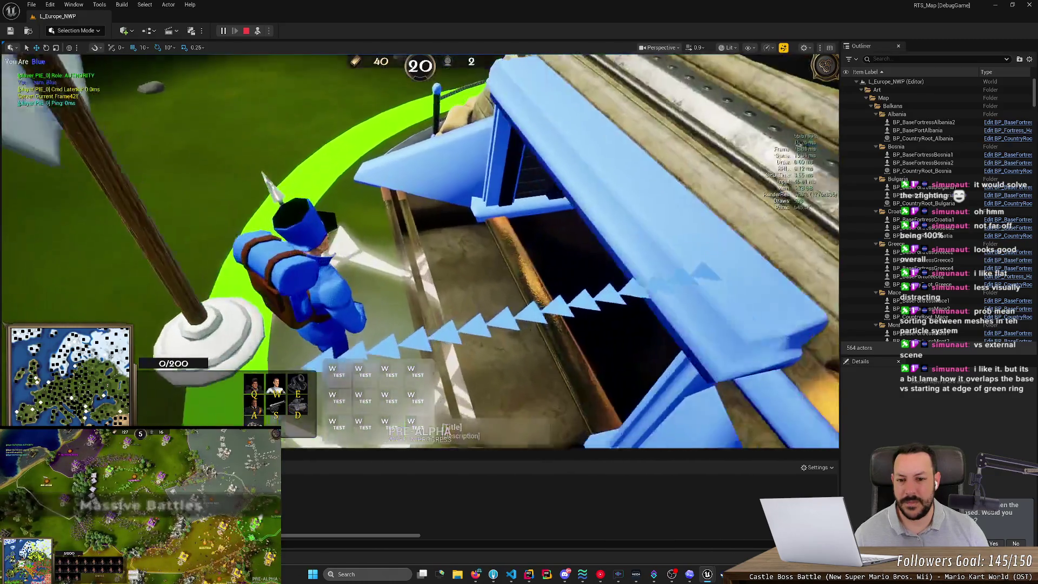
{"action": "scroll", "coordinate": [440, 227], "scroll_direction": "down", "scroll_amount": 5}
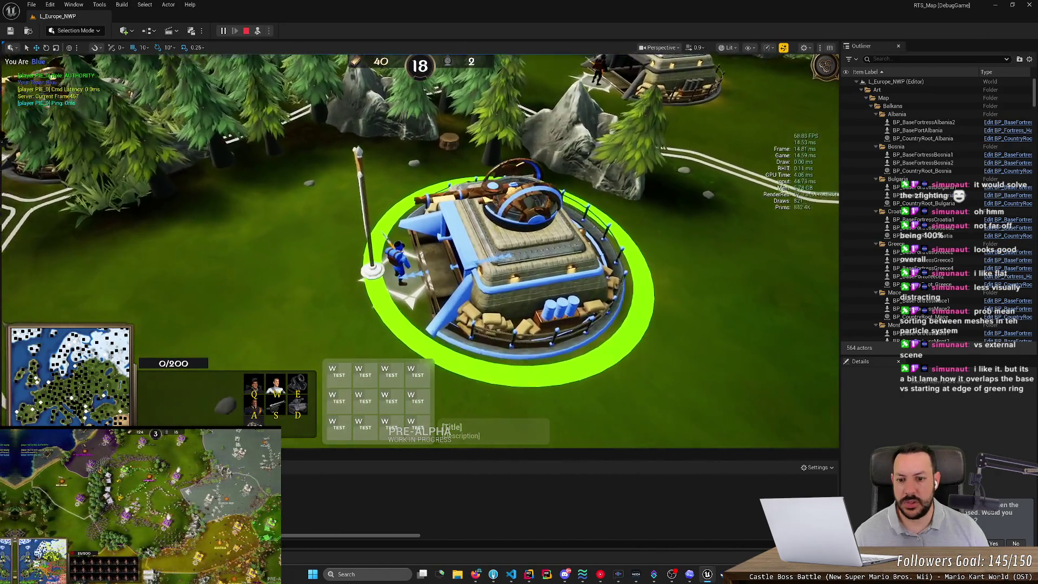
{"action": "scroll", "coordinate": [420, 251], "scroll_direction": "up", "scroll_amount": 3}
{"action": "scroll", "coordinate": [420, 252], "scroll_direction": "down", "scroll_amount": 2}
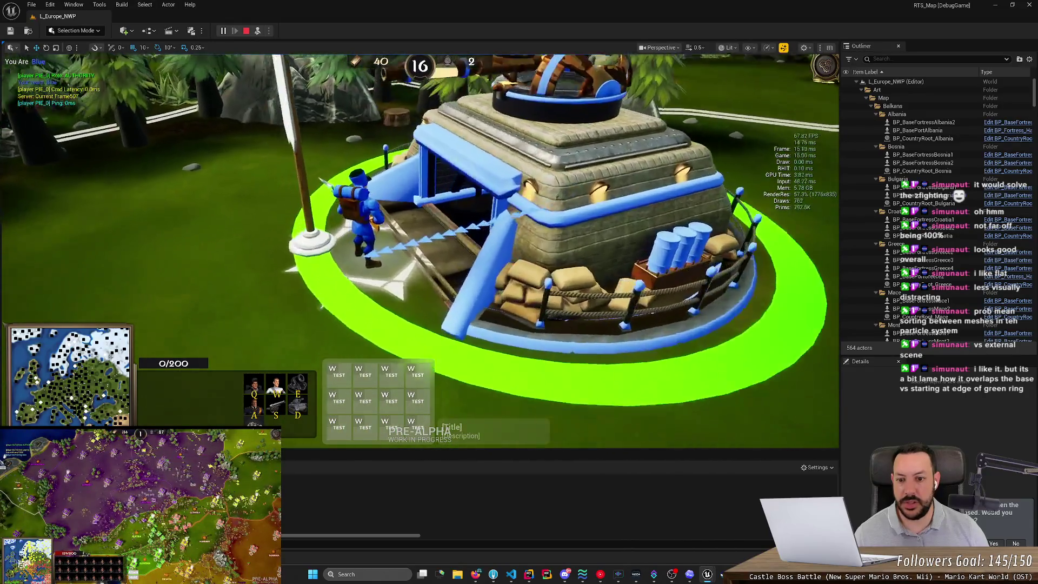
{"action": "scroll", "coordinate": [420, 251], "scroll_direction": "up", "scroll_amount": 4}
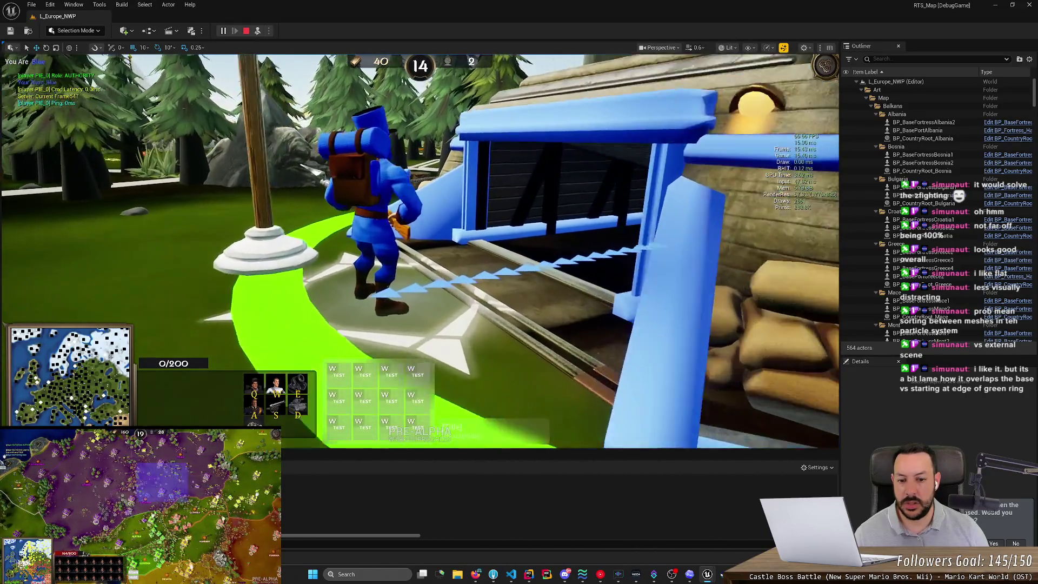
Orbit around the fortress, end the session, and bring up WaypointEffectSpawner.cpp in Rider.
{"action": "key", "text": "q"}
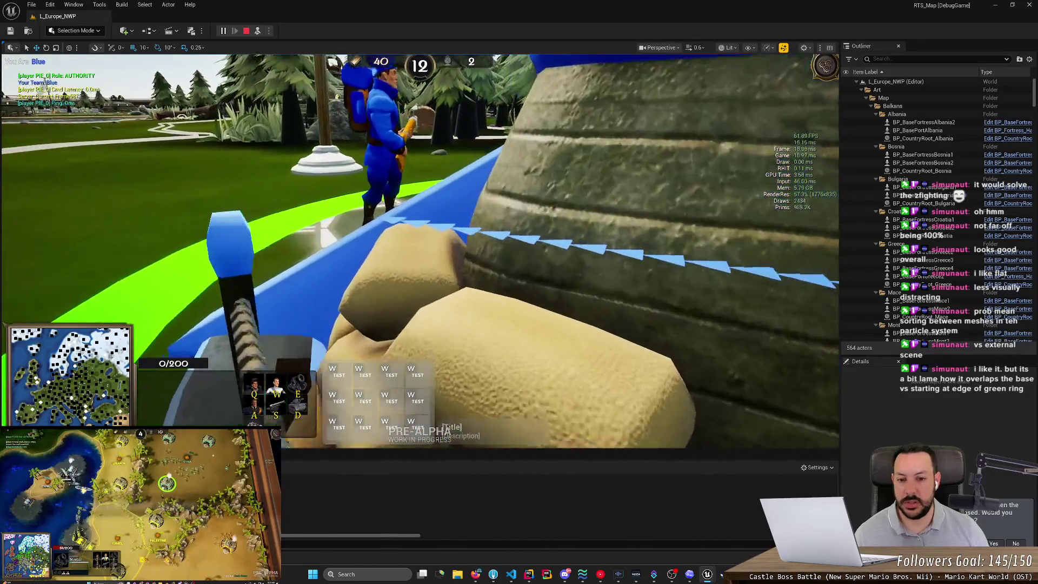
{"action": "key", "text": "q"}
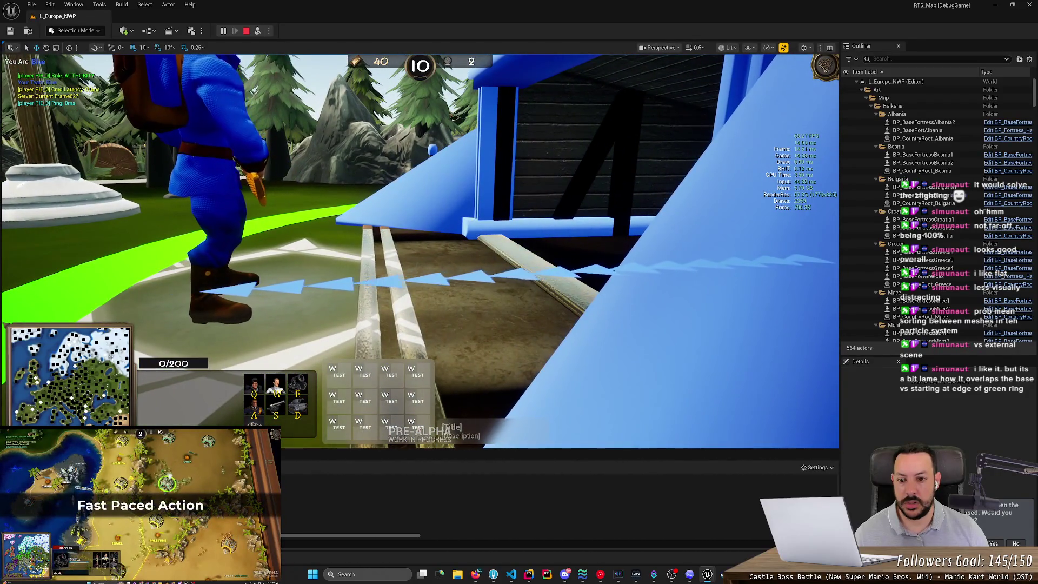
{"action": "scroll", "coordinate": [420, 251], "scroll_direction": "down", "scroll_amount": 5}
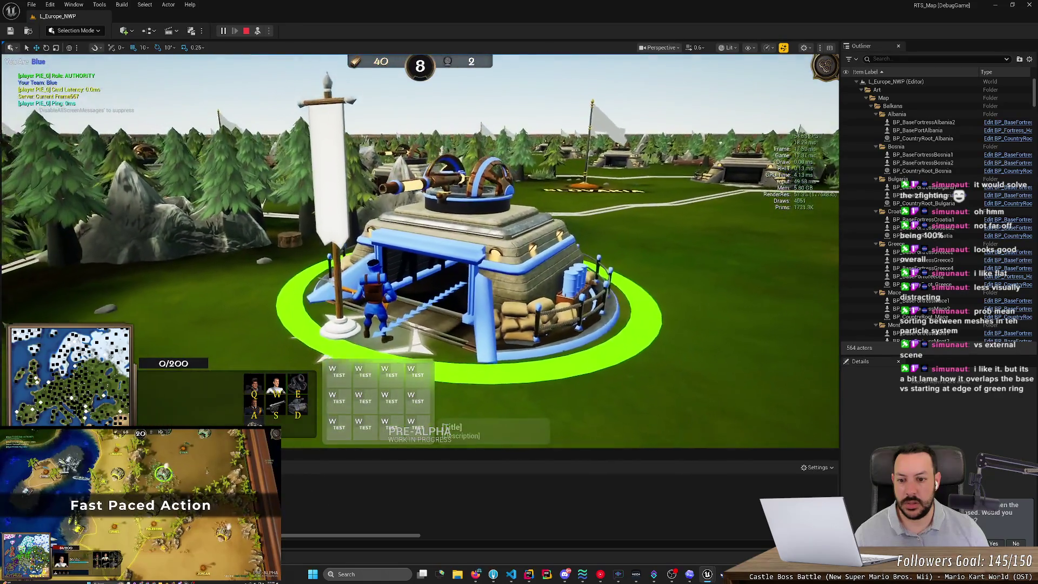
{"action": "scroll", "coordinate": [420, 251], "scroll_direction": "down", "scroll_amount": 5}
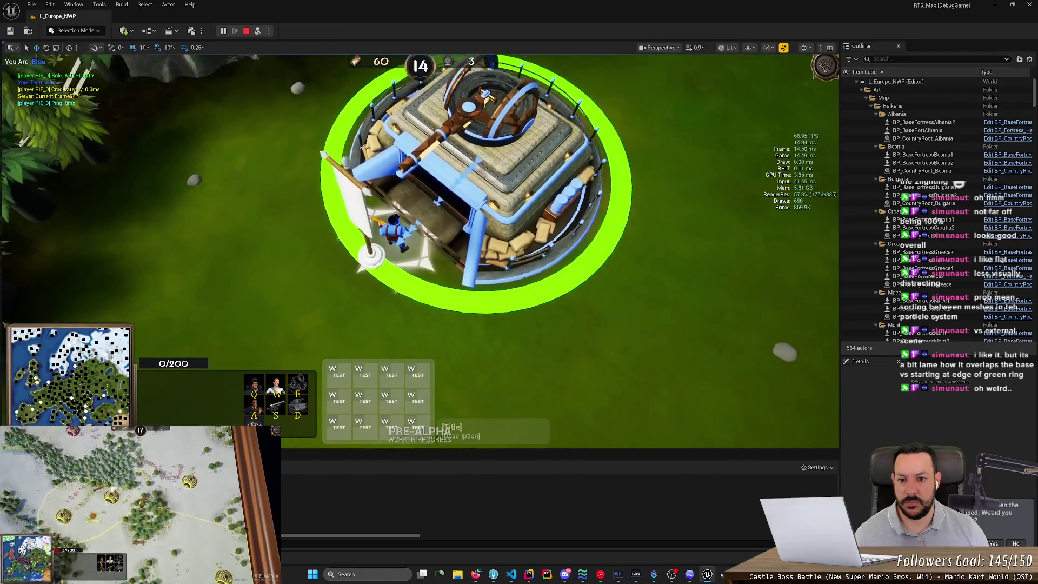
{"action": "key", "text": "Escape"}
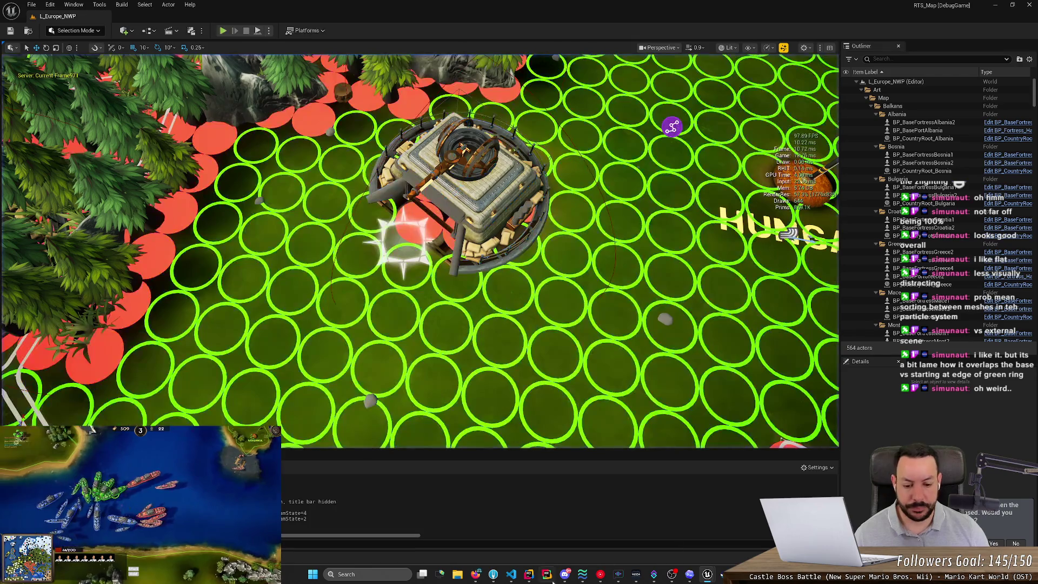
{"action": "left_click", "coordinate": [529, 574]}
{"action": "scroll", "coordinate": [433, 203], "scroll_direction": "down", "scroll_amount": 3}
{"action": "scroll", "coordinate": [432, 202], "scroll_direction": "up", "scroll_amount": 4}
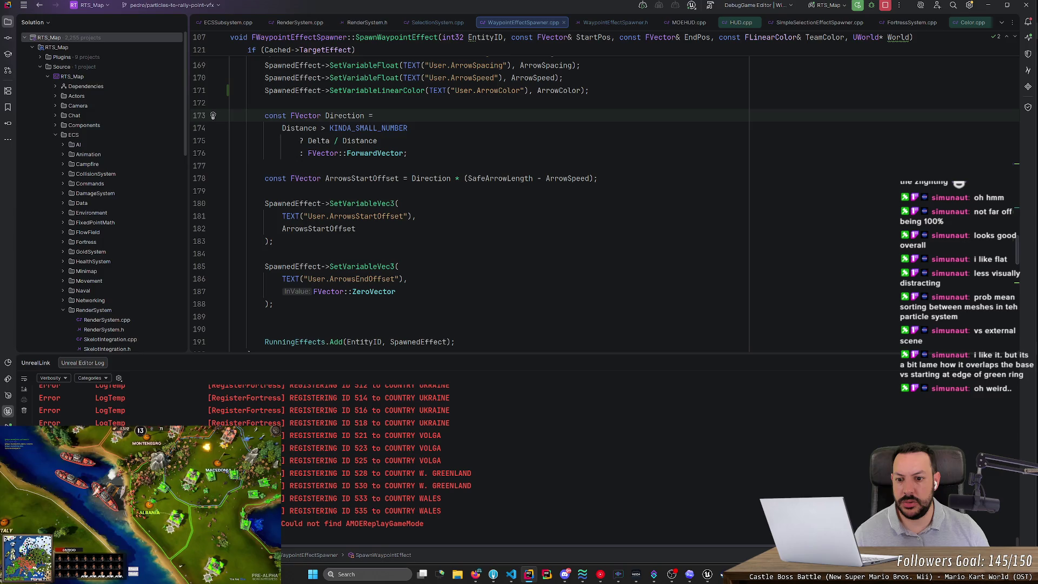
{"action": "left_click", "coordinate": [355, 228]}
{"action": "scroll", "coordinate": [357, 229], "scroll_direction": "up", "scroll_amount": 3}
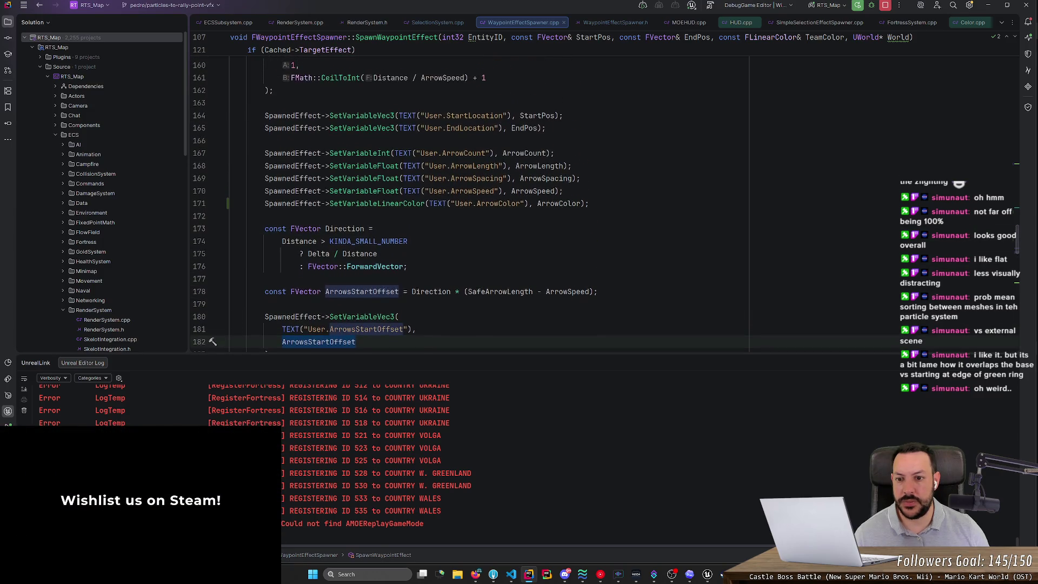
{"action": "scroll", "coordinate": [433, 203], "scroll_direction": "up", "scroll_amount": 4}
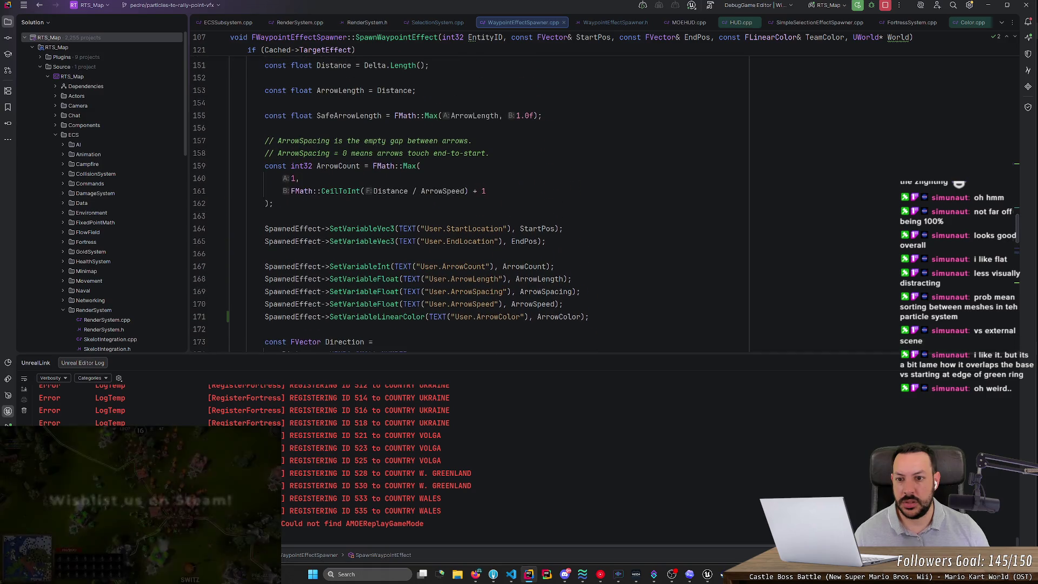
{"action": "scroll", "coordinate": [379, 216], "scroll_direction": "up", "scroll_amount": 4}
{"action": "left_click", "coordinate": [386, 267]}
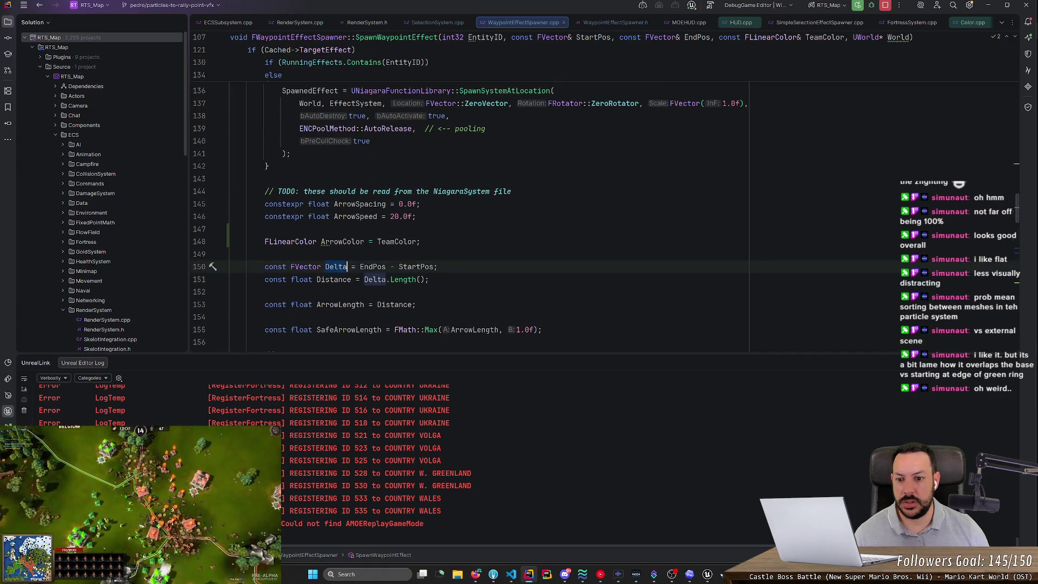
{"action": "scroll", "coordinate": [386, 267], "scroll_direction": "up", "scroll_amount": 4}
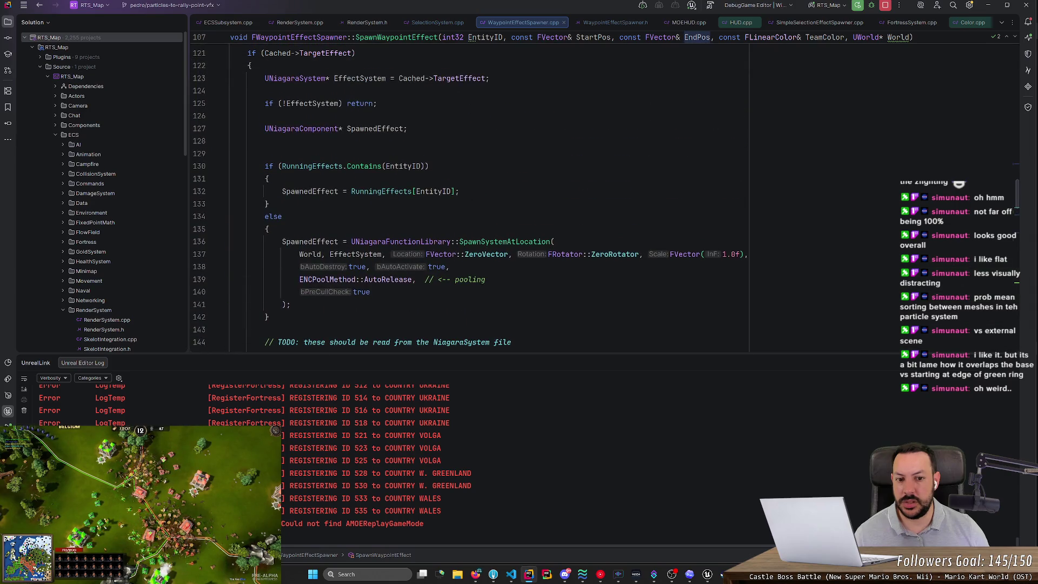
{"action": "scroll", "coordinate": [386, 267], "scroll_direction": "down", "scroll_amount": 6}
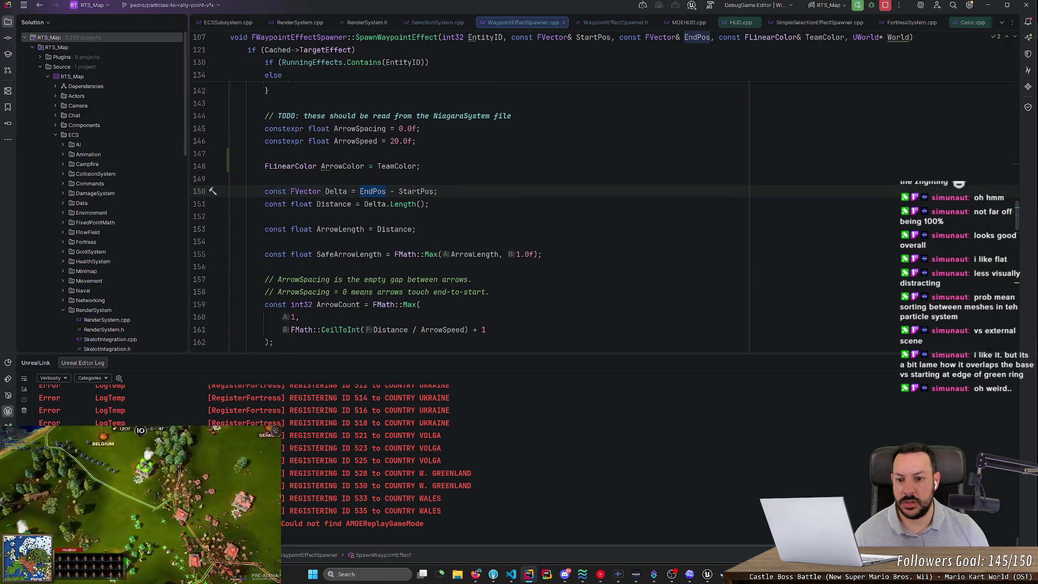
{"action": "scroll", "coordinate": [386, 267], "scroll_direction": "down", "scroll_amount": 4}
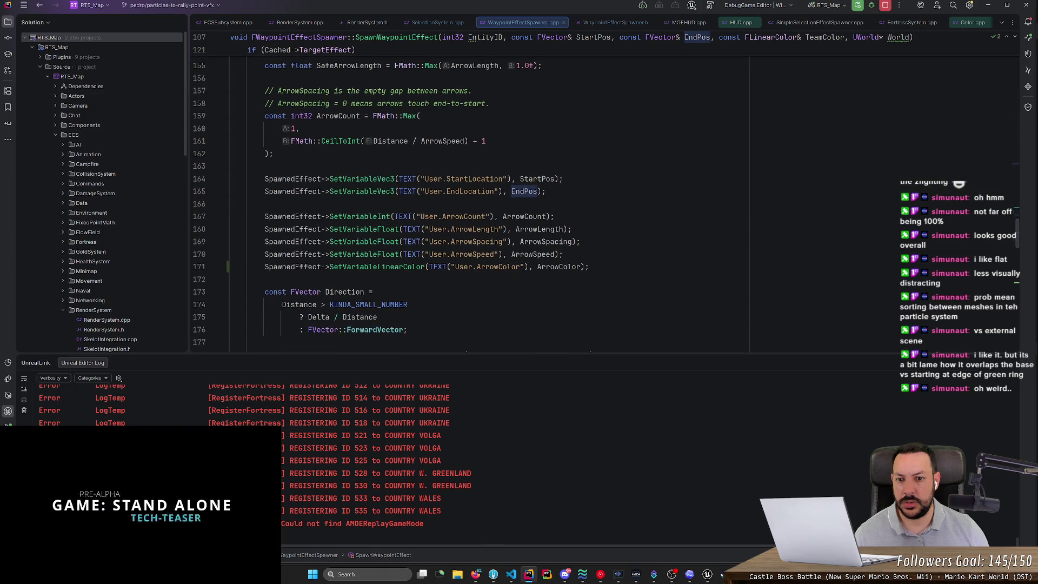
{"action": "scroll", "coordinate": [386, 266], "scroll_direction": "up", "scroll_amount": 3}
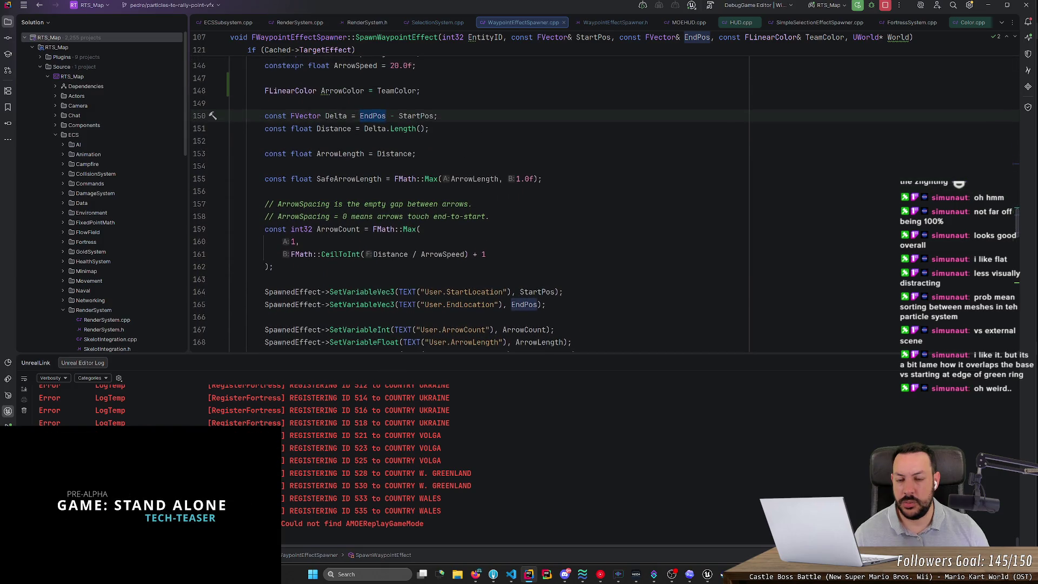
{"action": "left_click", "coordinate": [231, 279]}
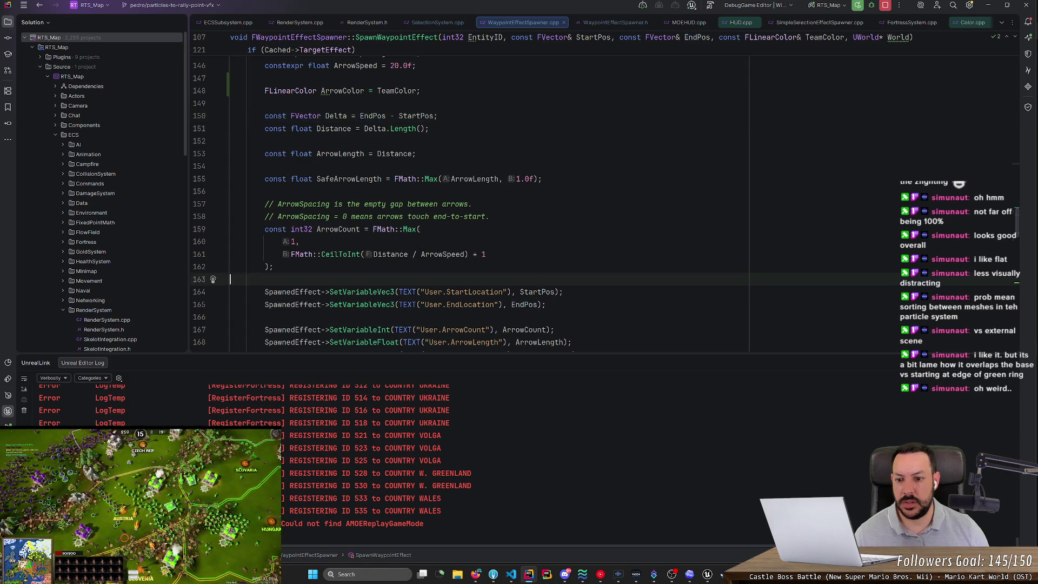
{"action": "key", "text": "Return"}
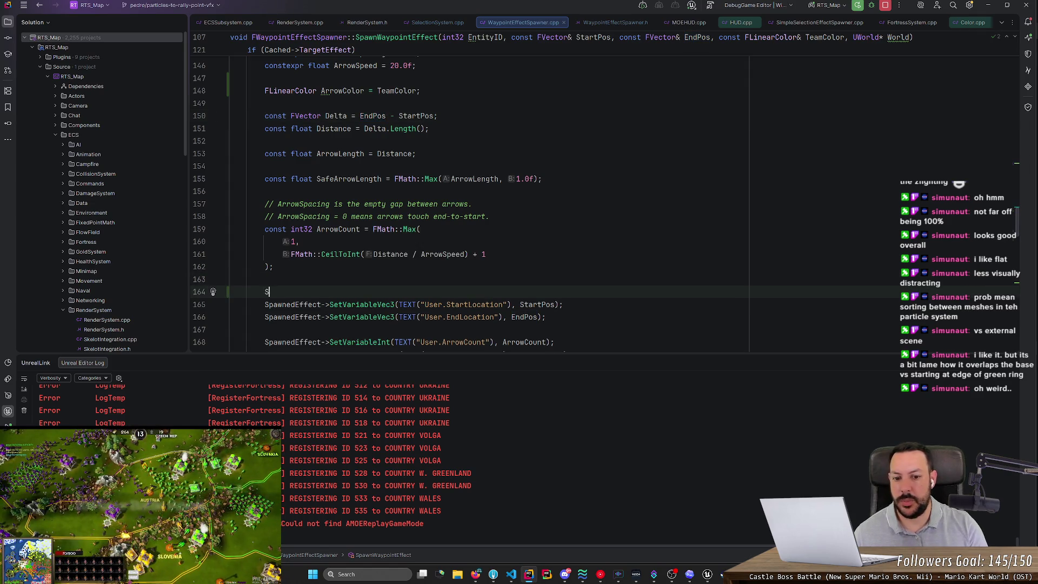
{"action": "type", "text": "StartPos."}
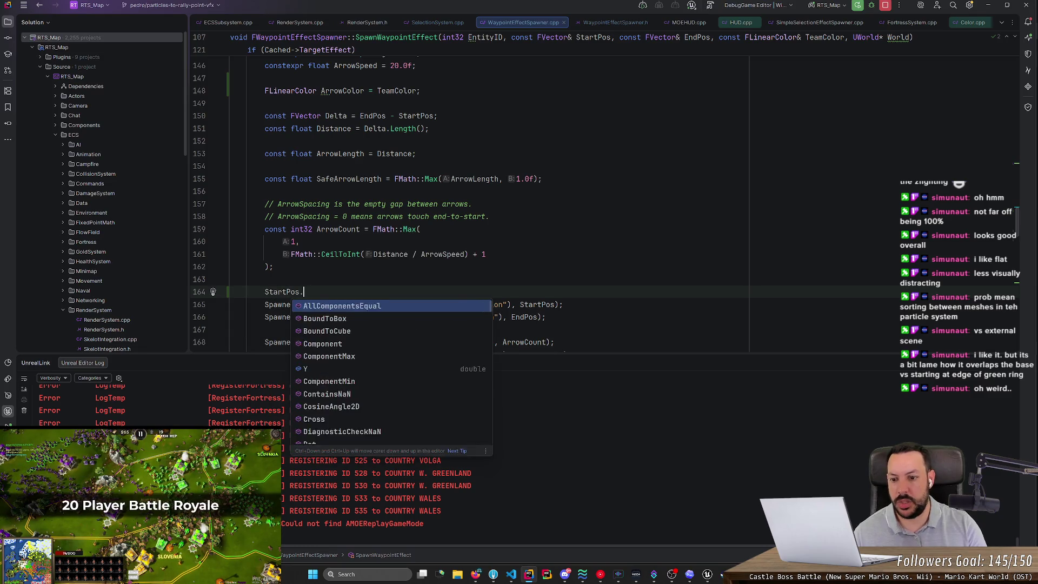
{"action": "type", "text": "Y += 0."}
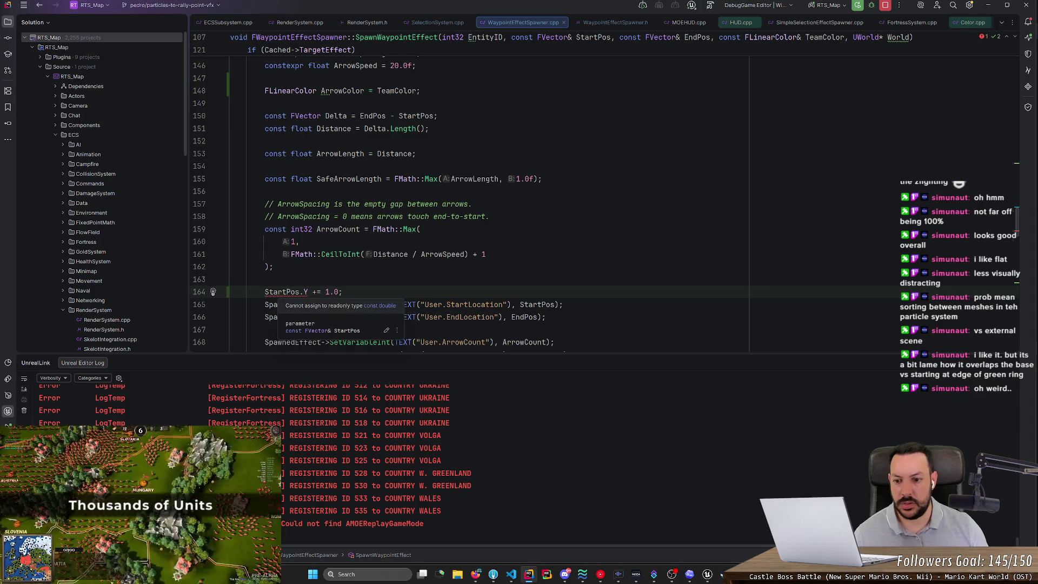
{"action": "key", "text": "ctrl+d"}
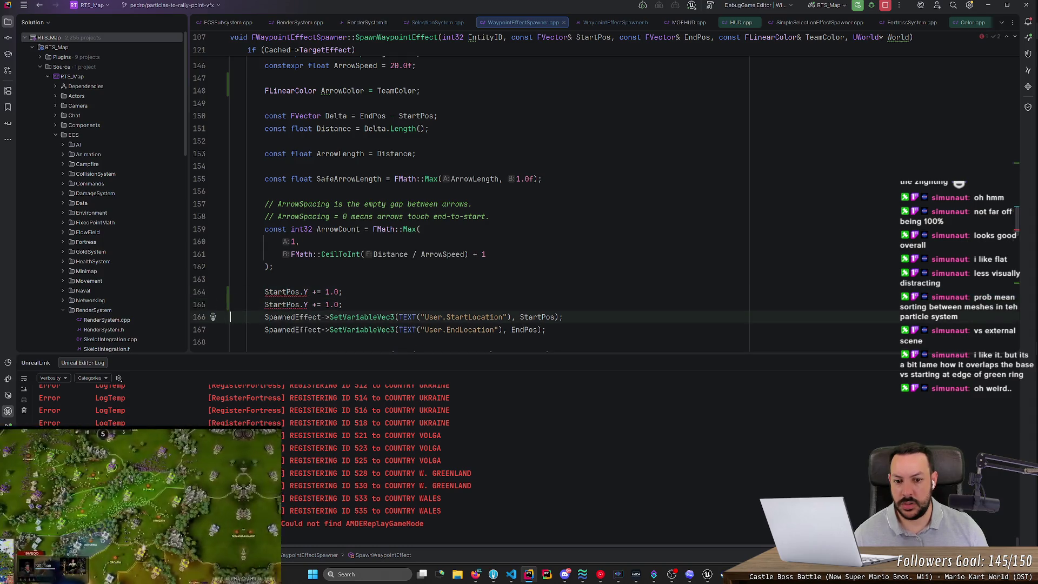
{"action": "left_click", "coordinate": [538, 329]}
{"action": "type", "text": "End"}
{"action": "left_click", "coordinate": [286, 291]}
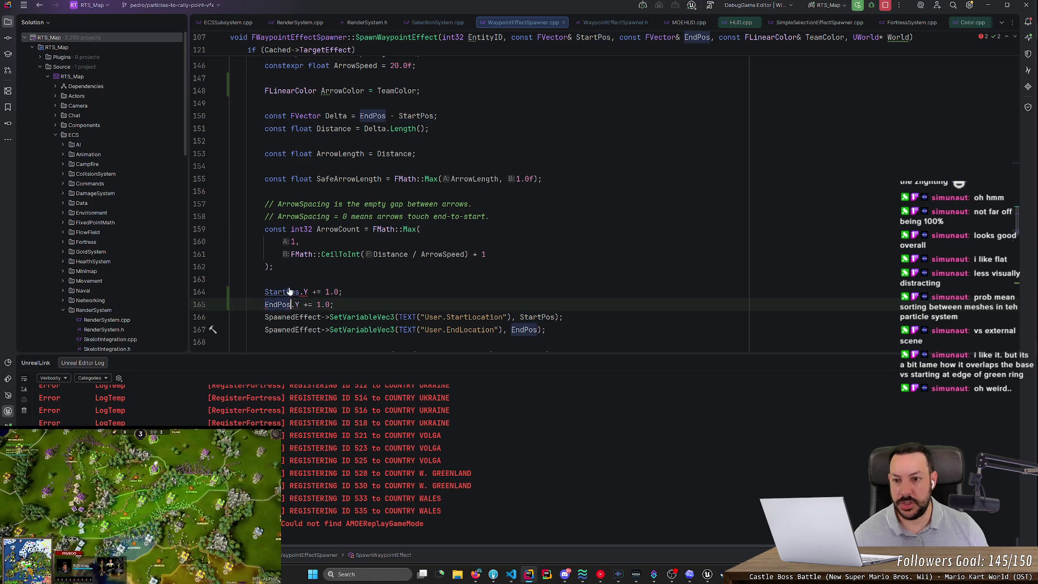
{"action": "key", "text": "F12"}
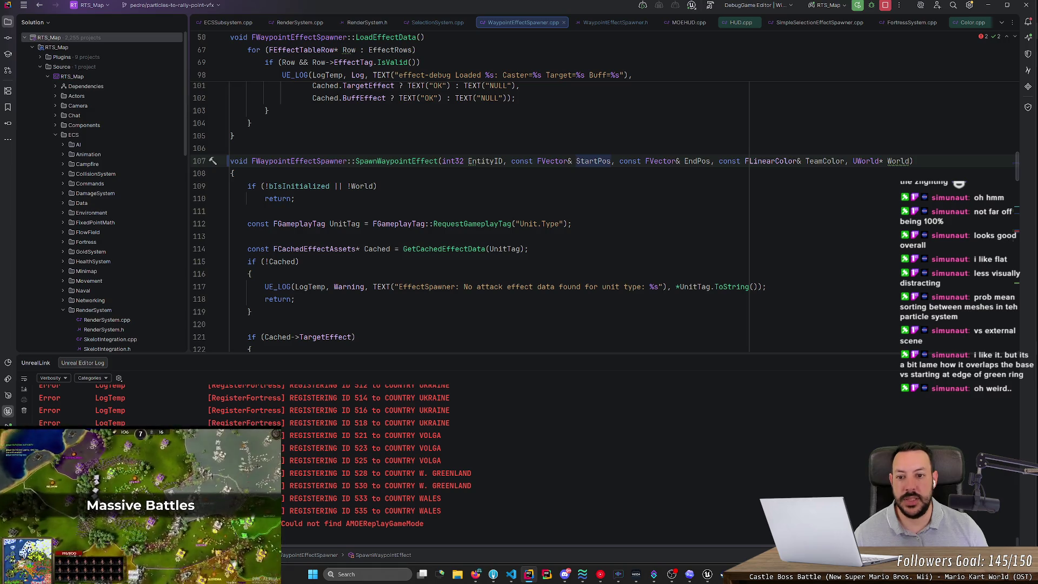
{"action": "scroll", "coordinate": [378, 186], "scroll_direction": "down", "scroll_amount": 13}
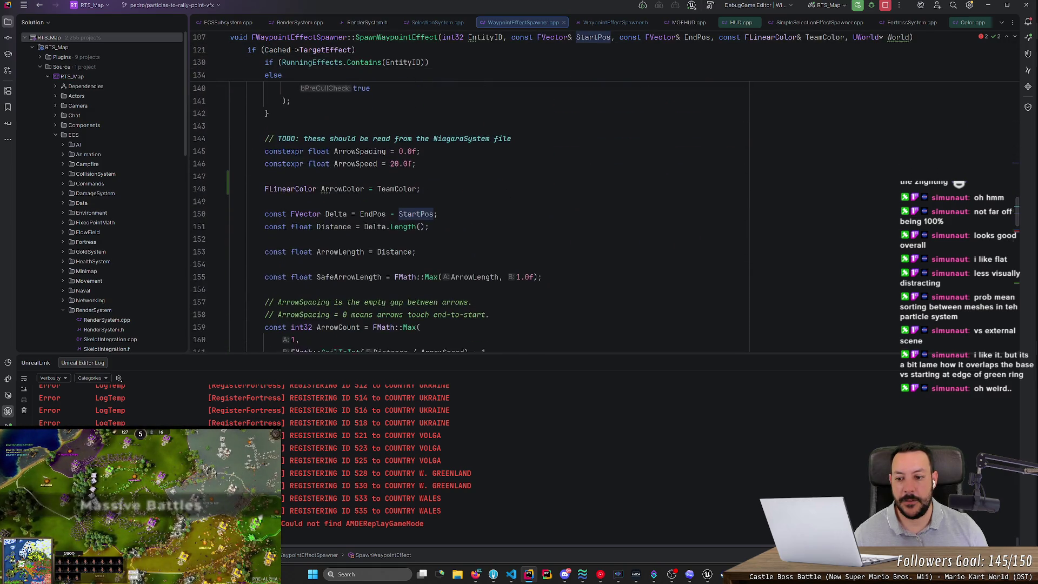
{"action": "scroll", "coordinate": [378, 187], "scroll_direction": "down", "scroll_amount": 5}
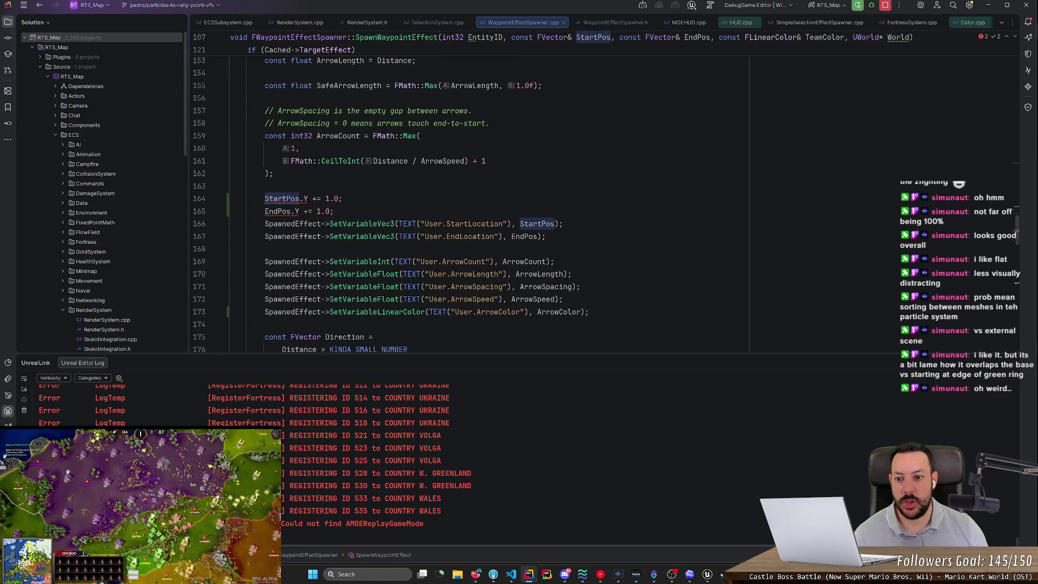
{"action": "left_click_drag", "start_coordinate": [230, 185], "coordinate": [335, 210]}
{"action": "key", "text": "Delete"}
{"action": "left_click", "coordinate": [554, 198]}
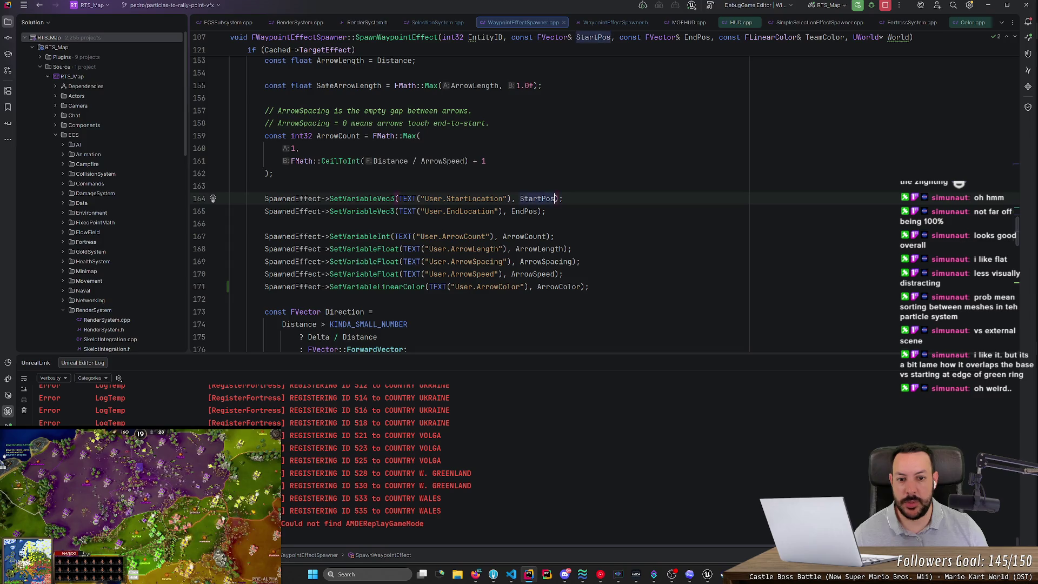
{"action": "type", "text": "+"}
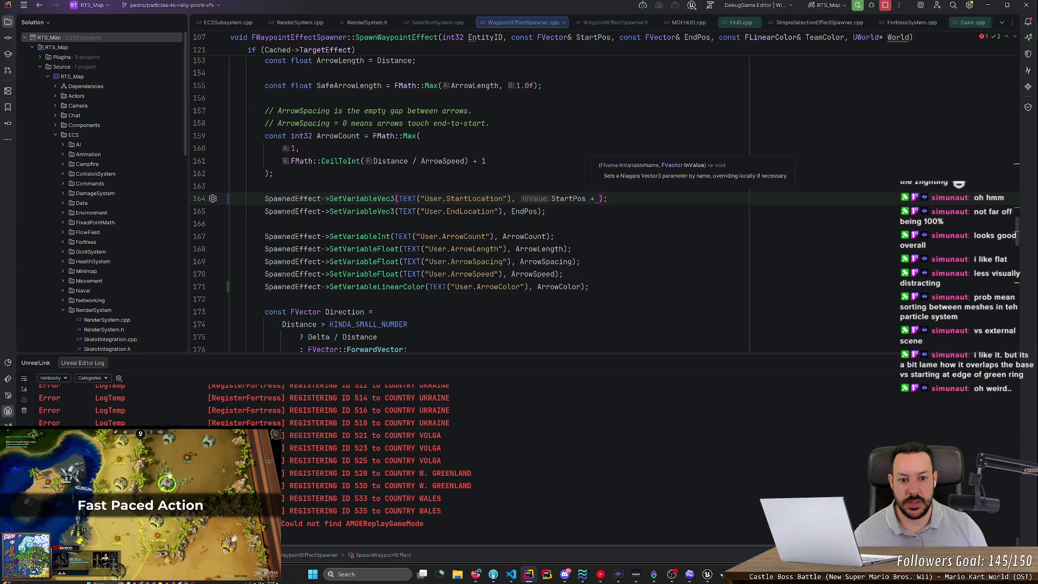
{"action": "left_click", "coordinate": [568, 199], "text": "ctrl"}
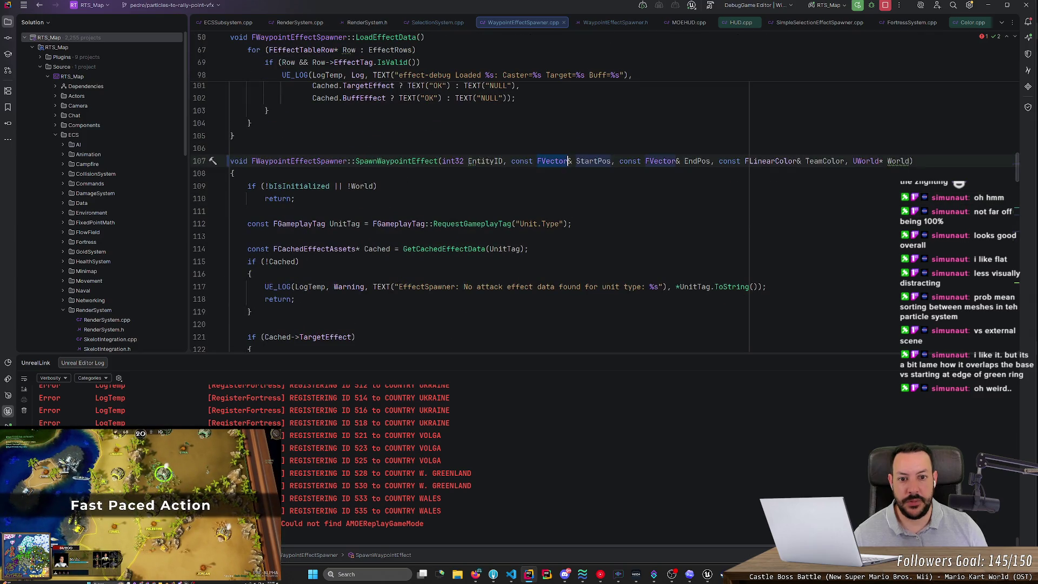
{"action": "key", "text": "ctrl+minus"}
{"action": "left_click", "coordinate": [595, 198]}
{"action": "type", "text": "FVector::);"}
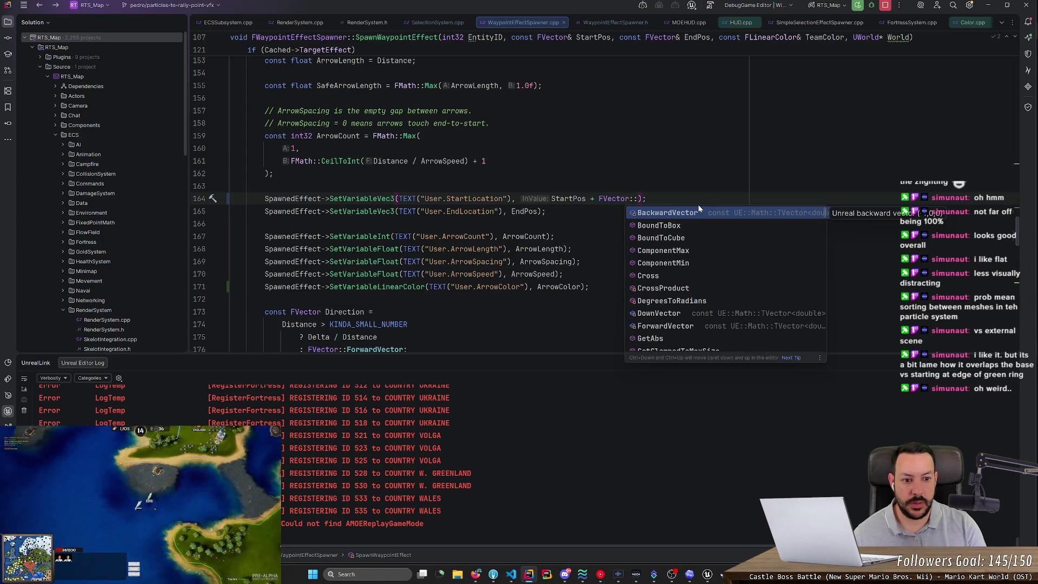
{"action": "key", "text": "Escape"}
{"action": "key", "text": "BackSpace"}
{"action": "key", "text": "BackSpace"}
{"action": "type", "text": "("}
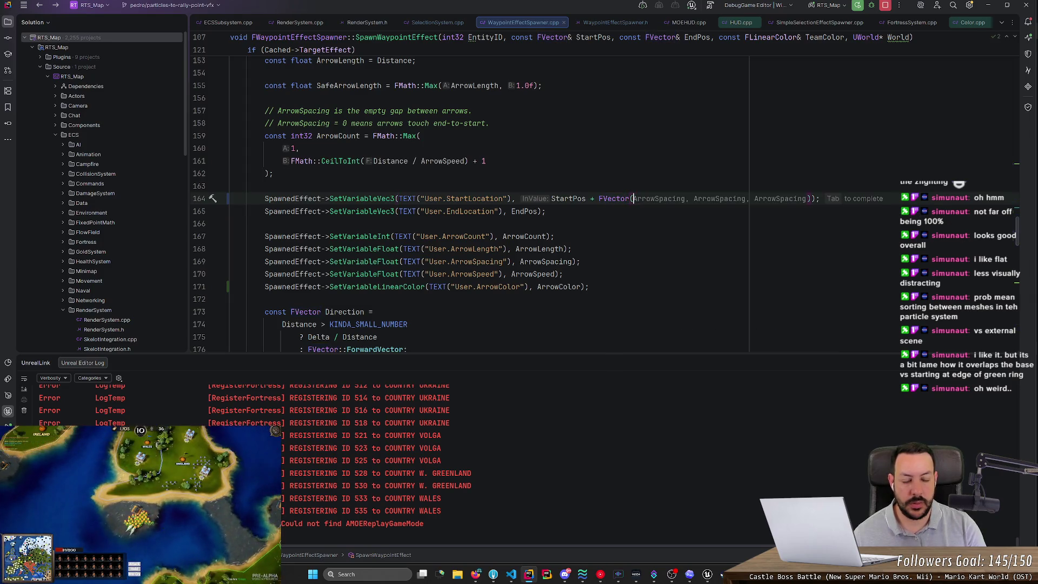
{"action": "type", "text": "0.0, 0."}
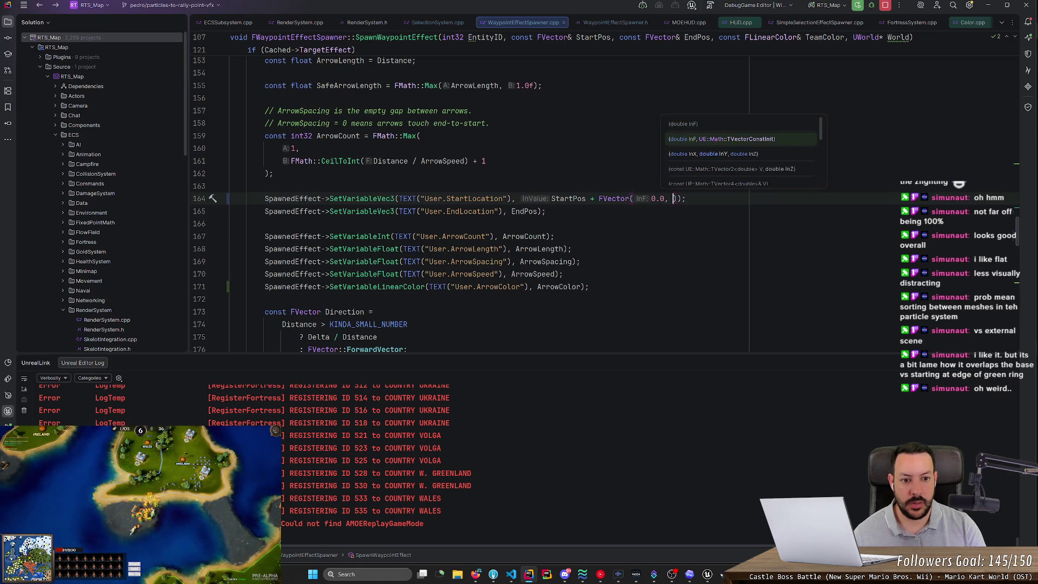
{"action": "type", "text": "1, 0.0"}
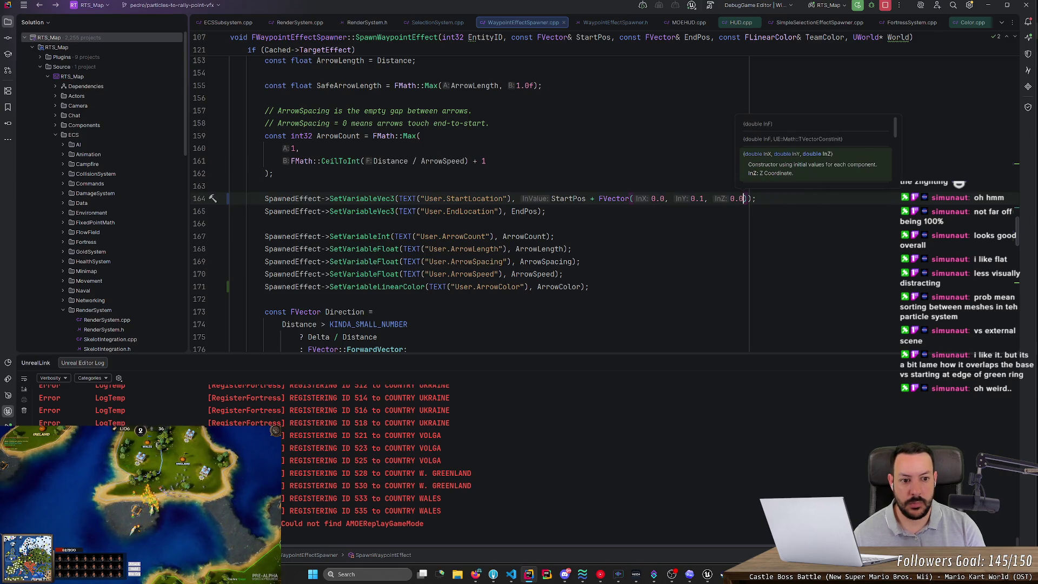
{"action": "key", "text": "shift+Left"}
{"action": "key", "text": "shift+Left"}
{"action": "key", "text": "shift+Left"}
{"action": "key", "text": "BackSpace"}
{"action": "key", "text": "BackSpace"}
{"action": "key", "text": "BackSpace"}
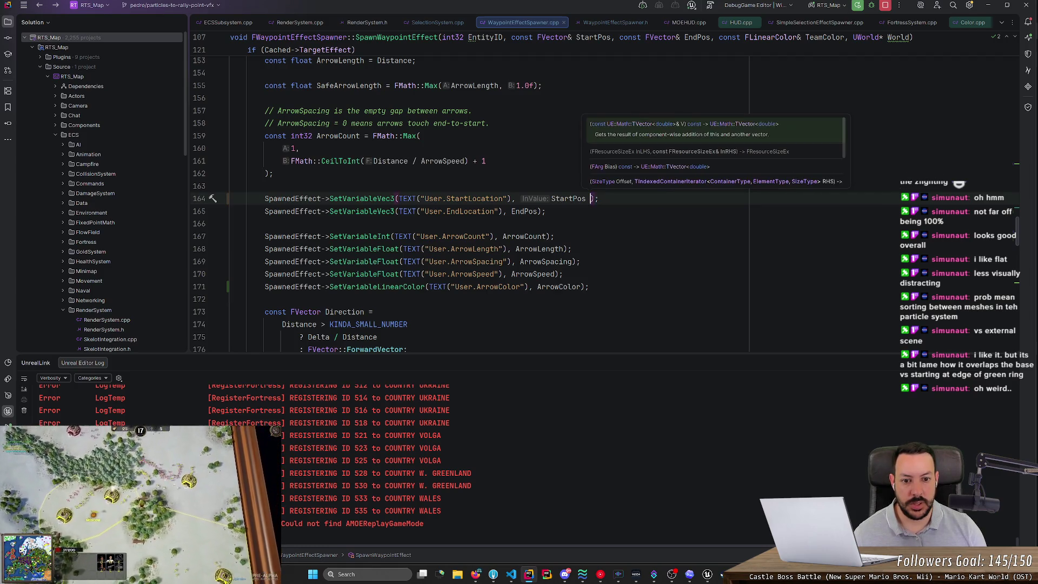
{"action": "key", "text": "Escape"}
{"action": "key", "text": "Up"}
{"action": "key", "text": "Return"}
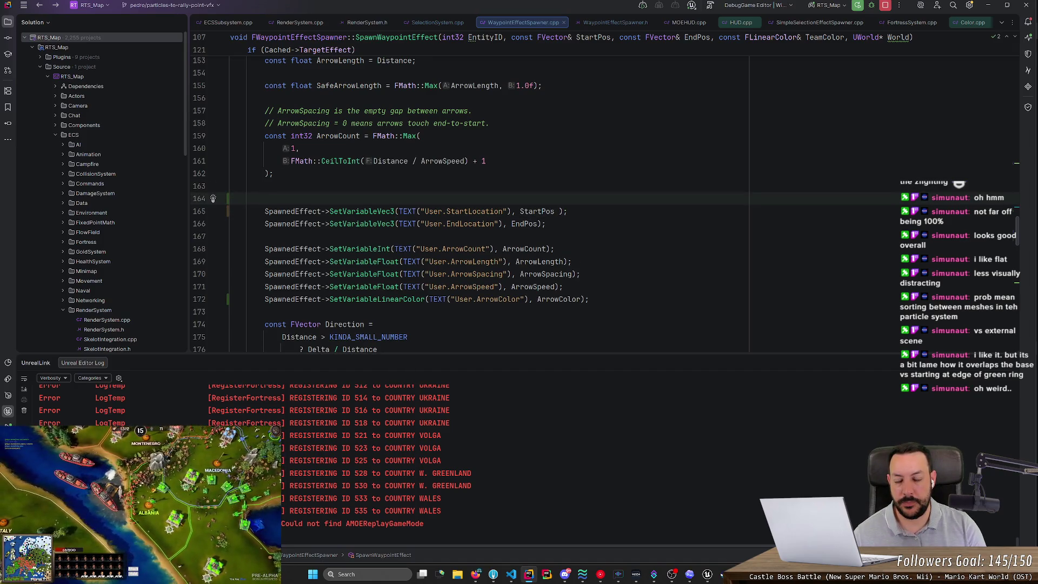
Declare FVector ZFightingAdjustment = FVector(0.0, 0.1, 0.0) in the spawner code.
{"action": "type", "text": "FVect"}
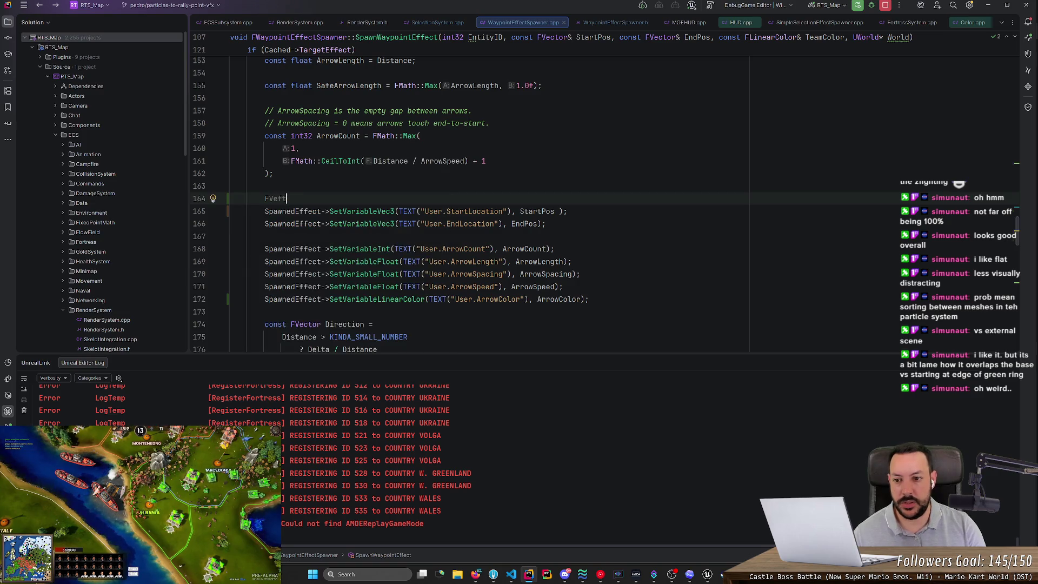
{"action": "type", "text": "or HeightAd"}
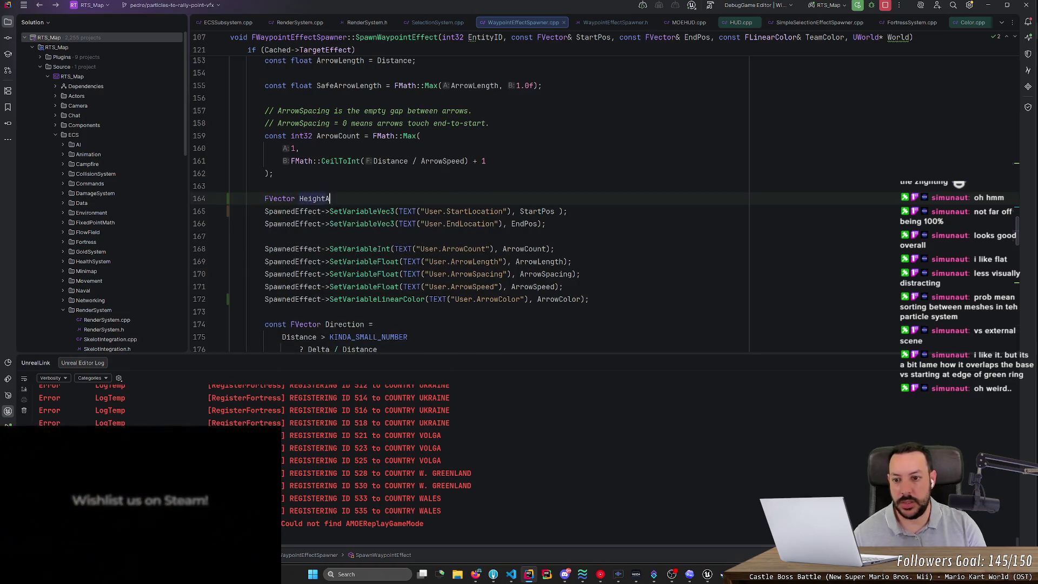
{"action": "key", "text": "ctrl+BackSpace"}
{"action": "key", "text": "ctrl+BackSpace"}
{"action": "type", "text": "ZC"}
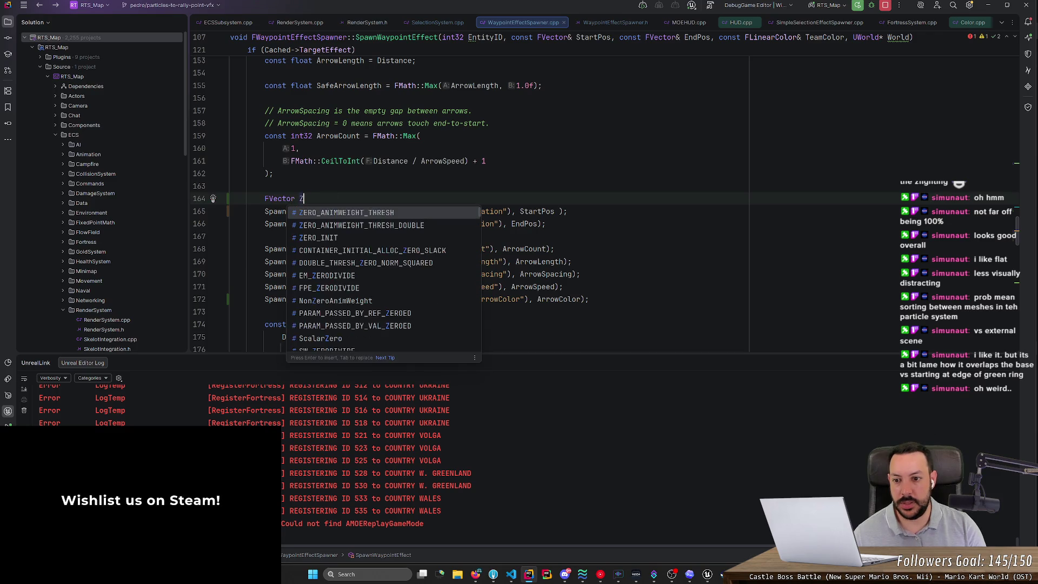
{"action": "key", "text": "Escape"}
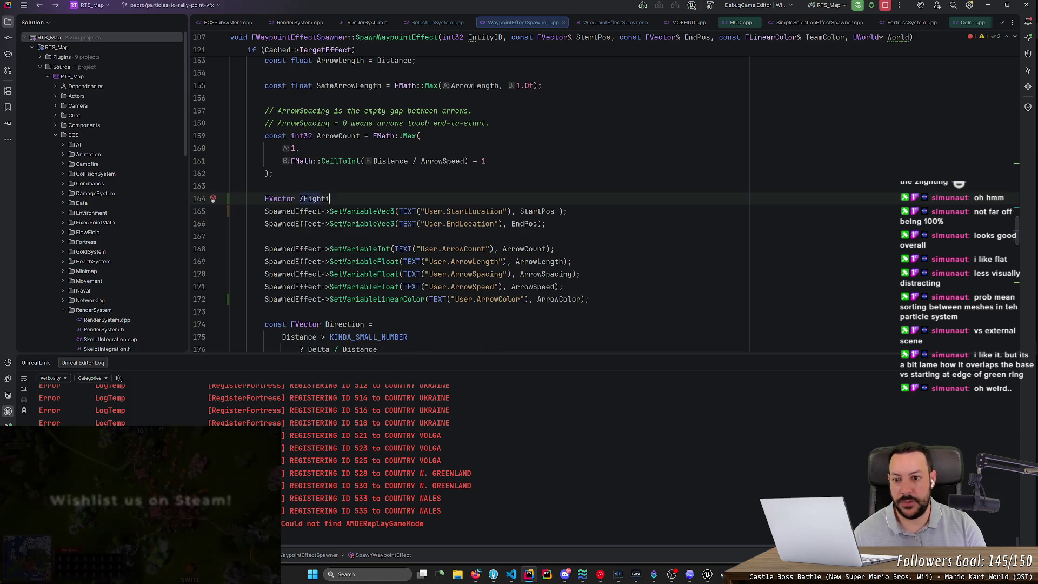
{"action": "type", "text": "ngAdjustment"}
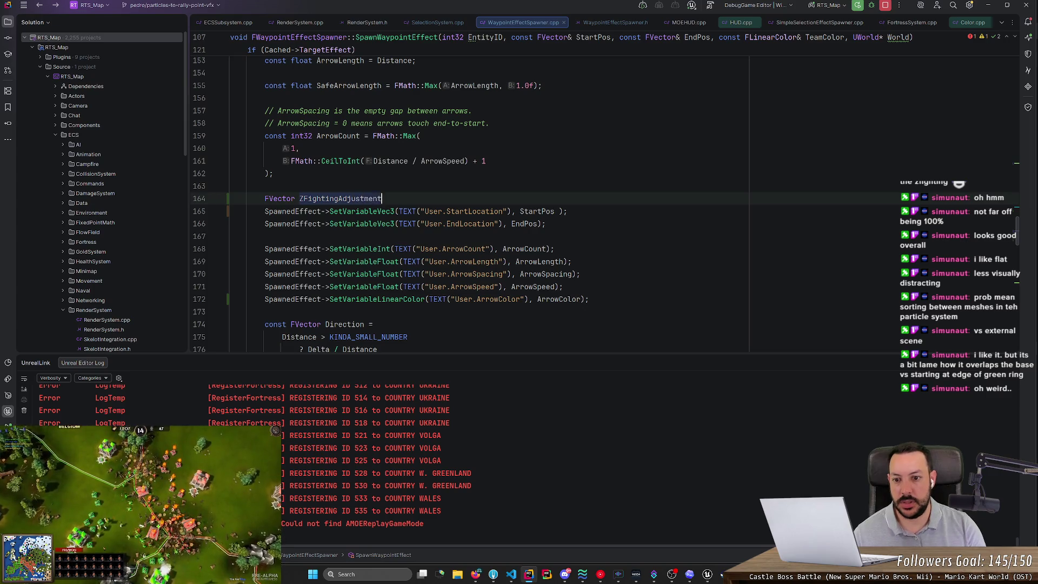
{"action": "key", "text": "Tab"}
{"action": "key", "text": "Left"}
{"action": "key", "text": "Left"}
{"action": "key", "text": "Left"}
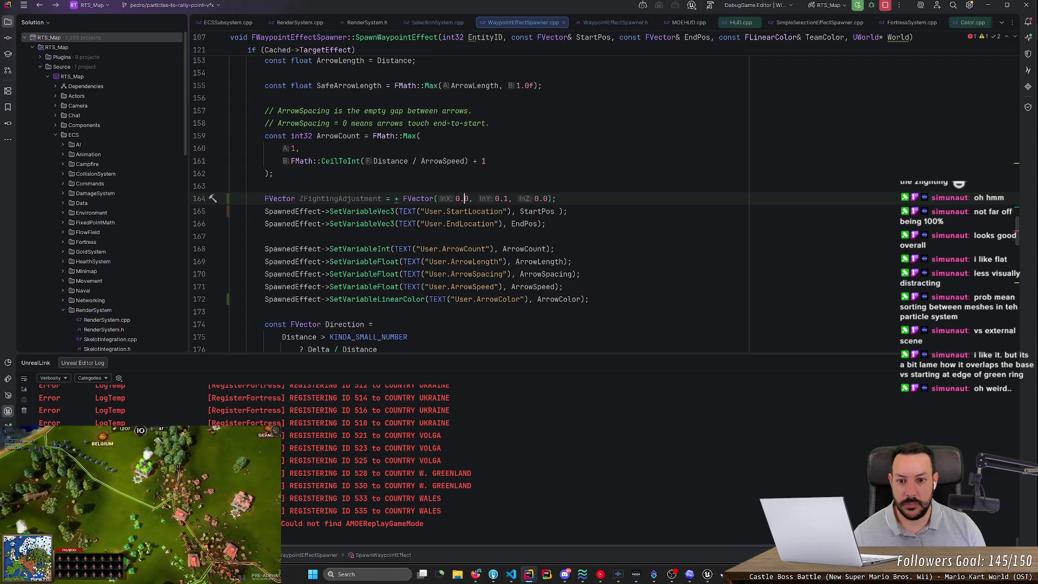
{"action": "key", "text": "Left"}
{"action": "key", "text": "Left"}
{"action": "key", "text": "Left"}
{"action": "key", "text": "BackSpace"}
{"action": "key", "text": "BackSpace"}
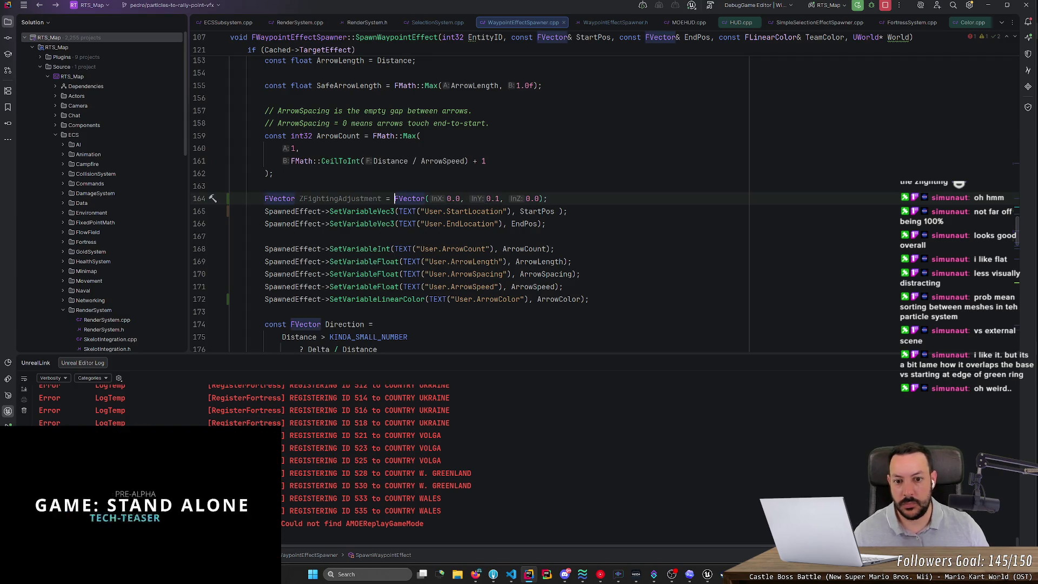
{"action": "left_click", "coordinate": [351, 198]}
Append + ZFightingAdjustment to the StartPos and EndPos arguments and build the project.
{"action": "left_click", "coordinate": [555, 212]}
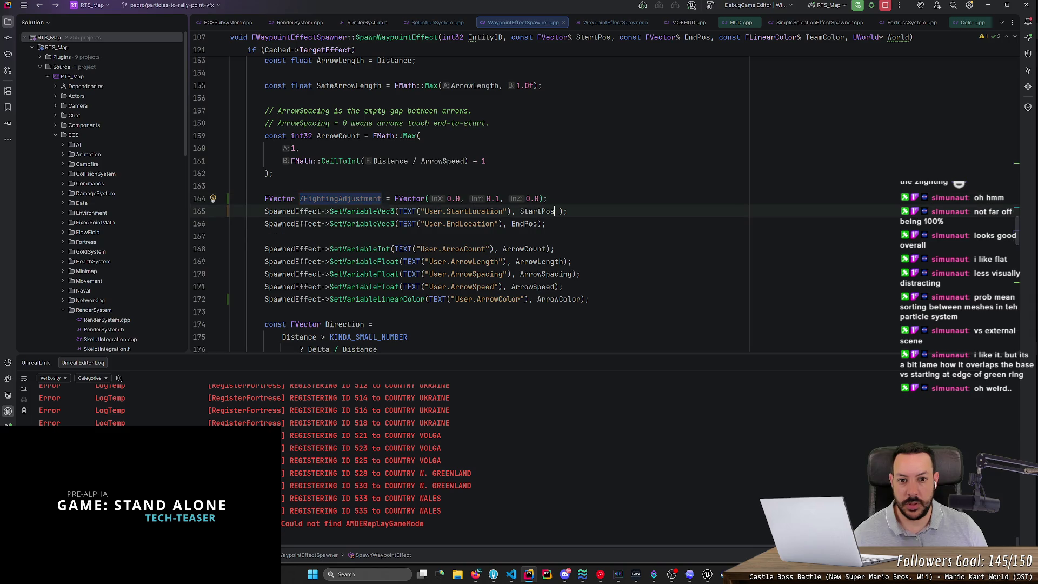
{"action": "type", "text": "+ ZFightingAdjustment"}
{"action": "left_click", "coordinate": [546, 224]}
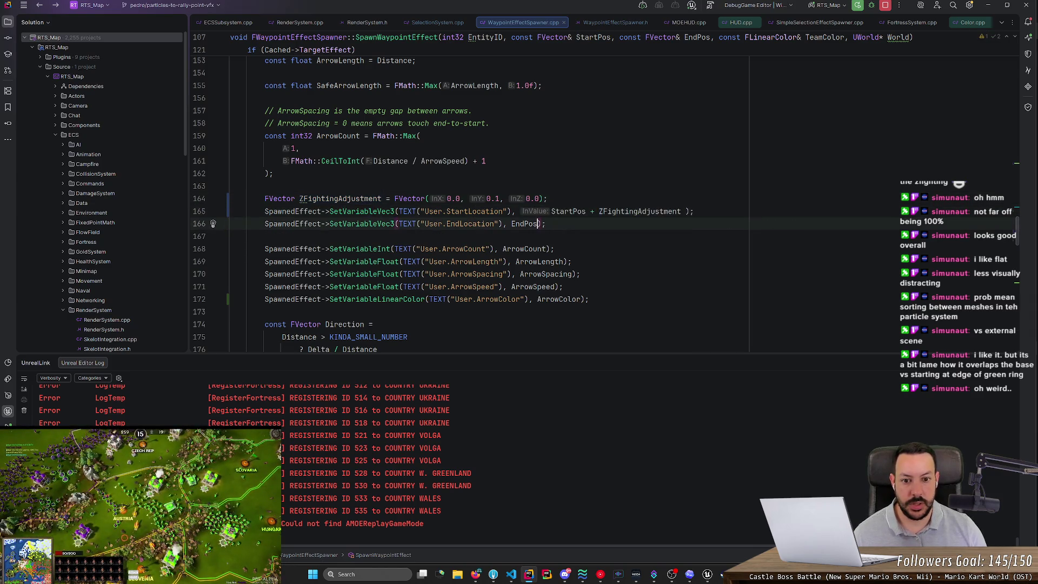
{"action": "type", "text": "+ ZFightingAdjustment"}
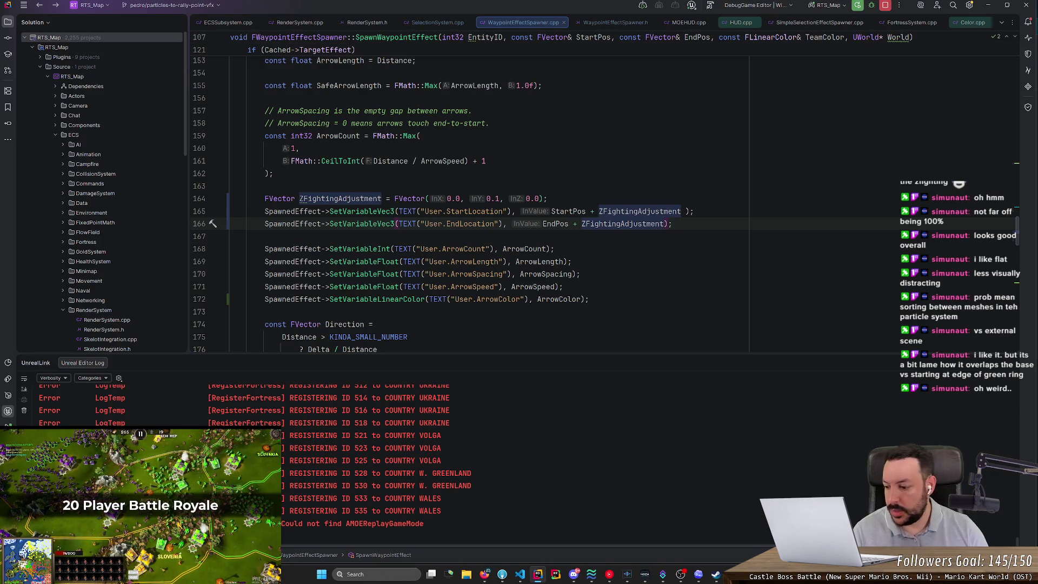
{"action": "key", "text": "ctrl+shift+b"}
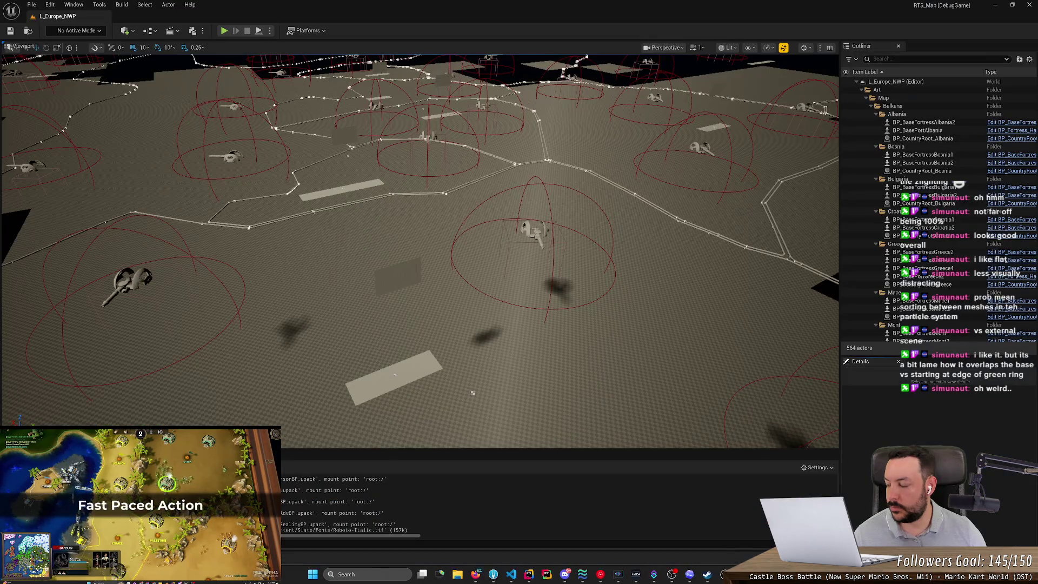
After the build, return to Unreal Editor and launch Play-In-Editor with Alt+P.
{"action": "key", "text": "alt+Tab"}
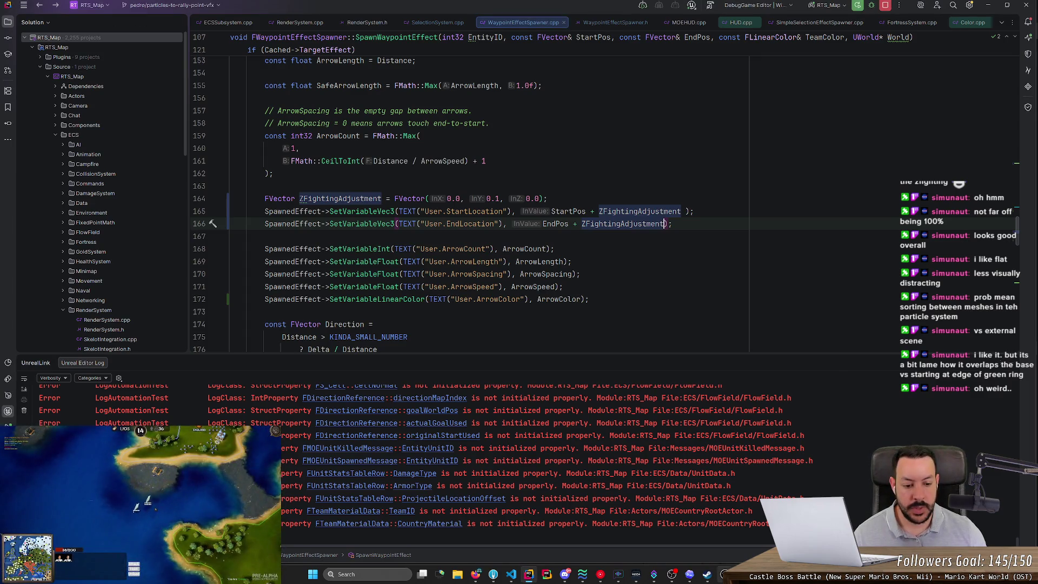
{"action": "key", "text": "alt+Tab"}
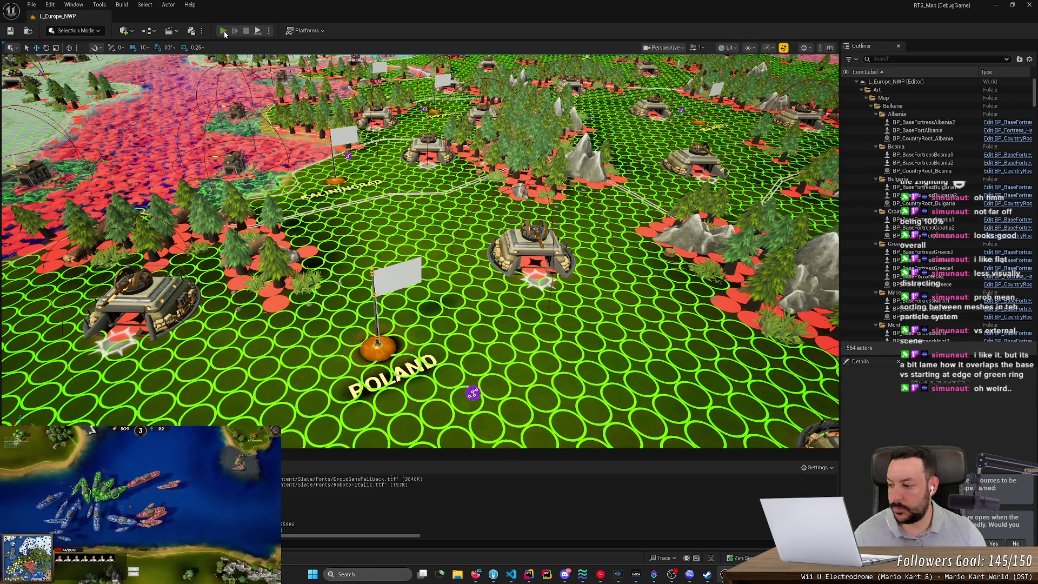
{"action": "key", "text": "alt+p"}
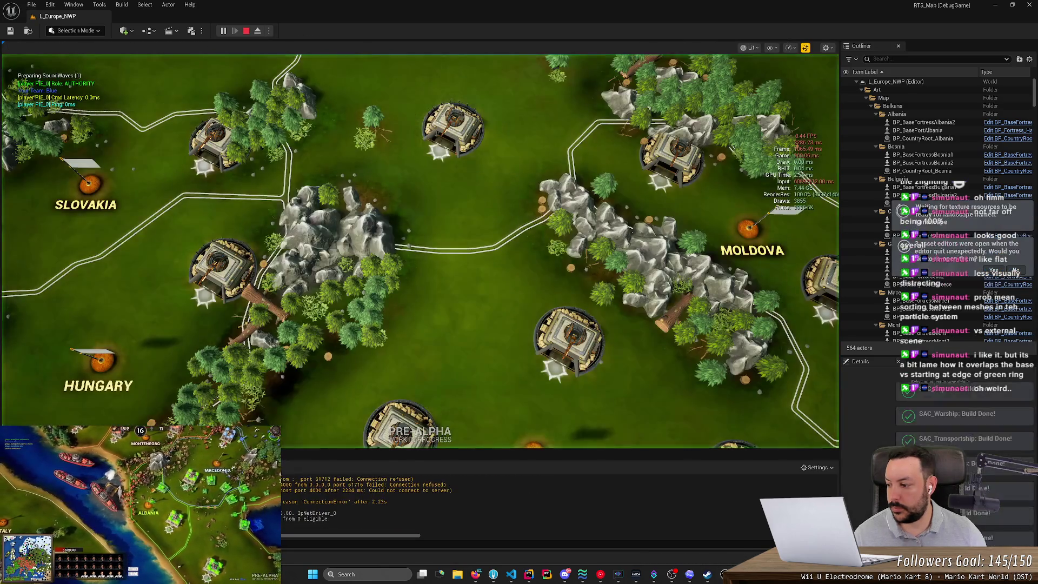